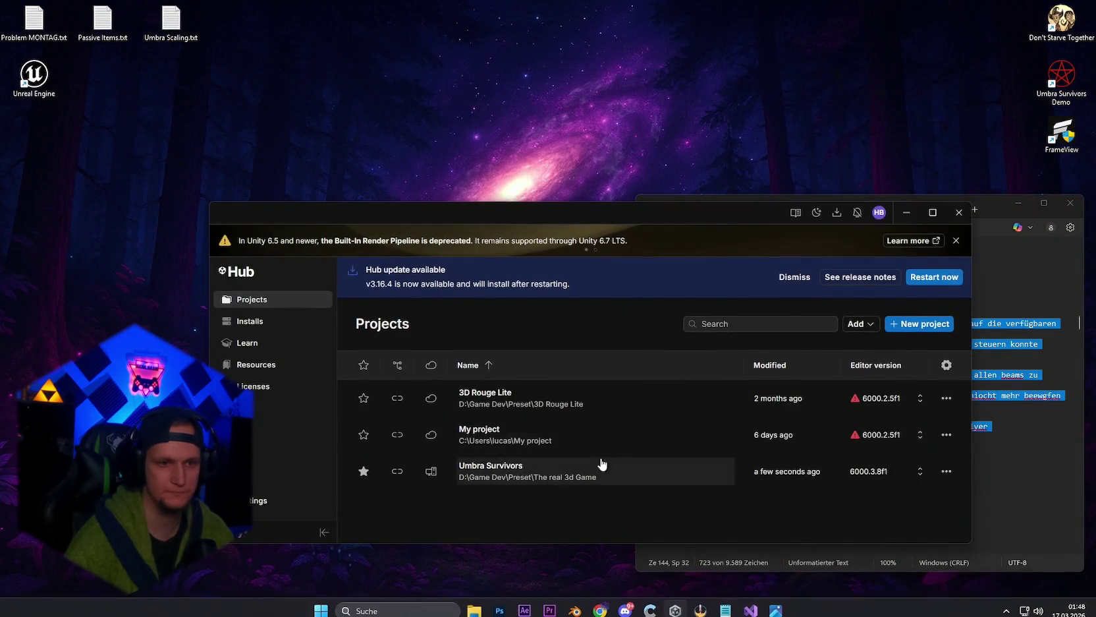
# Step: Clear Unity Hub and Notepad off the screen, then bring up the Discord chat
pyautogui.click(599, 465)
pyautogui.click(1016, 205)
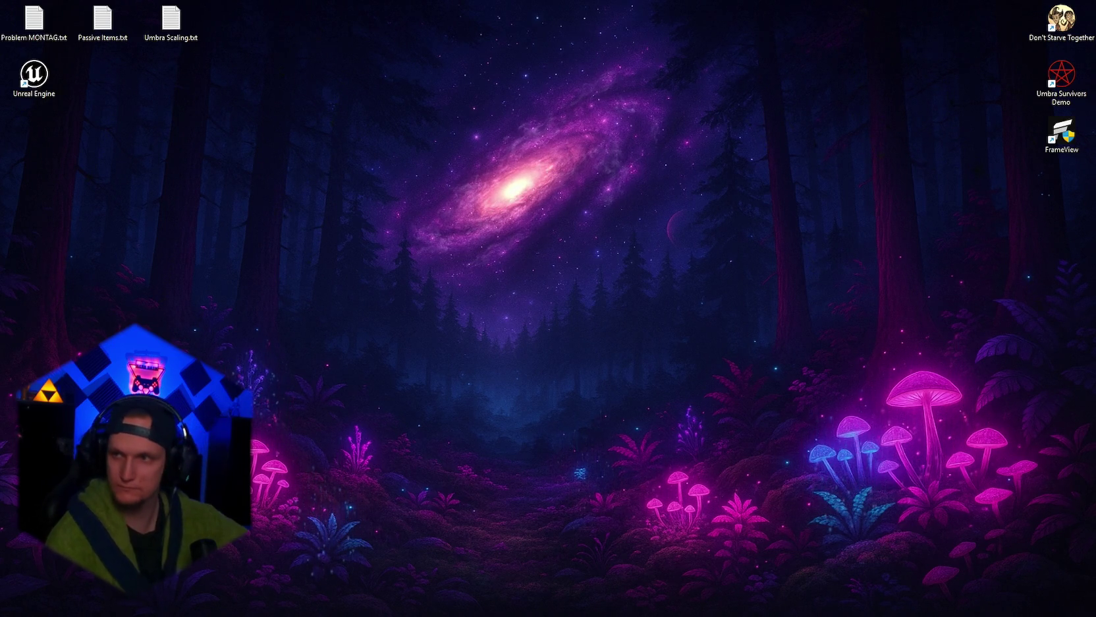
pyautogui.click(627, 613)
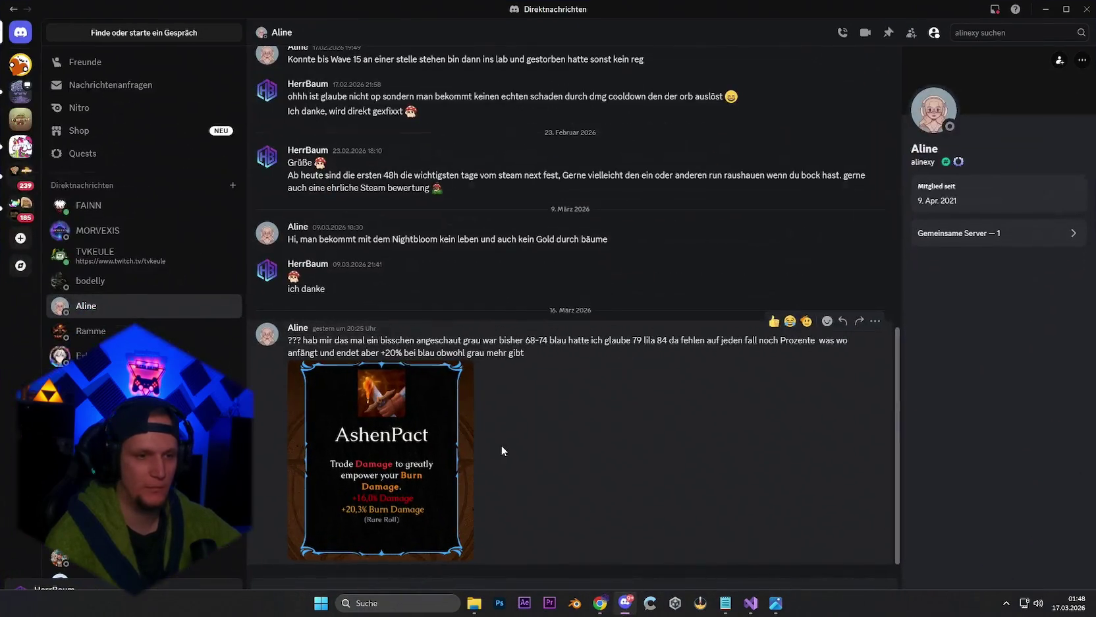
# Step: Open #Patches on the Wood Wide Web server and view the Weekly Balancing Patch image enlarged
pyautogui.click(21, 64)
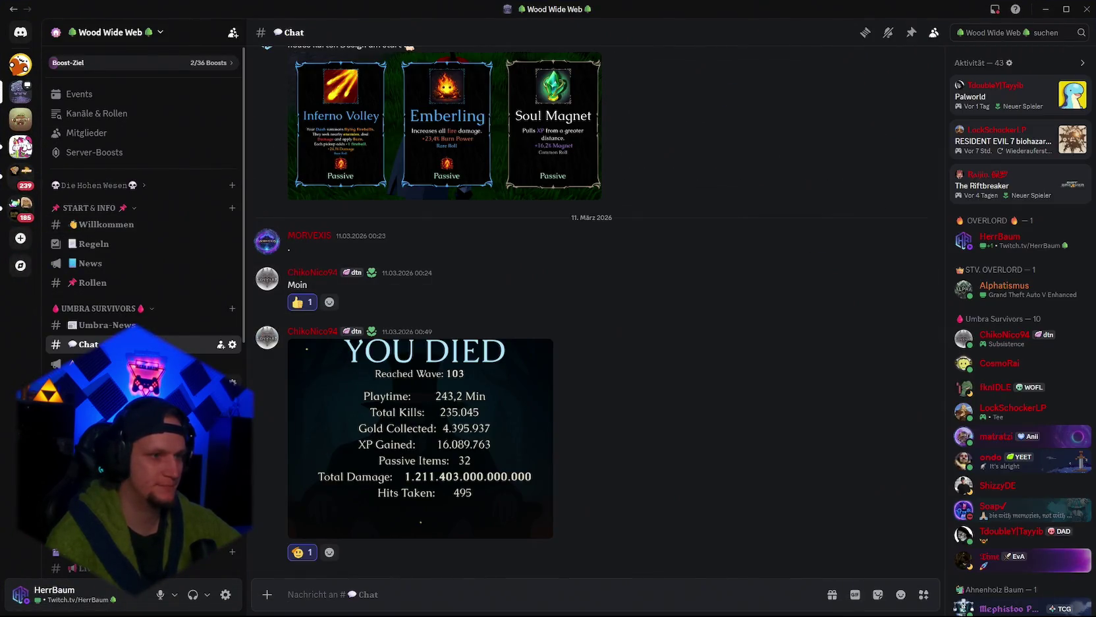
pyautogui.click(118, 363)
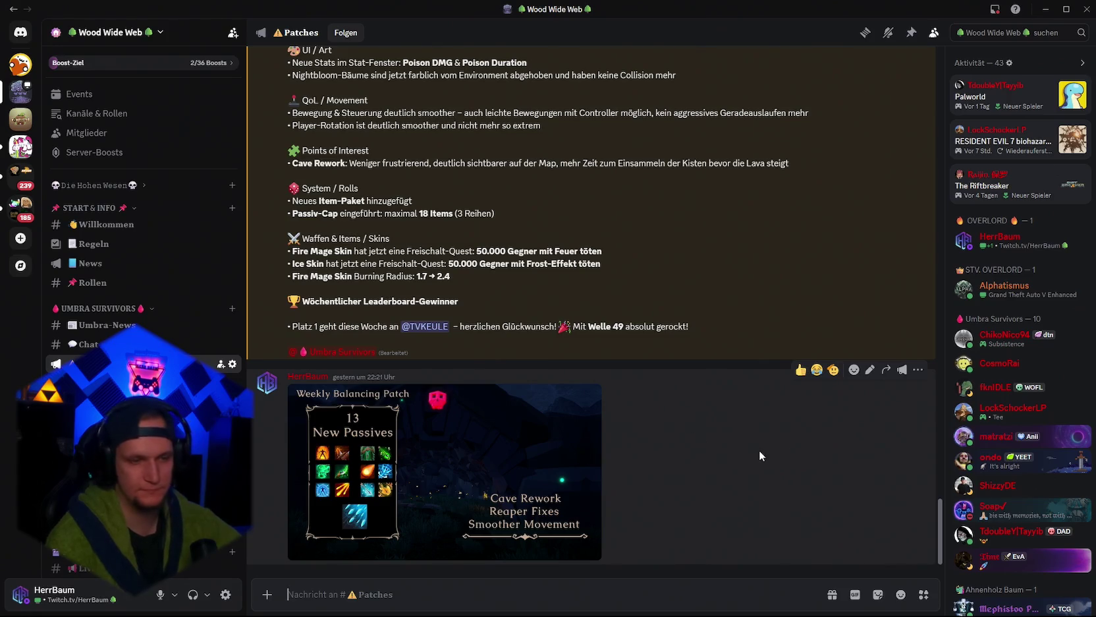
pyautogui.click(480, 480)
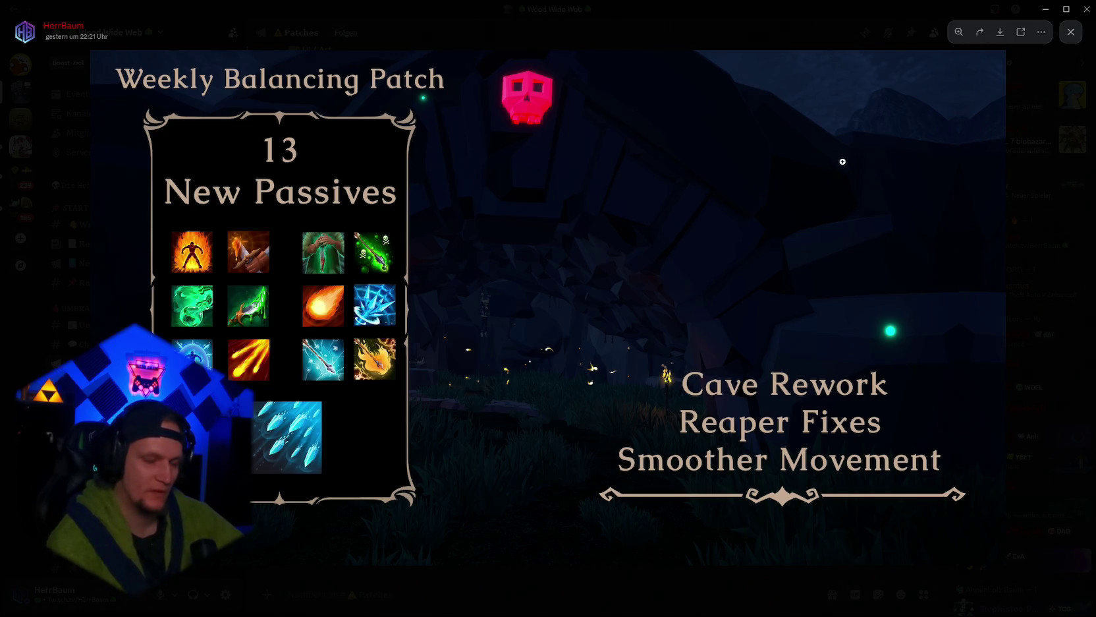
pyautogui.click(1070, 32)
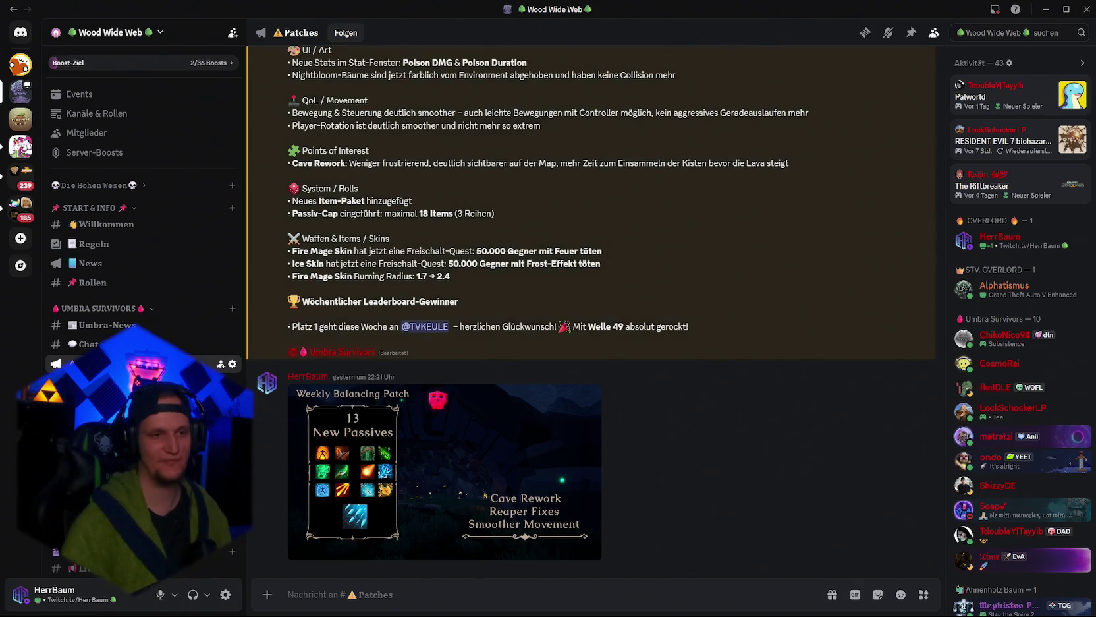
# Step: Snip the earlier New Item Pack, Reaper Fixes & QoL Update message, then scroll back down
pyautogui.scroll(3, 642, 383)
pyautogui.scroll(3, 642, 387)
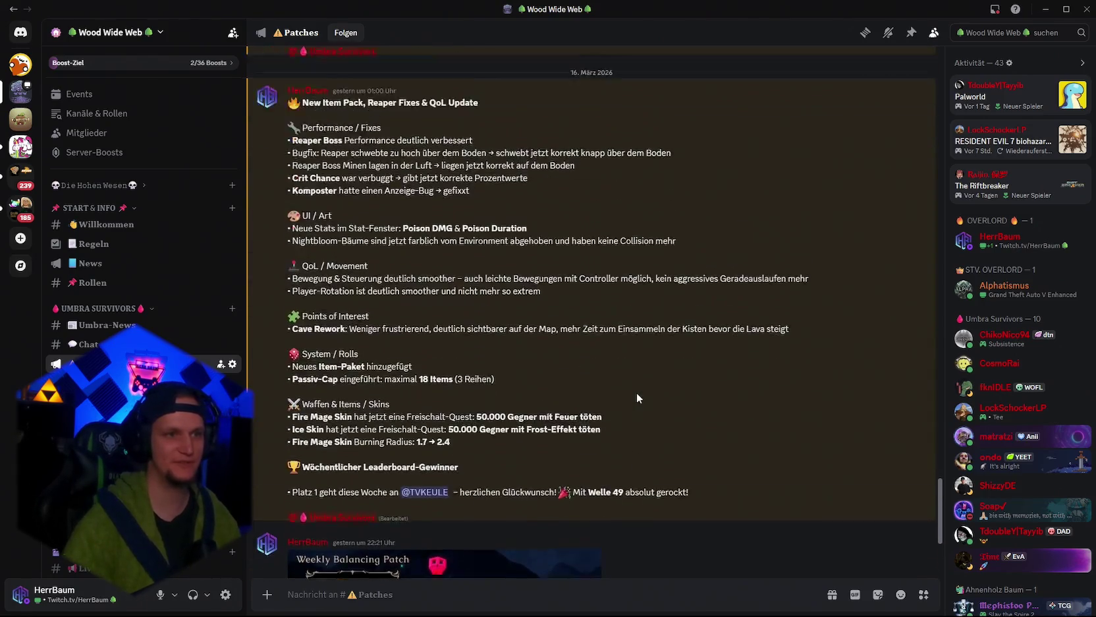
pyautogui.press('super+shift+s')
pyautogui.moveTo(266, 146); pyautogui.dragTo(805, 585)
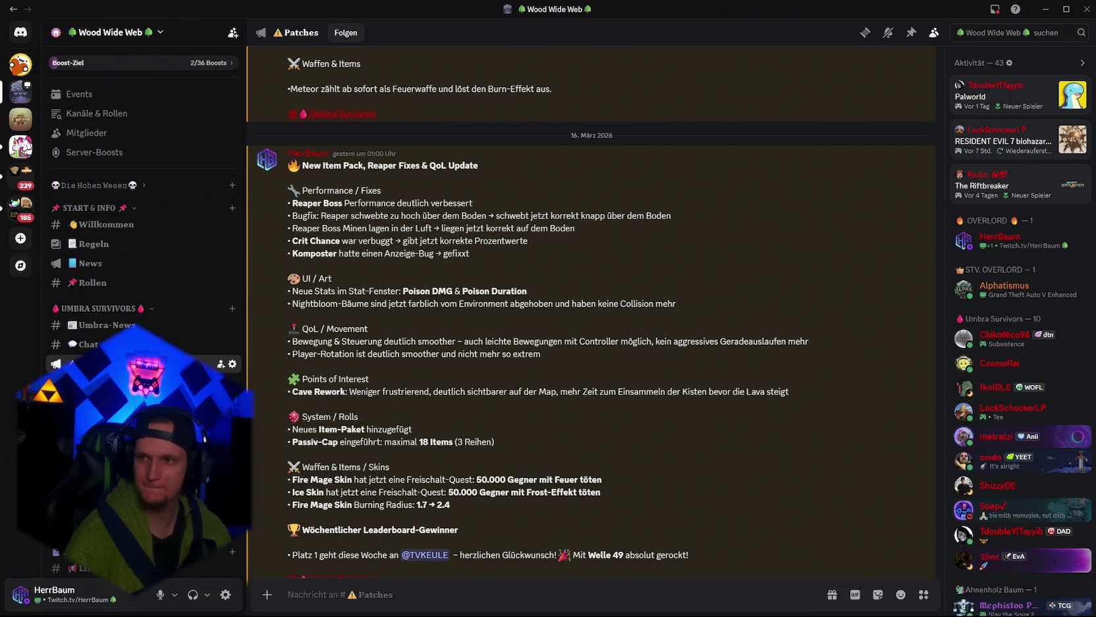
pyautogui.scroll(-3, 537, 448)
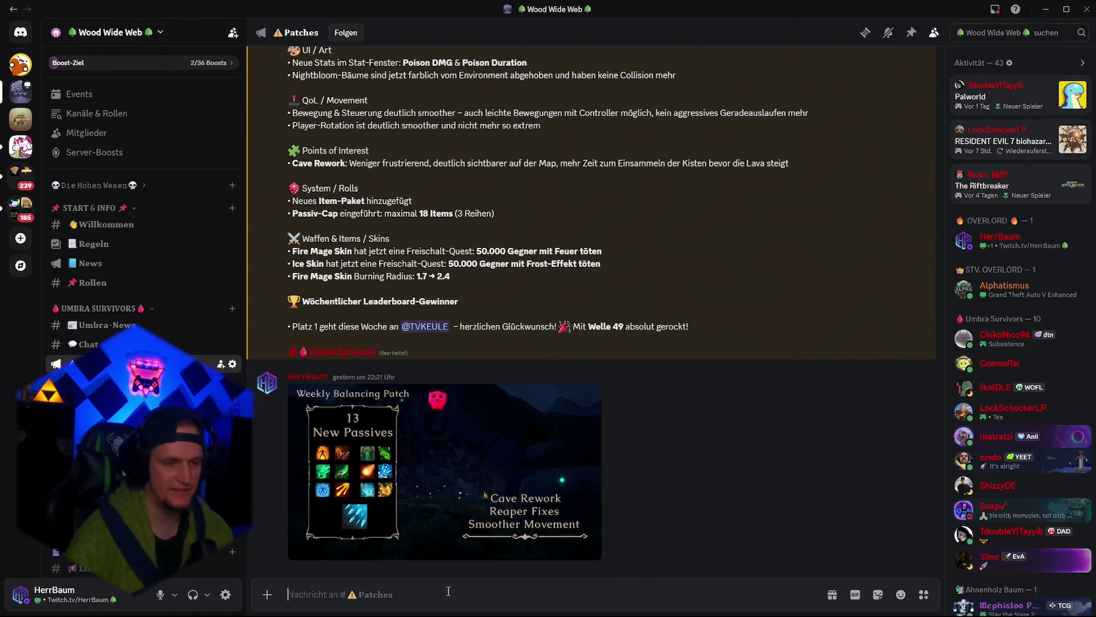
# Step: Paste the prepared Patch Notes into the #Patches message box and select the 'war stuck → behoben' wording
pyautogui.write('🛠️ Patch Notes  🔧 Performance / Fixes • Kritischer Fix: Player konnte den Charakter nicht mehr steuern / war stuck → behoben • Crit-Anzeige Bug entfernt • Spawner Fix: Spawnt keine Enemies mehr in der Luft und „saugt“ sie nicht mehr direkt zum Player • Gift/Poison DMG wird jetzt korrekt angewendet (gleiche Werte wie auf dem Drop) • Ice Rain Performance deutlich erhöht / optimiert  ⚔️ Waffen / Targeting • Elderstab läuft jetzt konstanter beim Verteilen der Beams auf verfügbare Targets • Elderstab Targeting verbessert: einfacher einzelne Targets mit allen Beams zu treffen/fokussieren  👑 Bosse / Balancing • Wood Sprite Boss Base HP von 50.000 → 90.000 erhöht  🪤 Traps / Tuning • Fallen/Traps Tuning (Timing/Feel verbessert)  🧪 Passives / Fixes • AshenPact Fix: funktioniert jetzt wie gedacht')
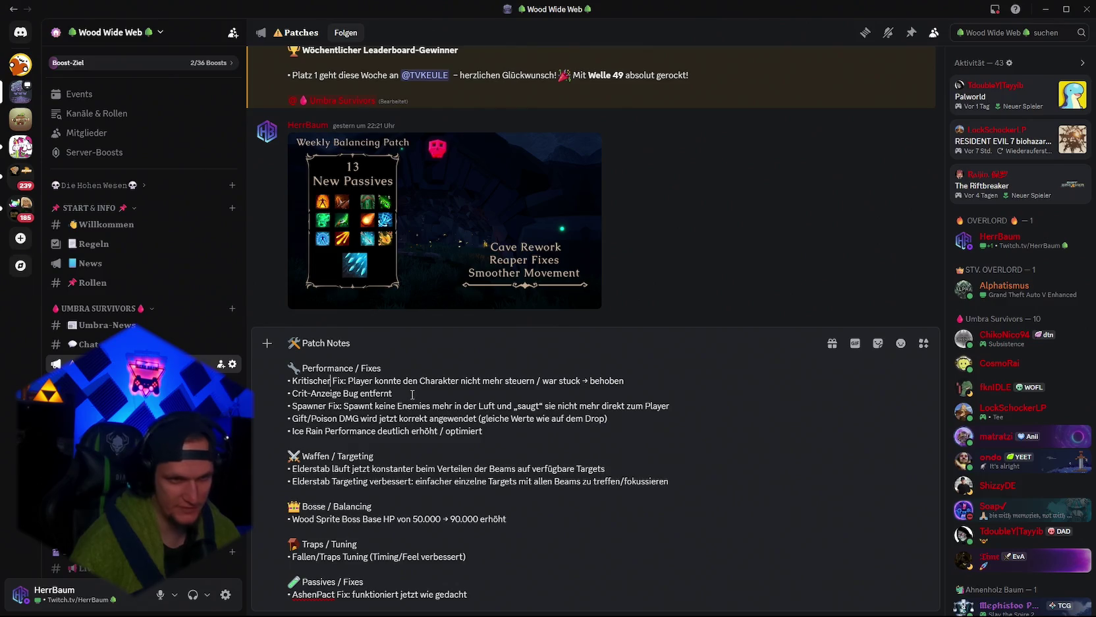
pyautogui.moveTo(630, 381)
pyautogui.mouseDown()
pyautogui.moveTo(530, 382)
pyautogui.moveTo(626, 381)
pyautogui.mouseUp()
pyautogui.click(566, 387)
pyautogui.click(628, 383)
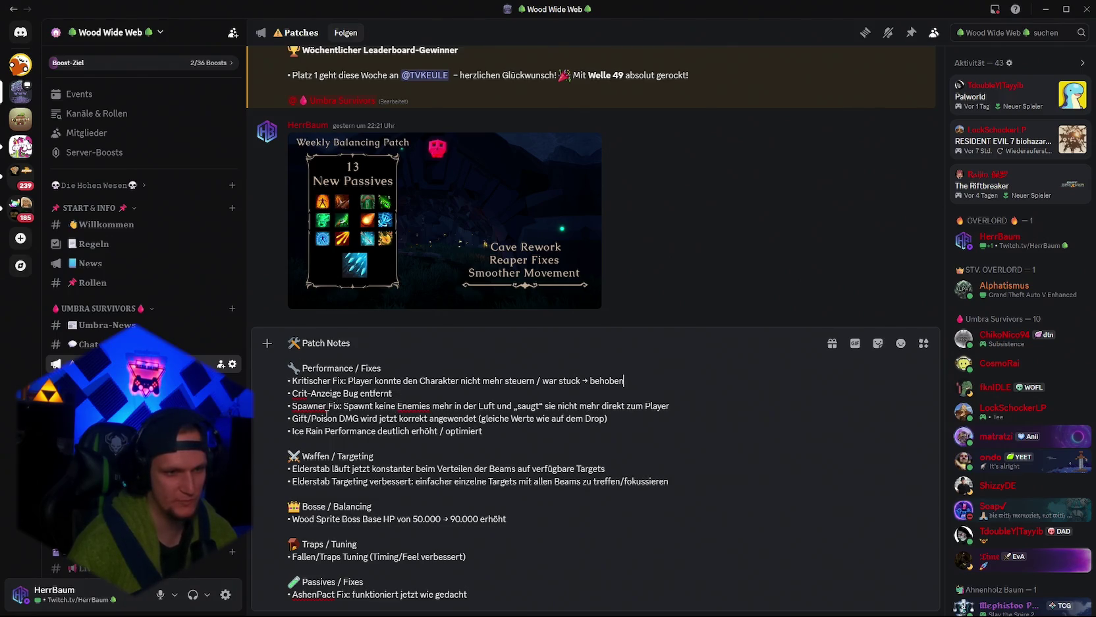
pyautogui.click(394, 394)
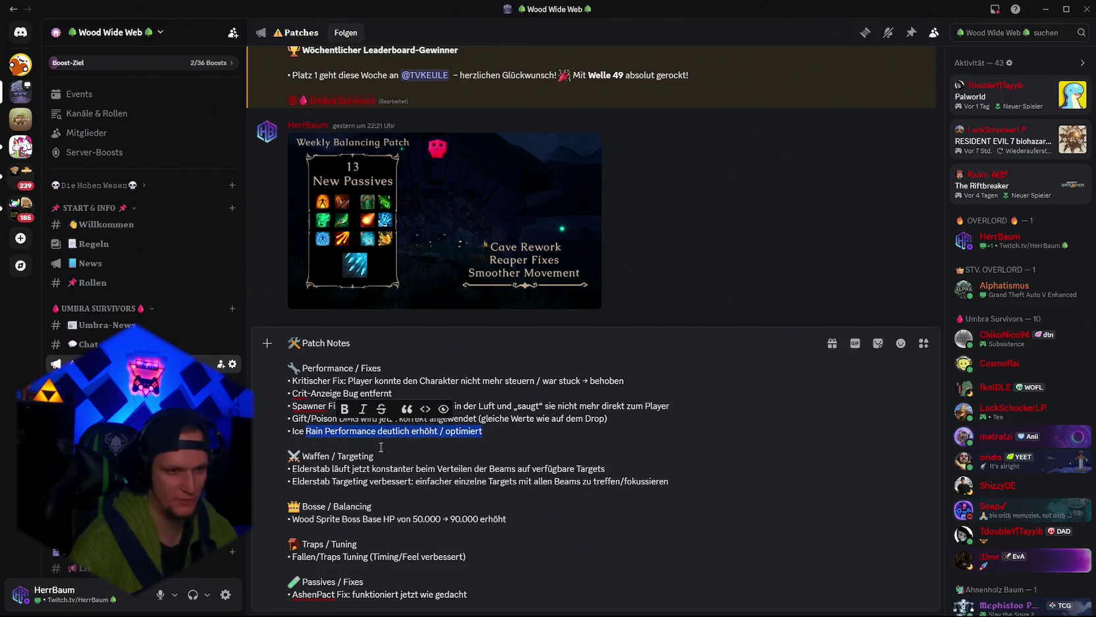
pyautogui.click(319, 442)
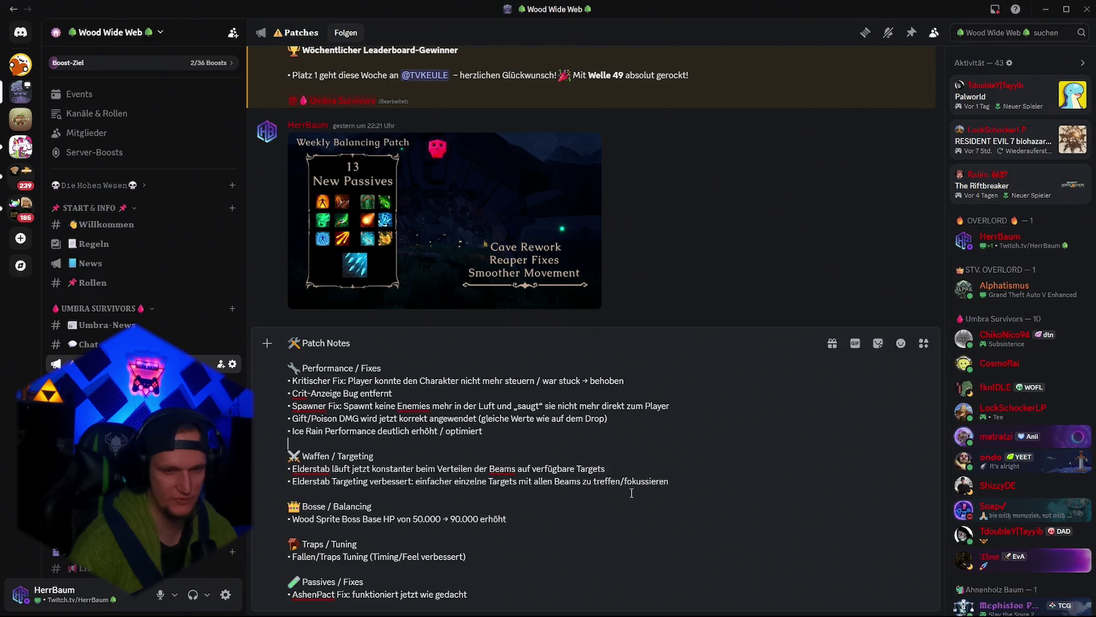
pyautogui.moveTo(680, 485); pyautogui.dragTo(280, 473)
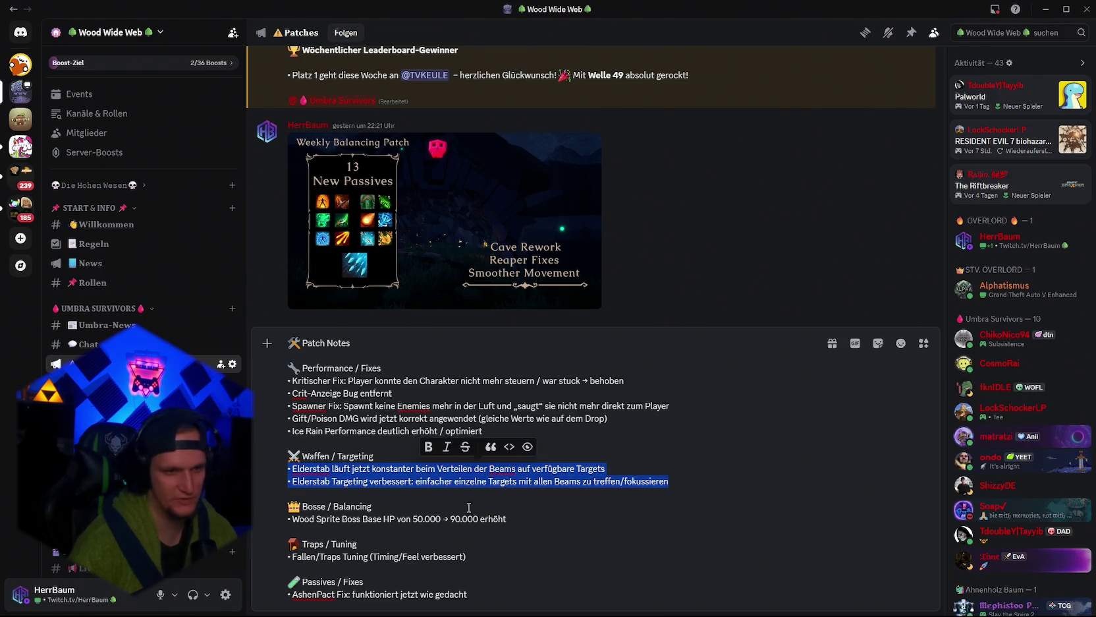
pyautogui.click(483, 509)
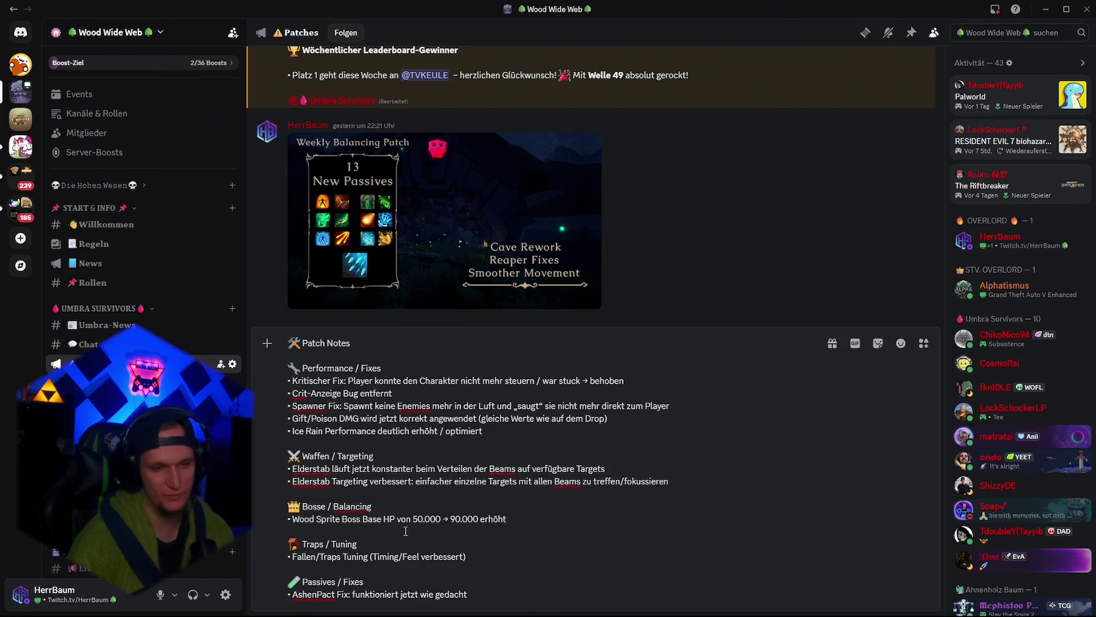
pyautogui.moveTo(413, 519); pyautogui.dragTo(418, 519)
pyautogui.click(488, 522)
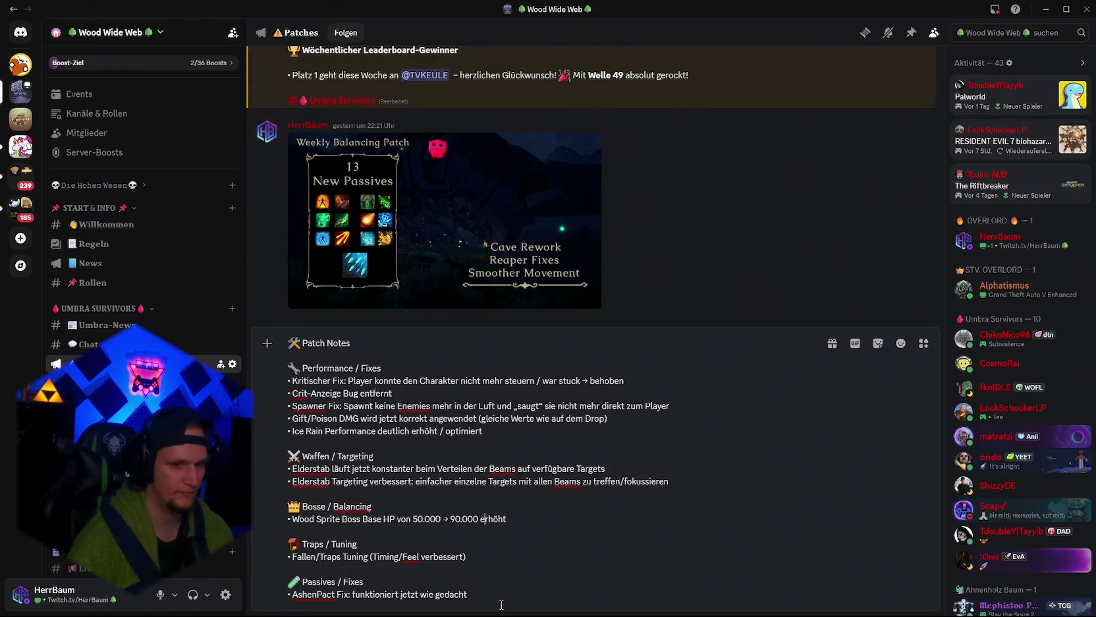
pyautogui.moveTo(614, 615)
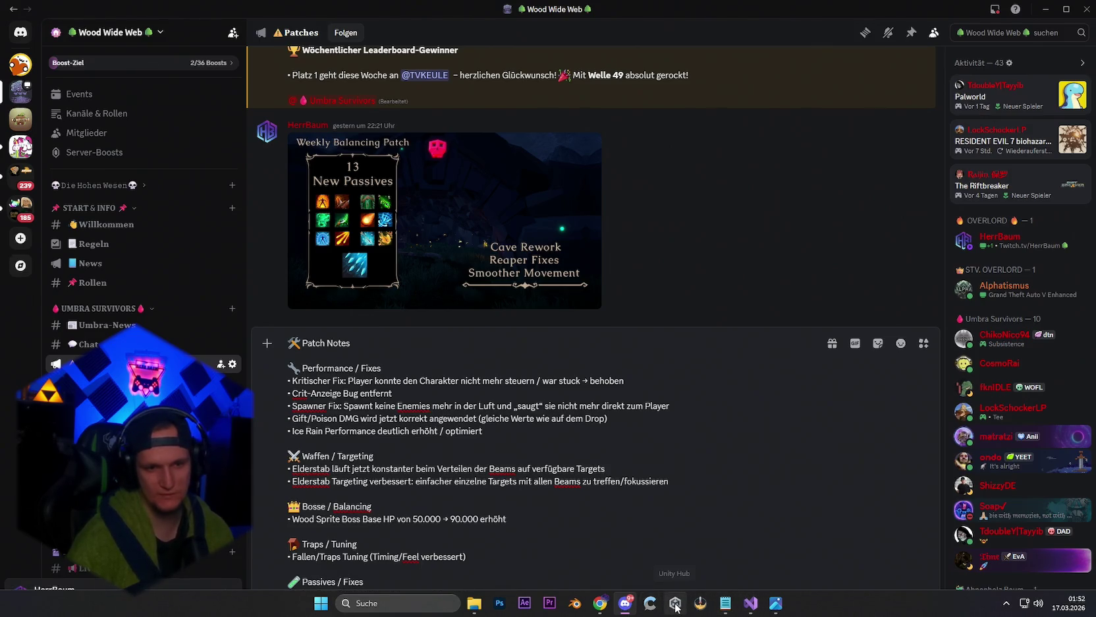
pyautogui.click(675, 605)
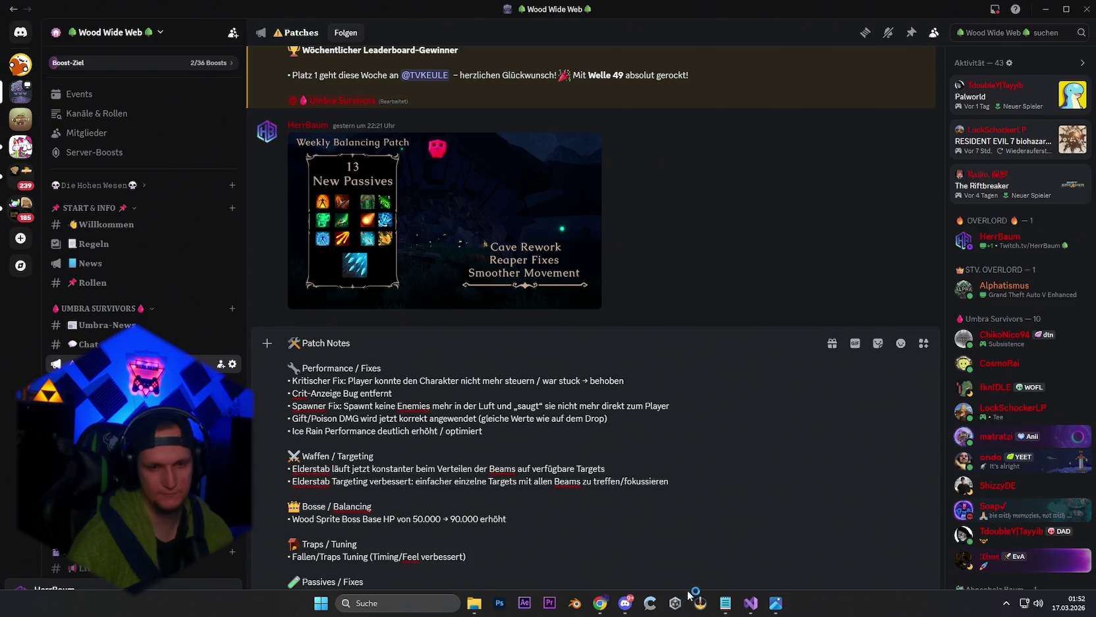
pyautogui.click(612, 476)
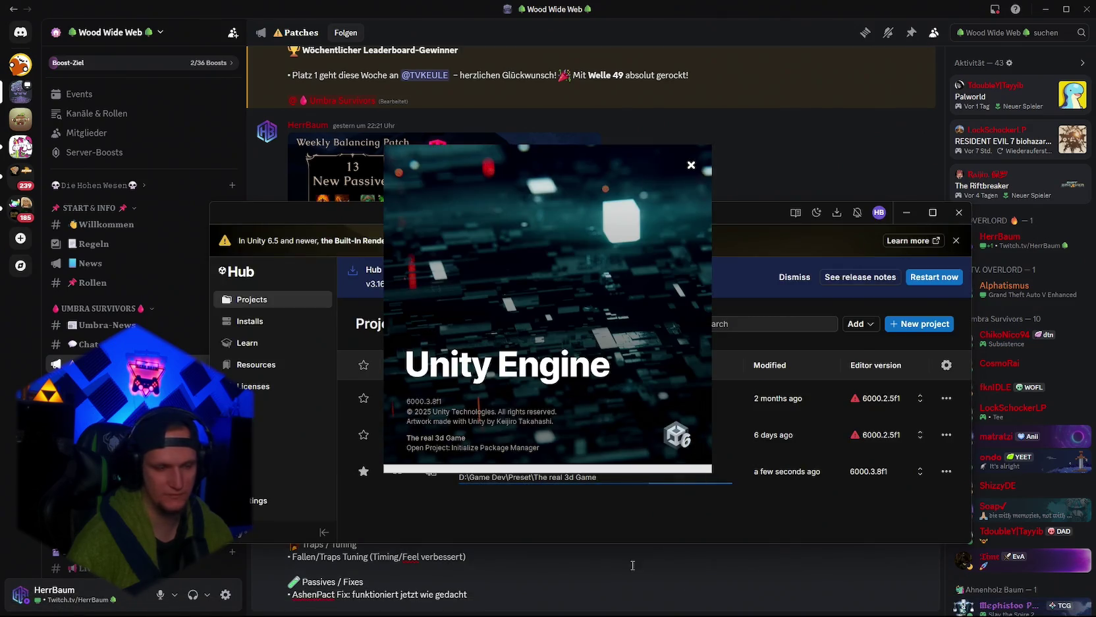
pyautogui.click(511, 595)
pyautogui.write('@umbr')
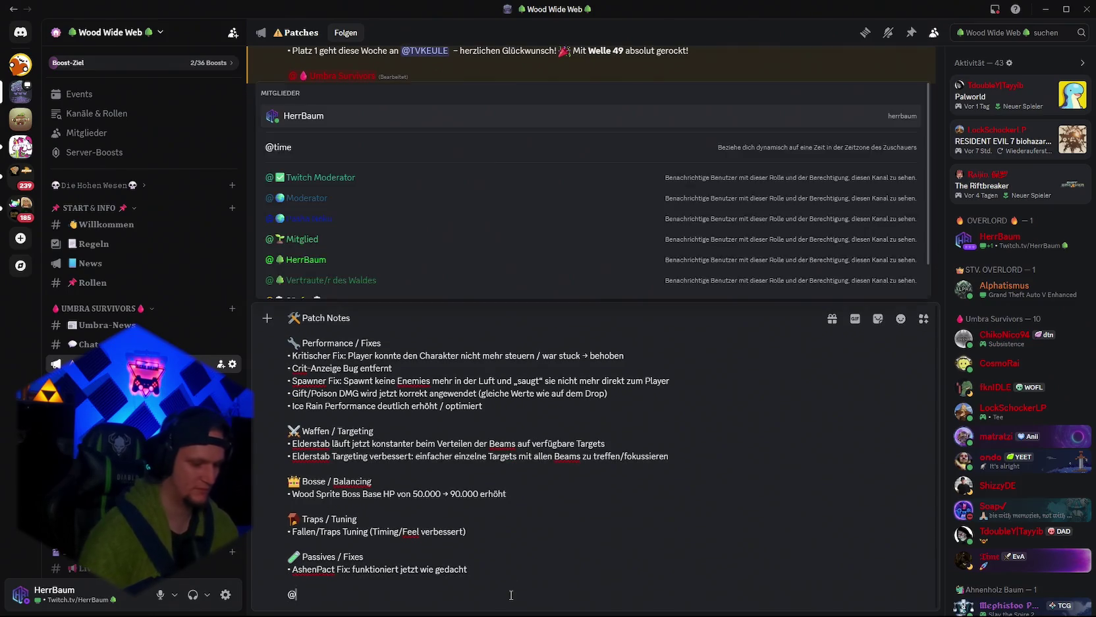
pyautogui.click(306, 283)
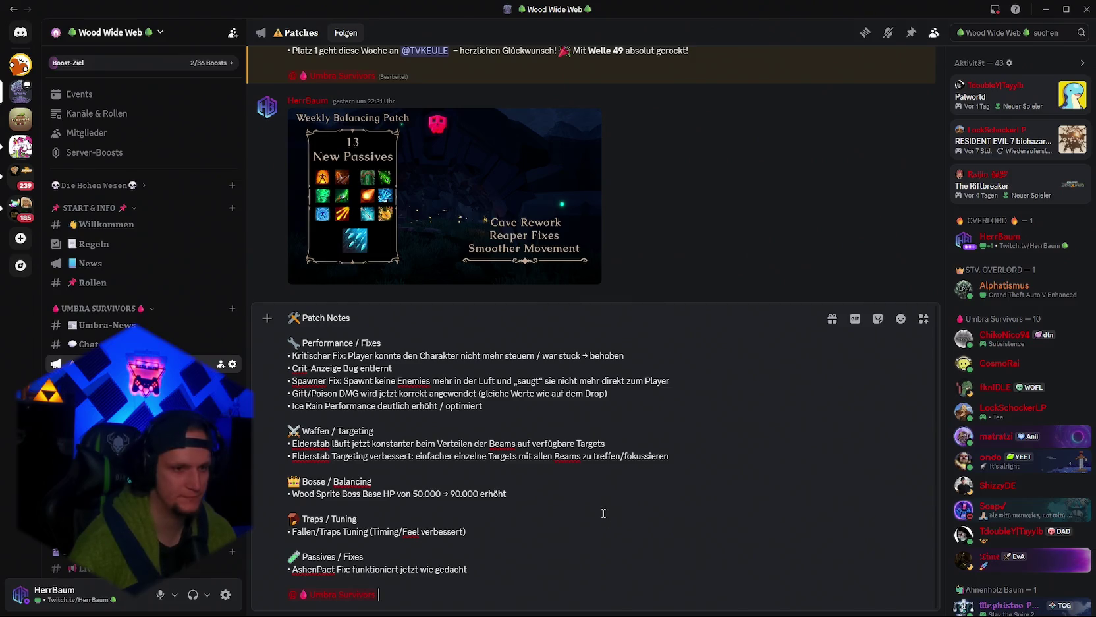
# Step: Bring the Unity editor with the real 3d Game project to the front
pyautogui.moveTo(788, 613)
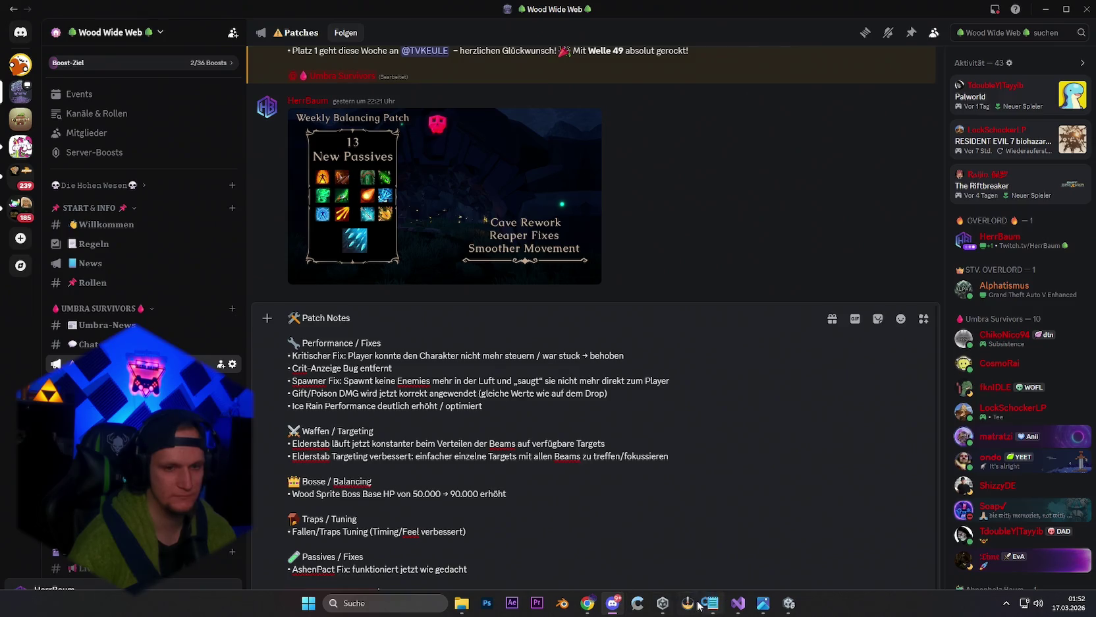
pyautogui.moveTo(662, 602)
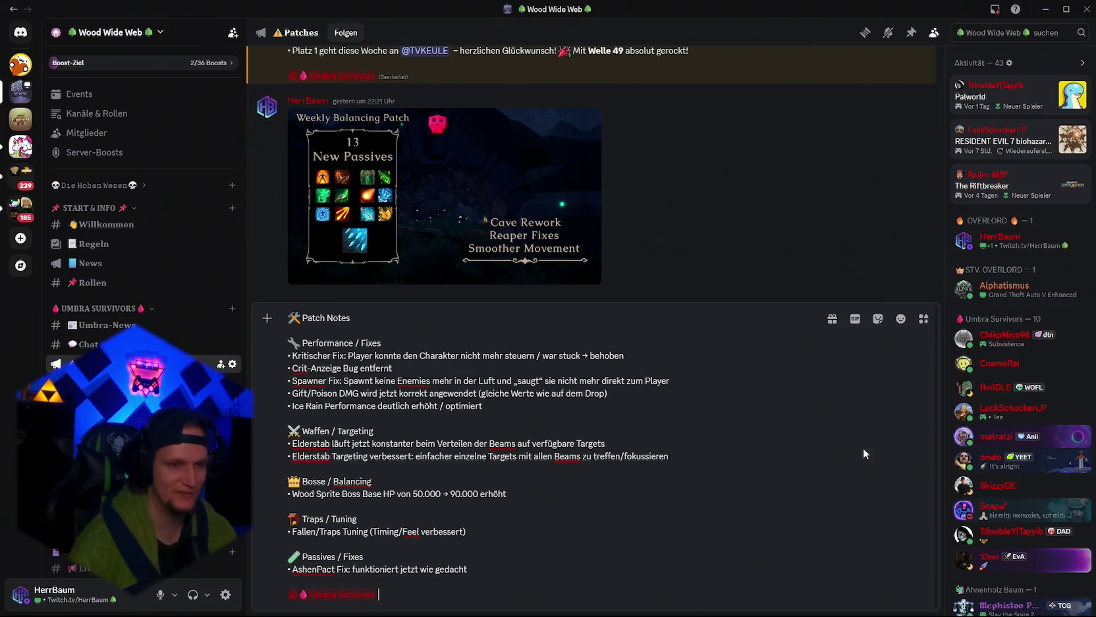
pyautogui.click(793, 602)
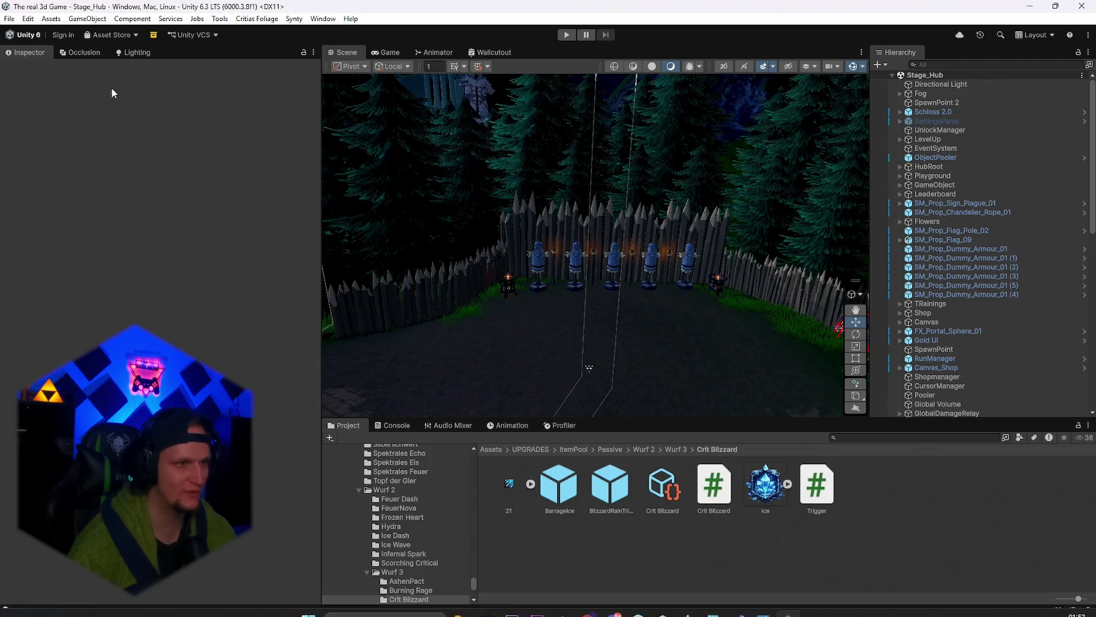
# Step: Save the project with File > Save Project
pyautogui.click(8, 19)
pyautogui.click(7, 19)
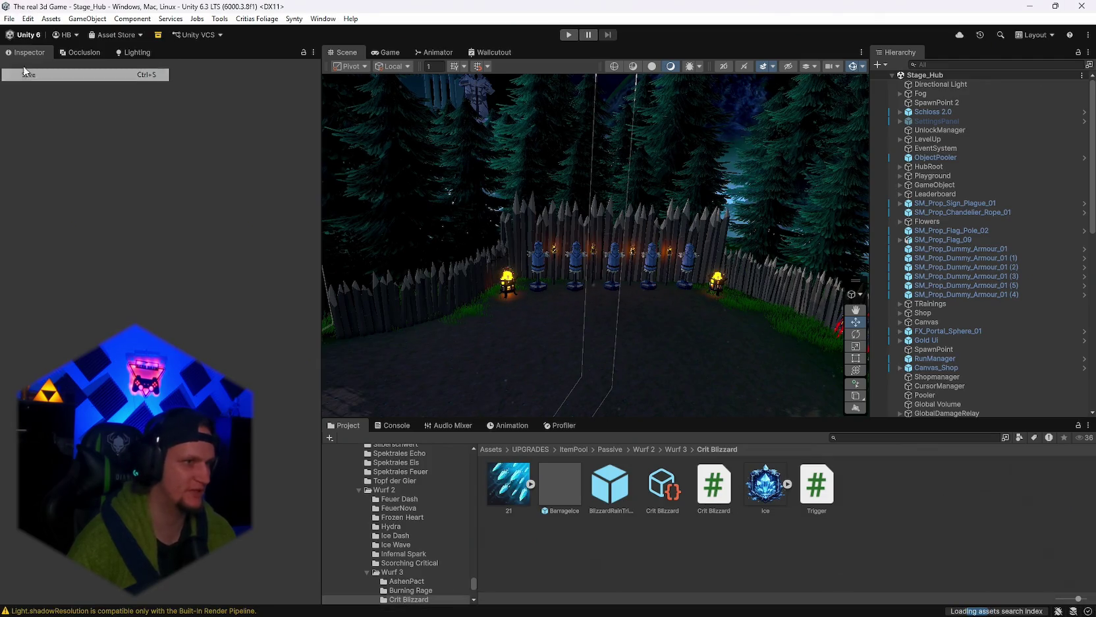
pyautogui.click(7, 19)
pyautogui.click(30, 140)
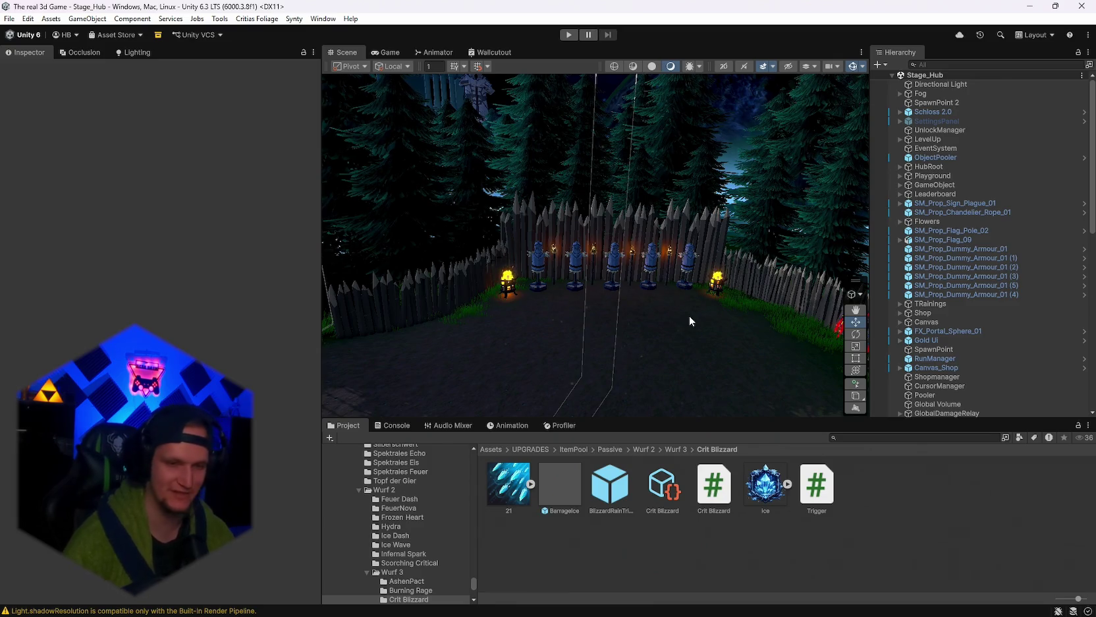
# Step: Tilt the Scene view toward the courtyard, then minimise and restore the editor
pyautogui.moveTo(704, 300)
pyautogui.mouseDown()
pyautogui.moveTo(702, 323)
pyautogui.moveTo(672, 318)
pyautogui.moveTo(683, 306)
pyautogui.mouseUp()
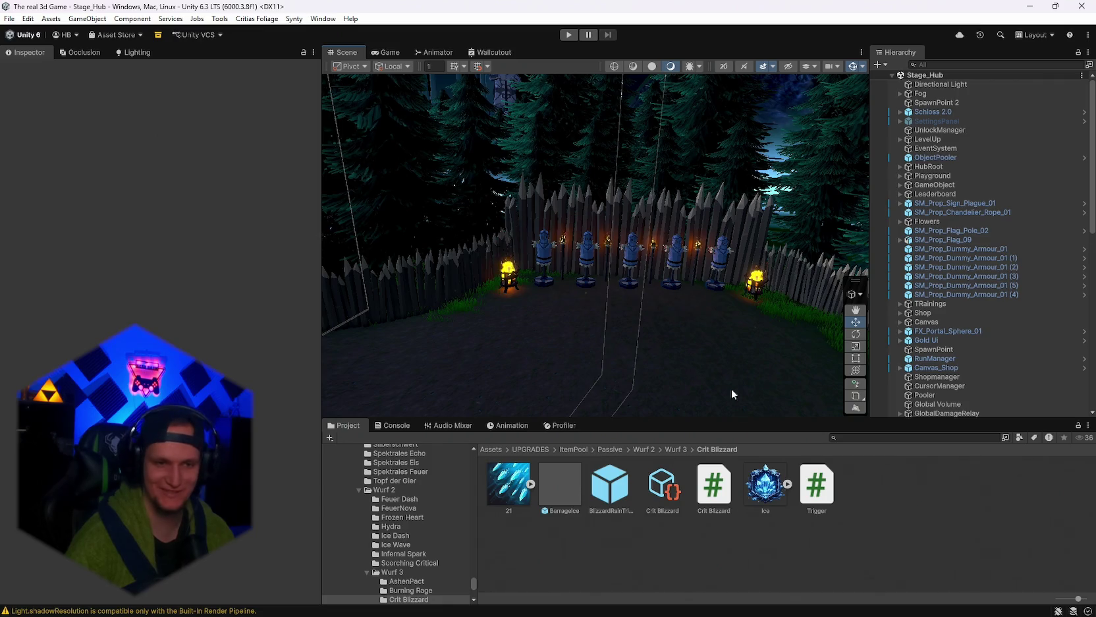
pyautogui.scroll(-3, 419, 547)
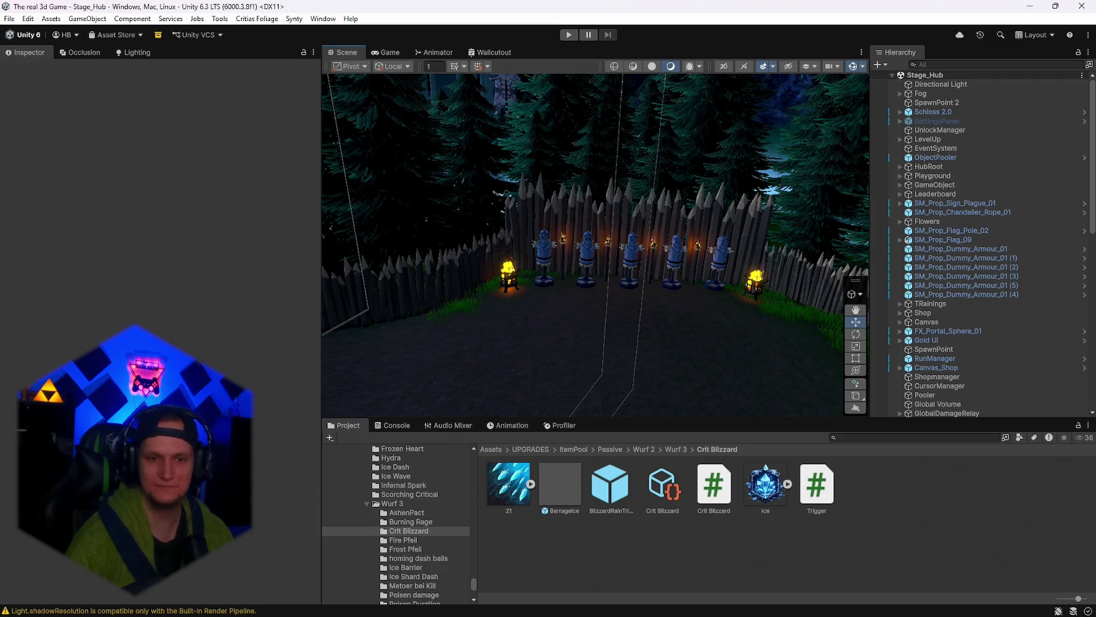
pyautogui.click(789, 603)
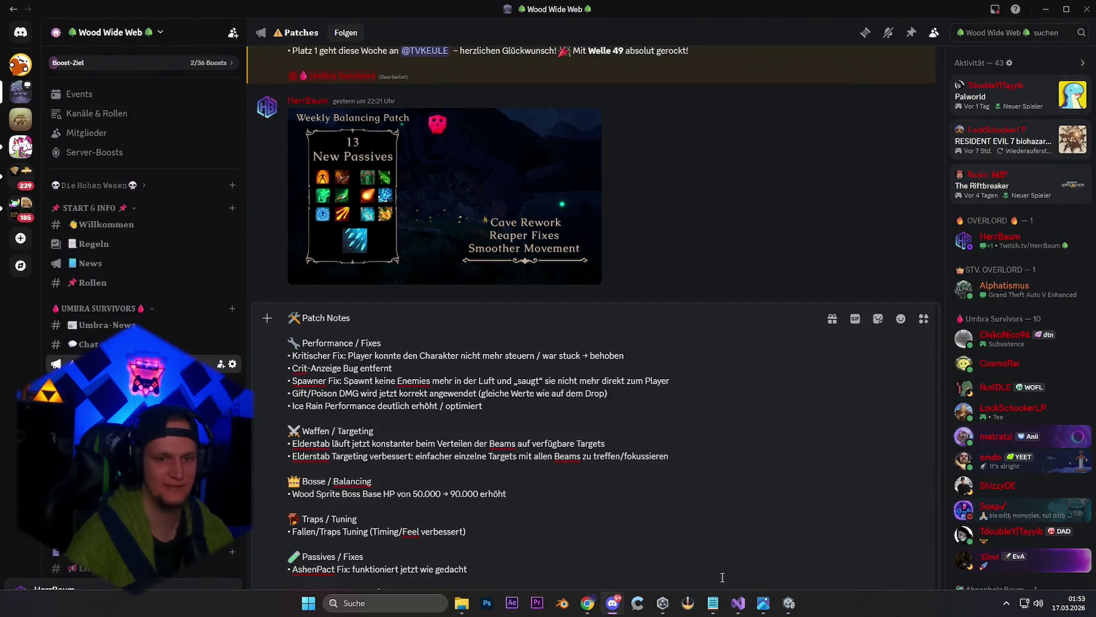
pyautogui.click(789, 602)
# Step: Build the Windows player into ContentBuilder\content, switching to Chrome while it builds
pyautogui.click(9, 19)
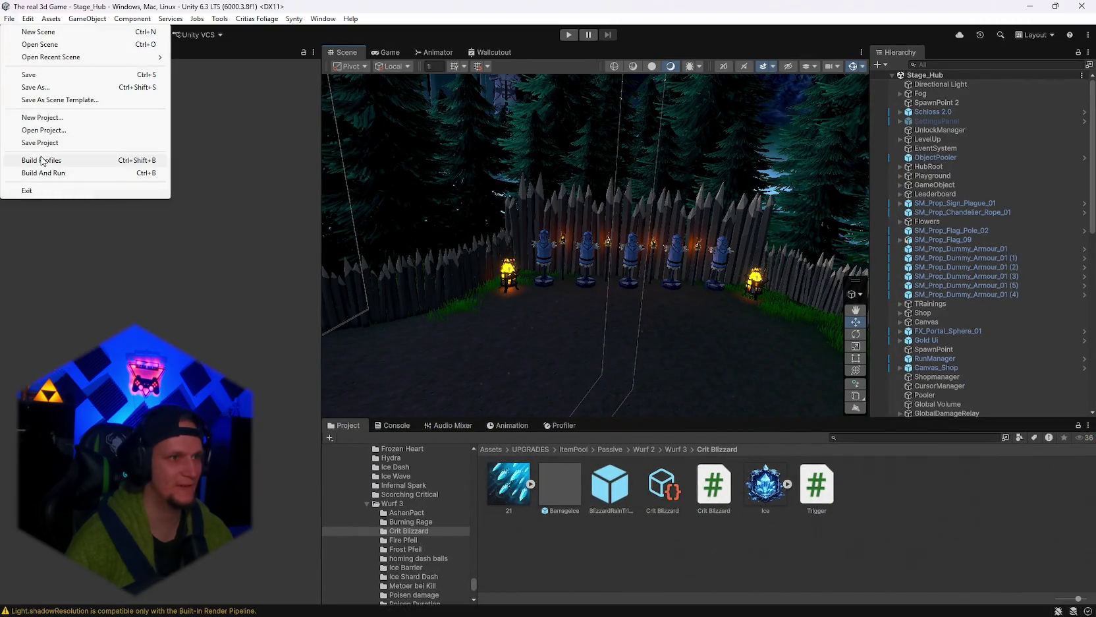
pyautogui.click(41, 161)
pyautogui.click(814, 395)
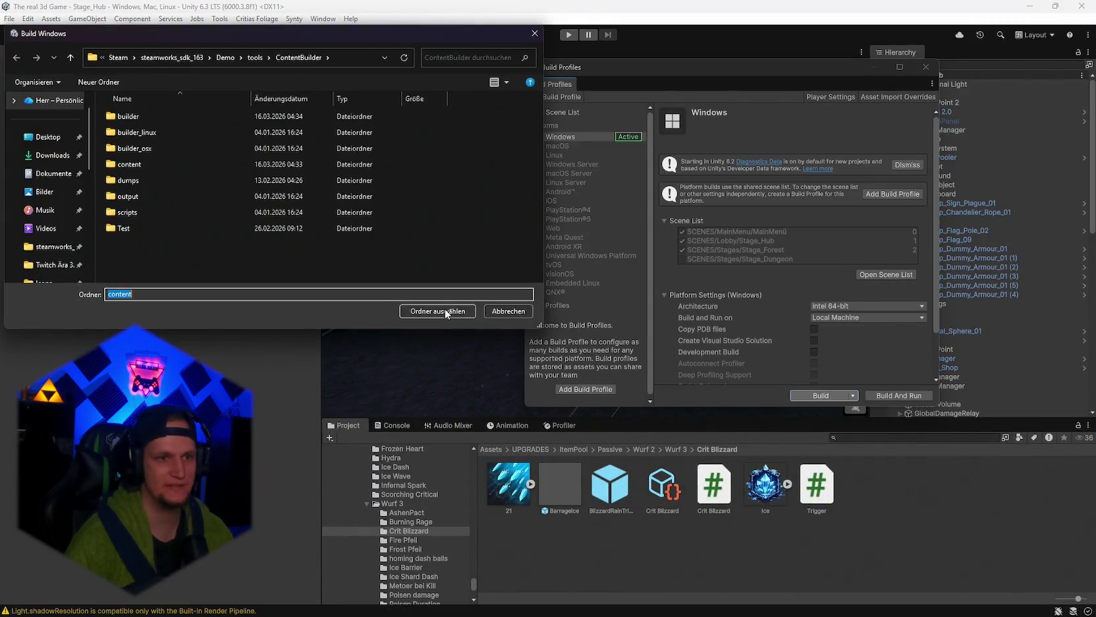
pyautogui.click(445, 311)
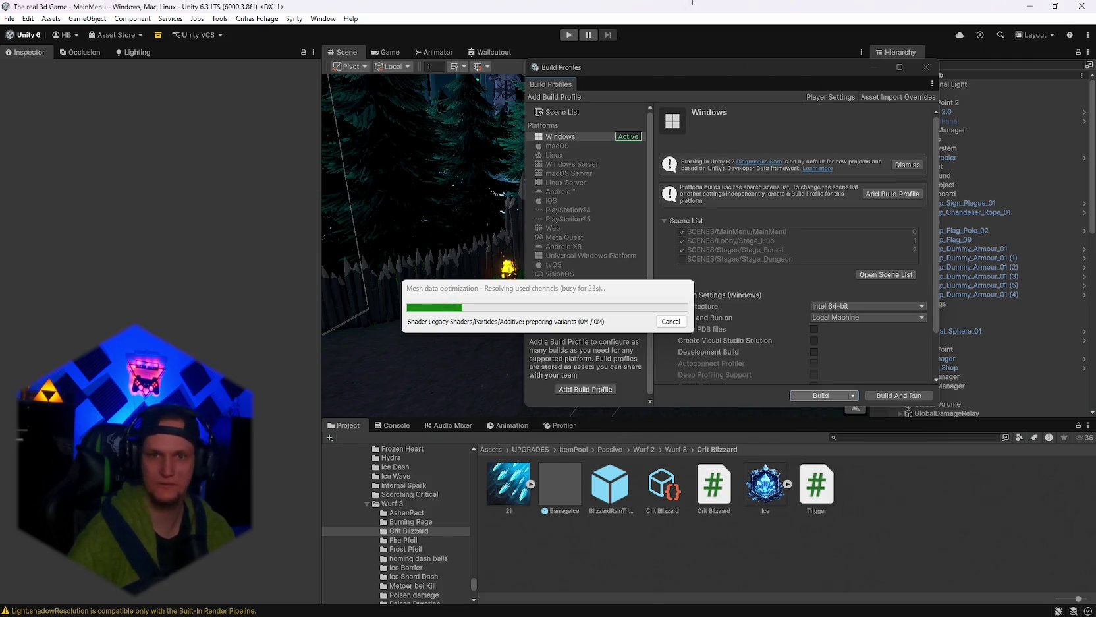
pyautogui.hotkey('alt', 'Tab')
pyautogui.click(674, 376)
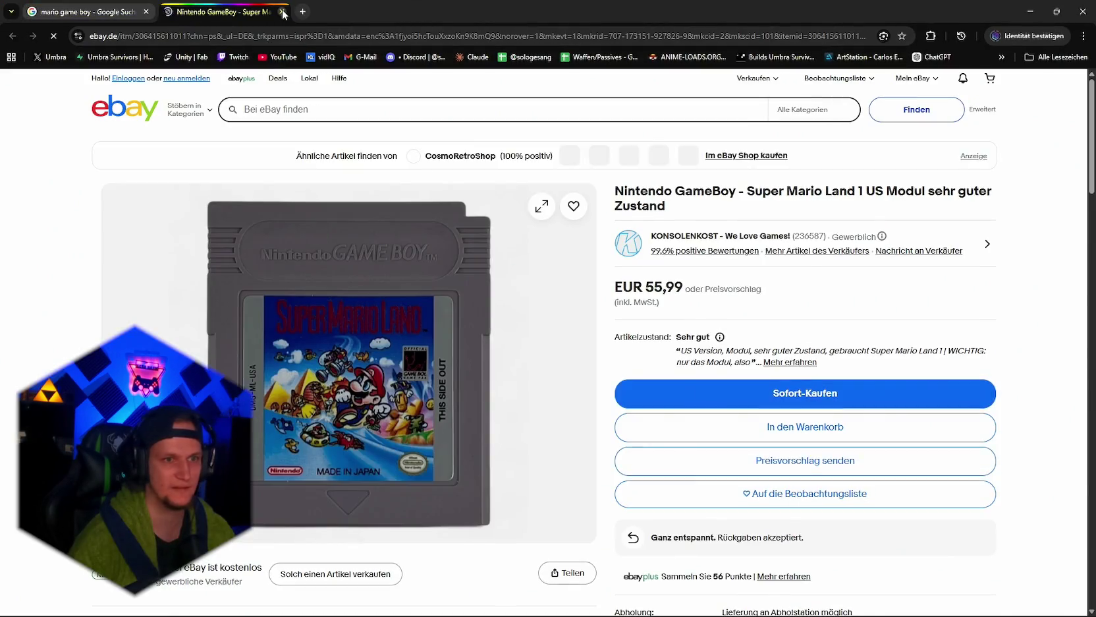
# Step: Browse Mario Game Boy image results, previewing Super Mario Land and Retro Spiele Rückblick, then close Chrome
pyautogui.click(282, 11)
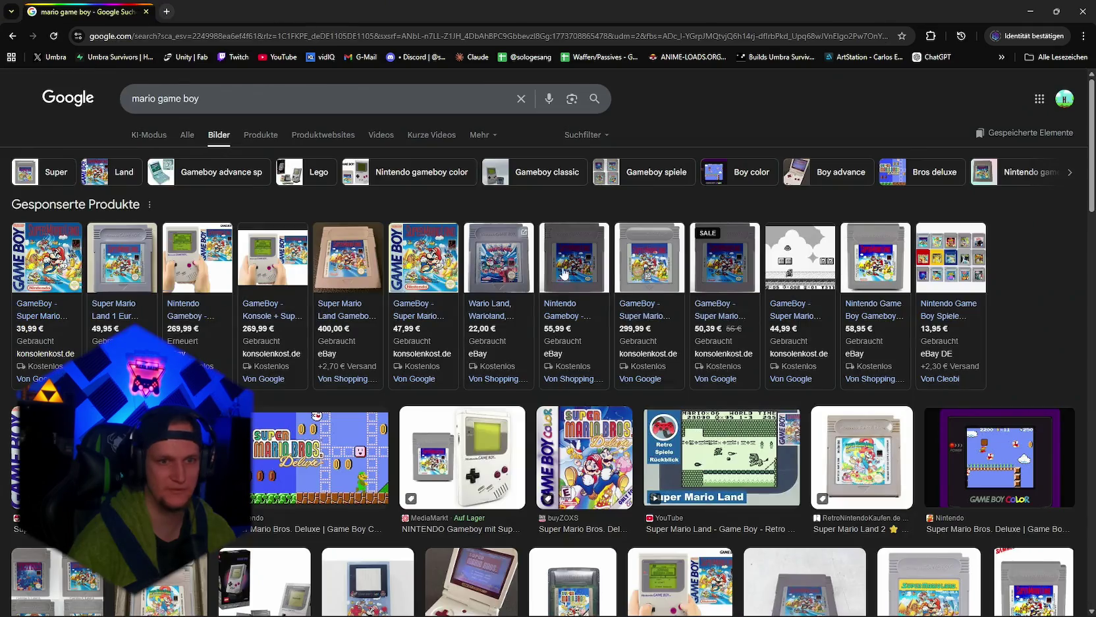
pyautogui.scroll(-3, 552, 311)
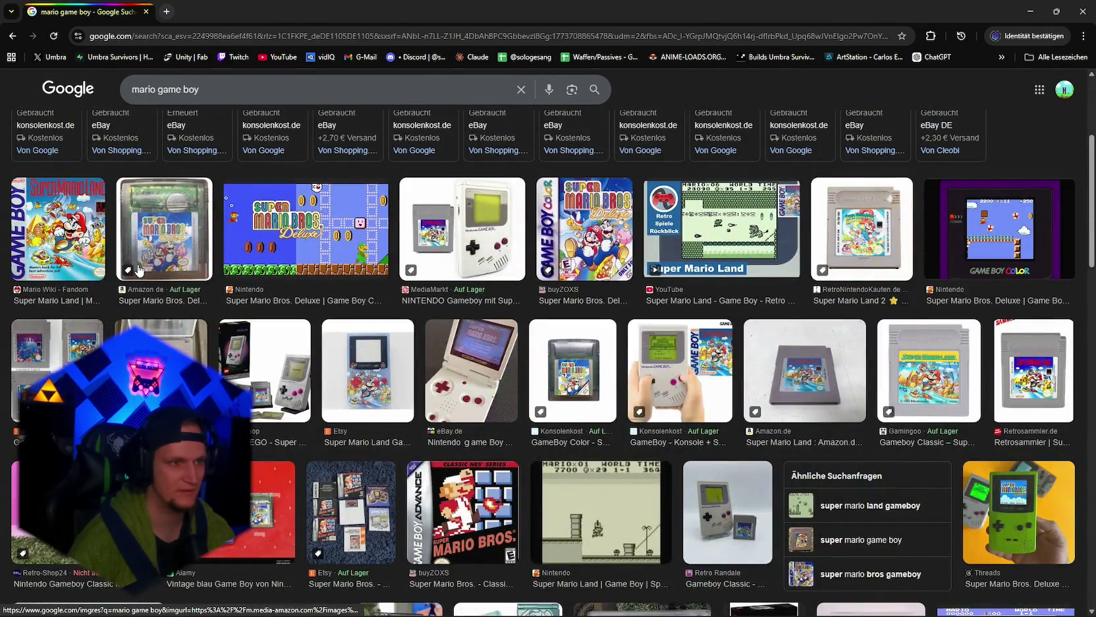
pyautogui.click(44, 225)
pyautogui.scroll(-5, 807, 249)
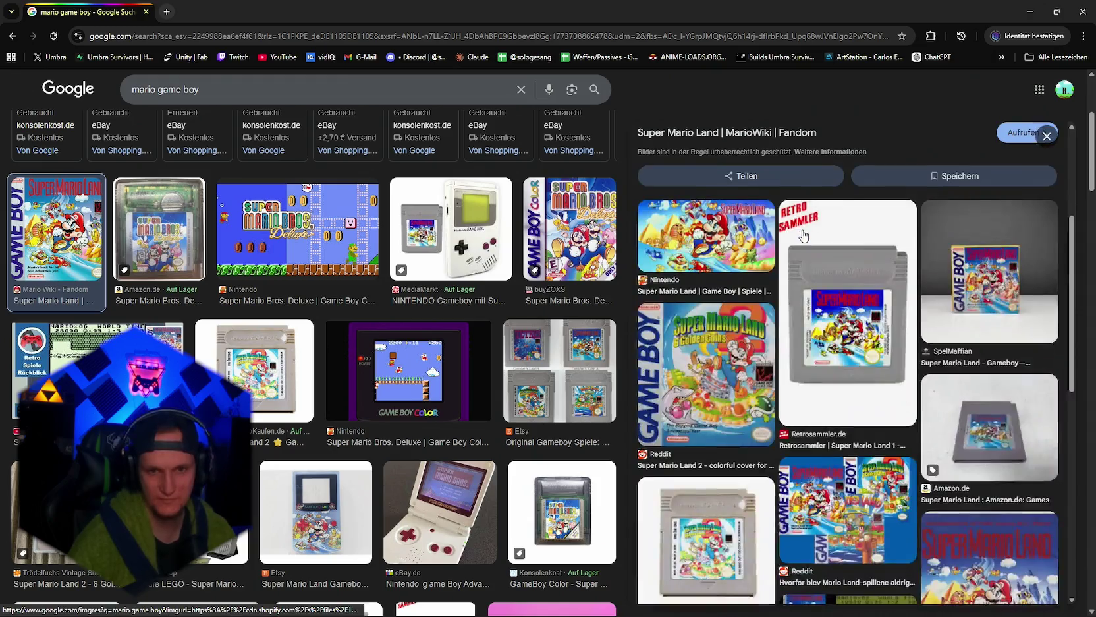
pyautogui.scroll(-3, 807, 249)
pyautogui.scroll(10, 797, 257)
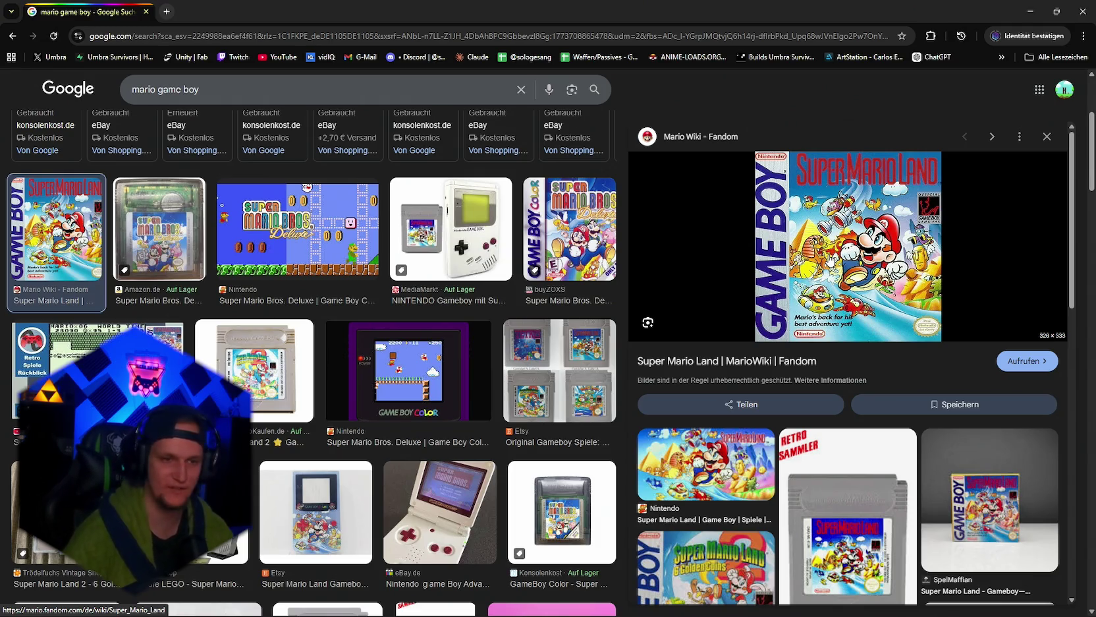
pyautogui.click(26, 359)
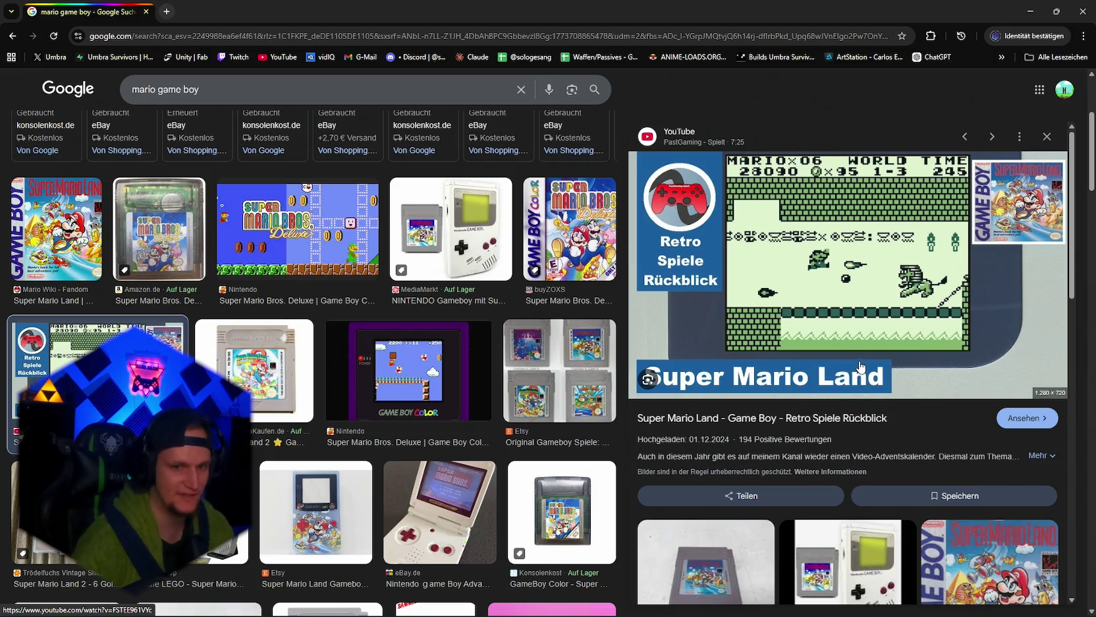
pyautogui.scroll(-4, 860, 366)
pyautogui.scroll(4, 866, 353)
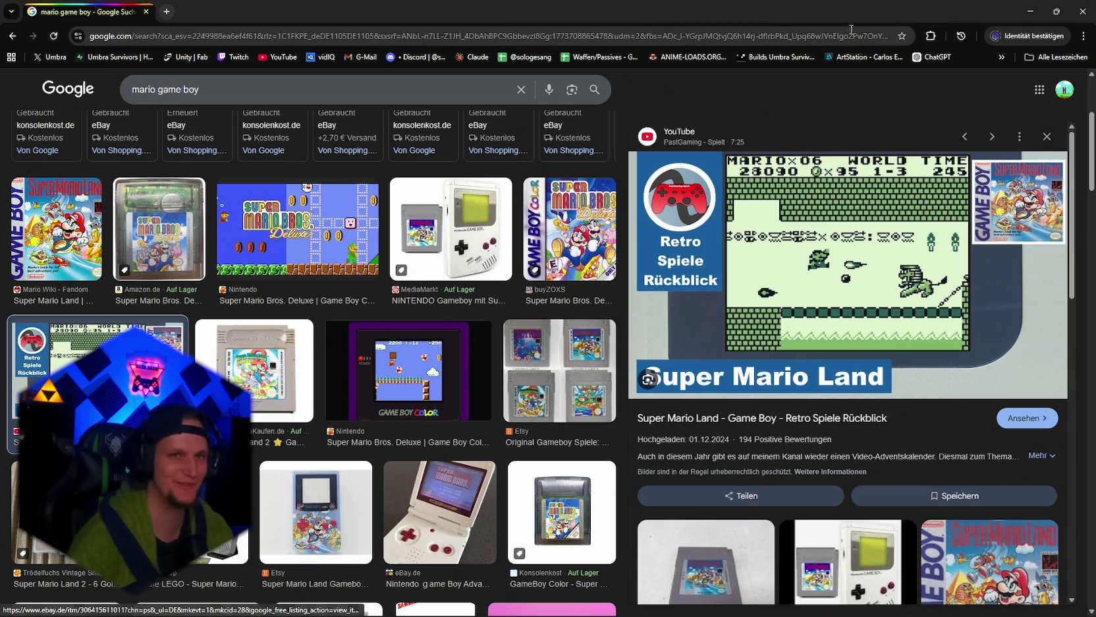
pyautogui.click(1081, 10)
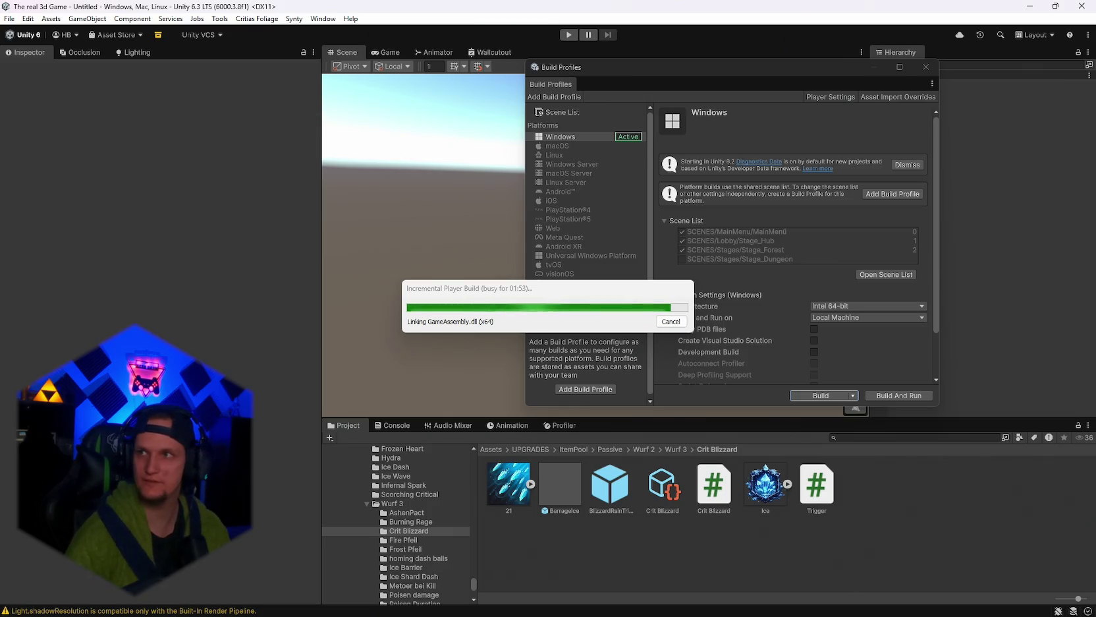
# Step: Look at n64 pikachu edition image results, preview the Konsolenkost image, and close Chrome
pyautogui.hotkey('alt', 'Tab')
pyautogui.click(306, 271)
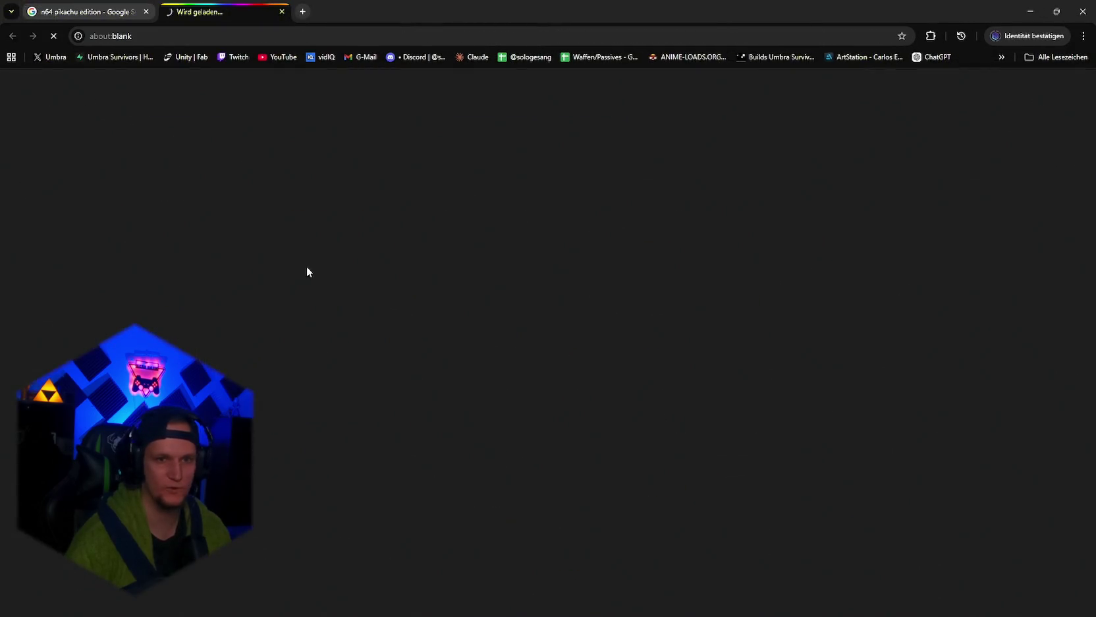
pyautogui.click(282, 11)
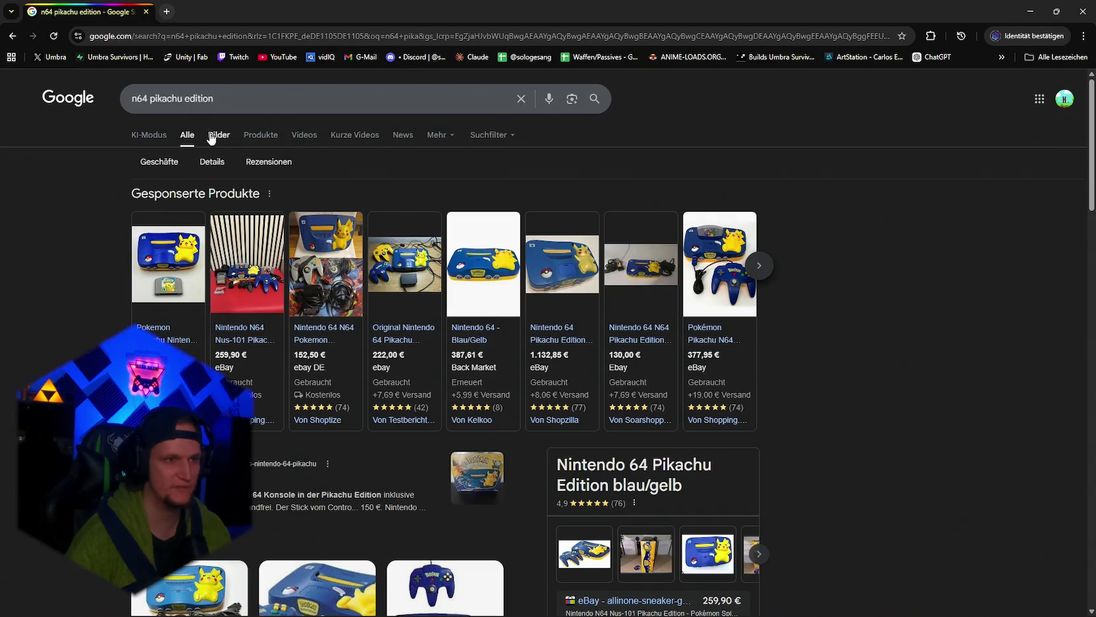
pyautogui.click(219, 134)
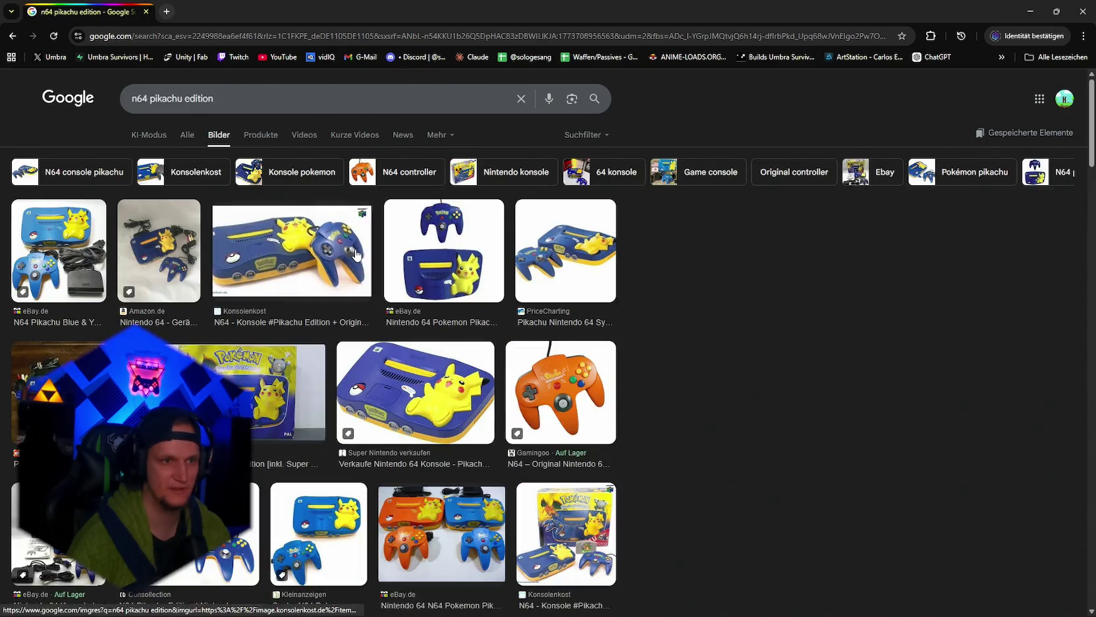
pyautogui.click(292, 251)
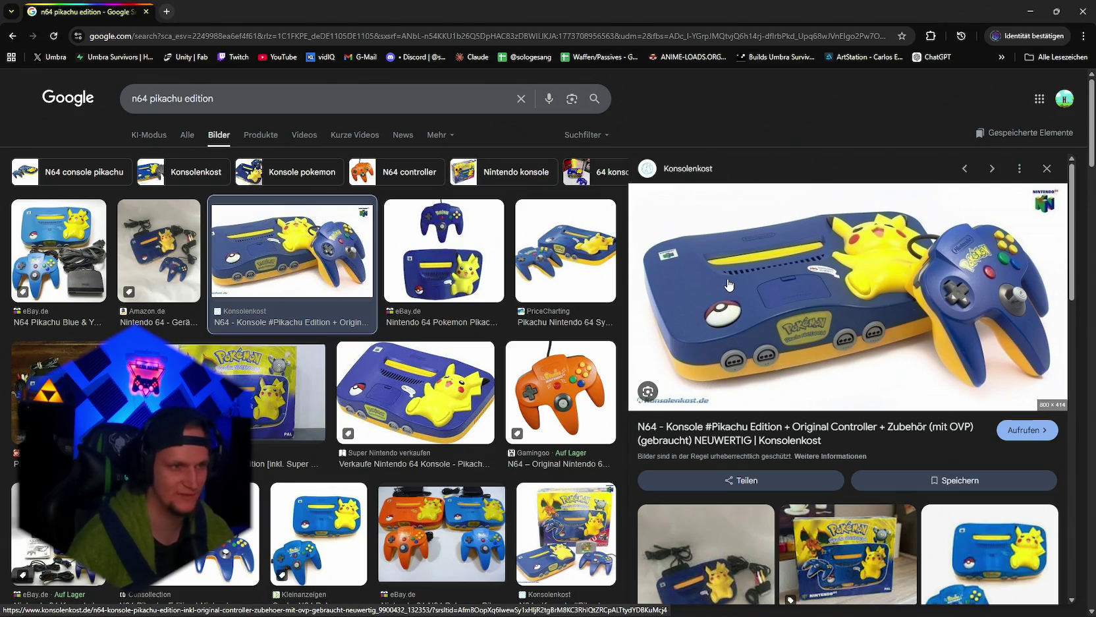
pyautogui.click(1079, 7)
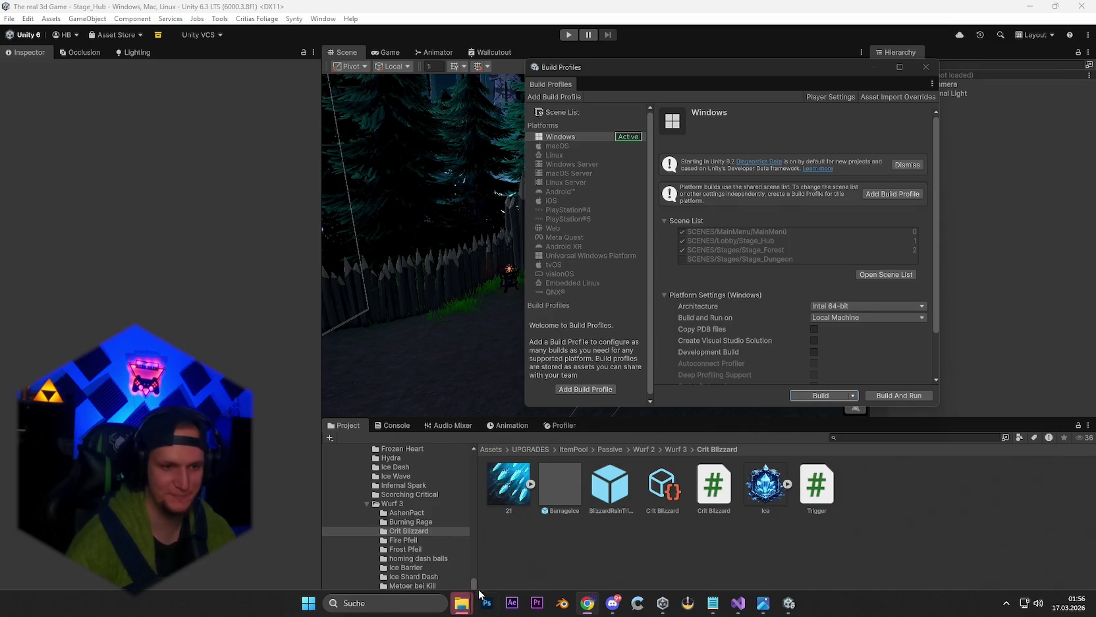
# Step: Launch steamcmd.exe from the ContentBuilder builder folder in File Explorer
pyautogui.moveTo(461, 601)
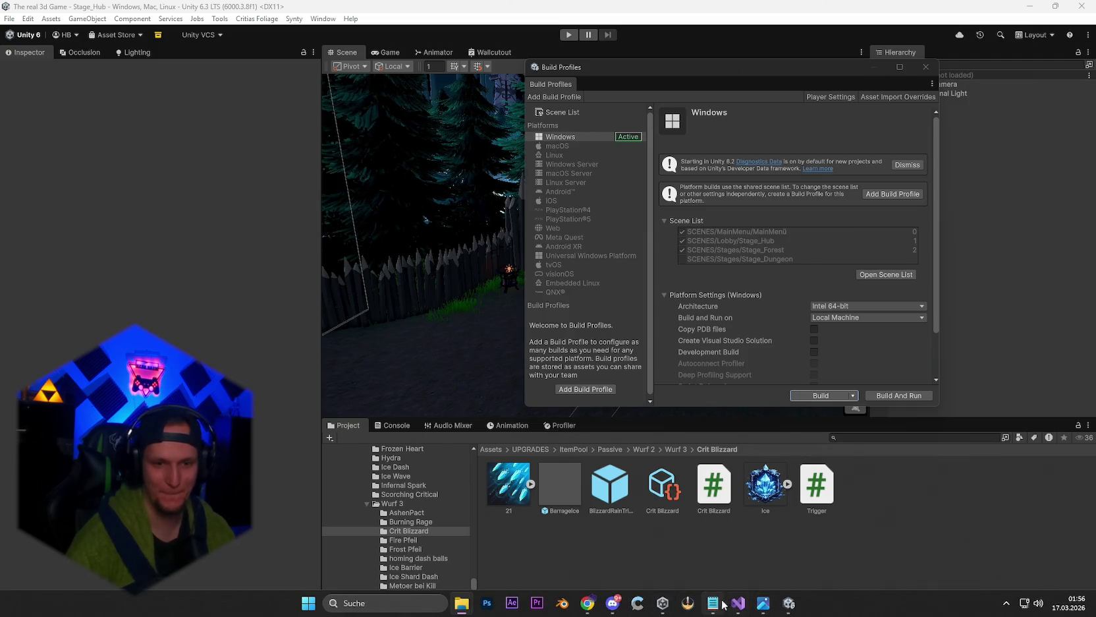
pyautogui.moveTo(739, 604)
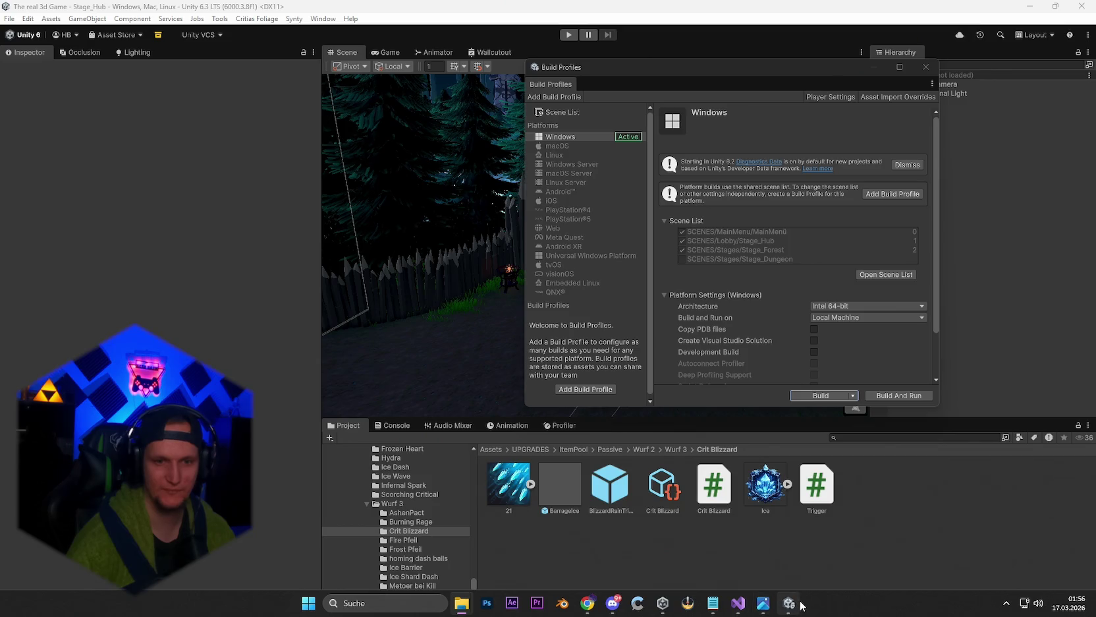
pyautogui.moveTo(789, 603)
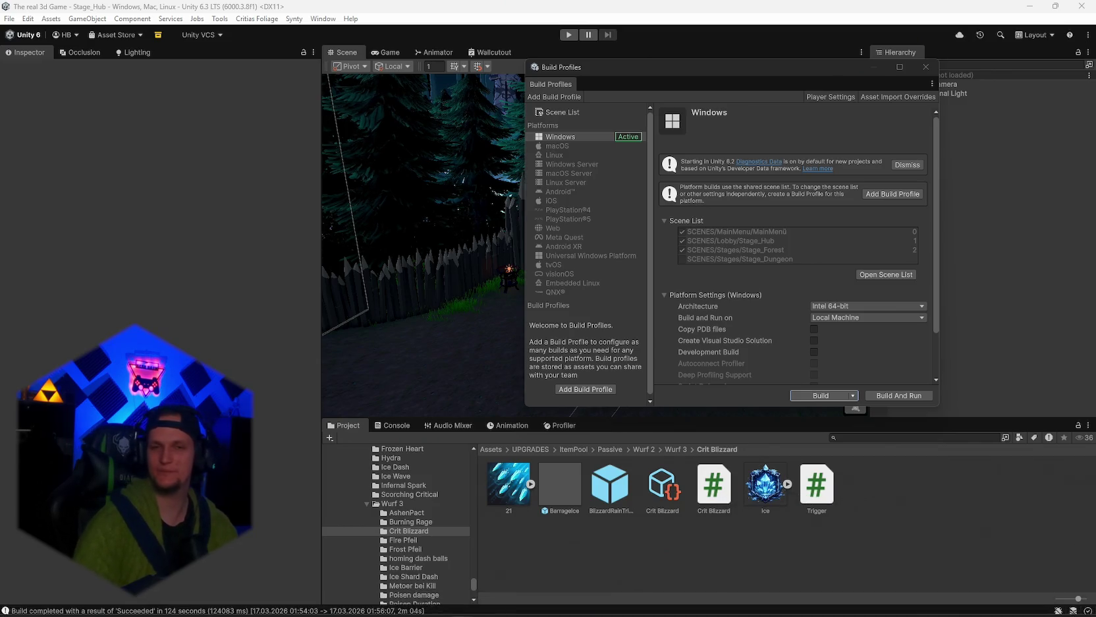
pyautogui.click(461, 608)
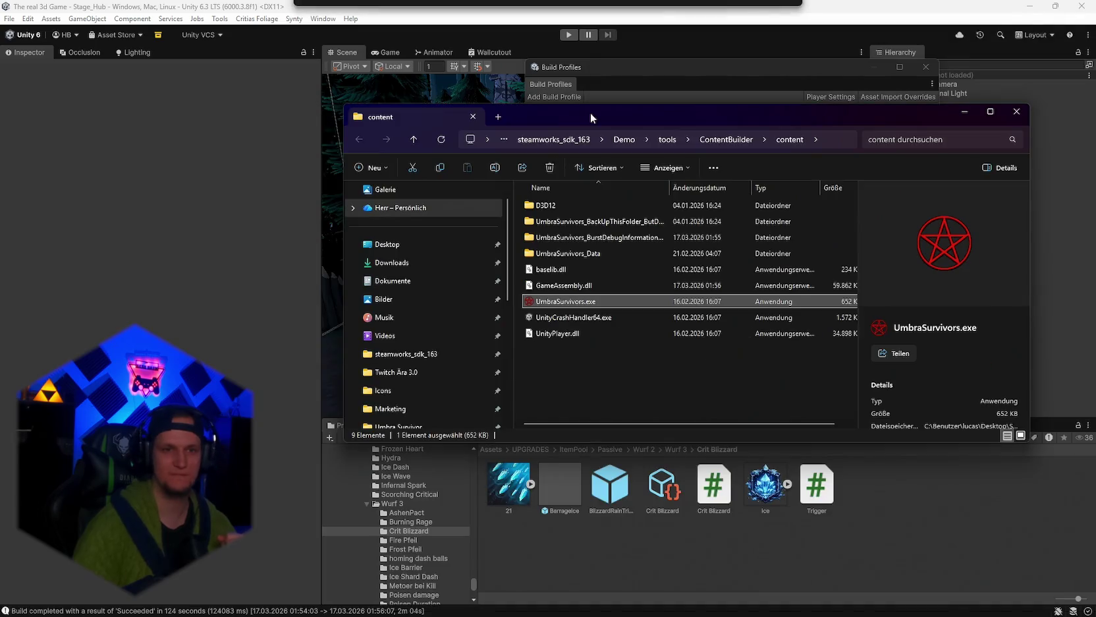
pyautogui.click(725, 139)
pyautogui.doubleClick(572, 208)
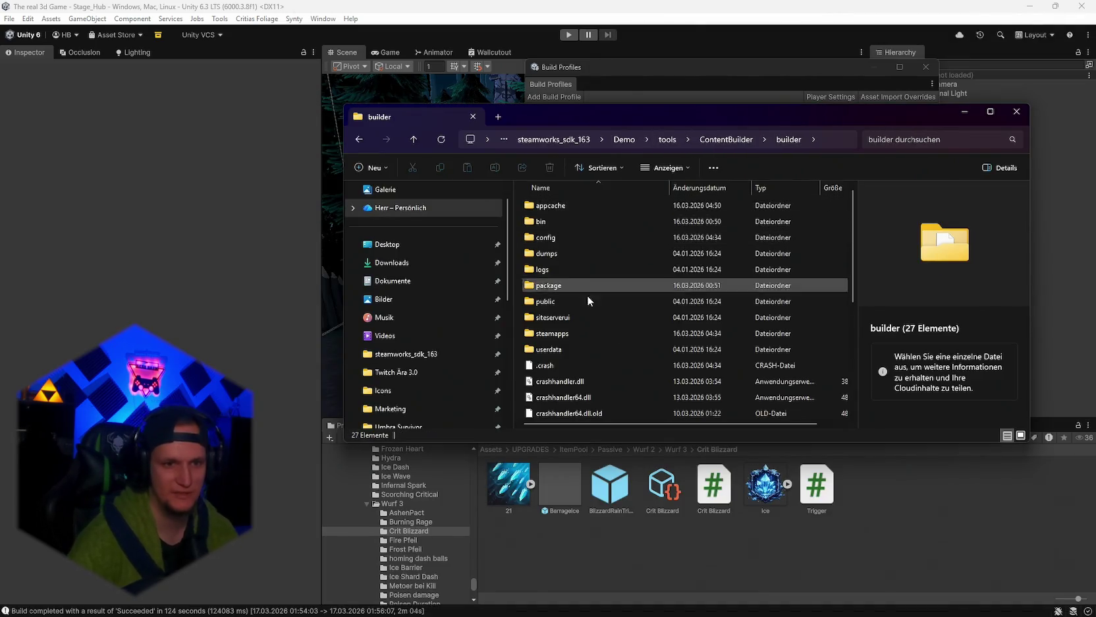
pyautogui.doubleClick(556, 333)
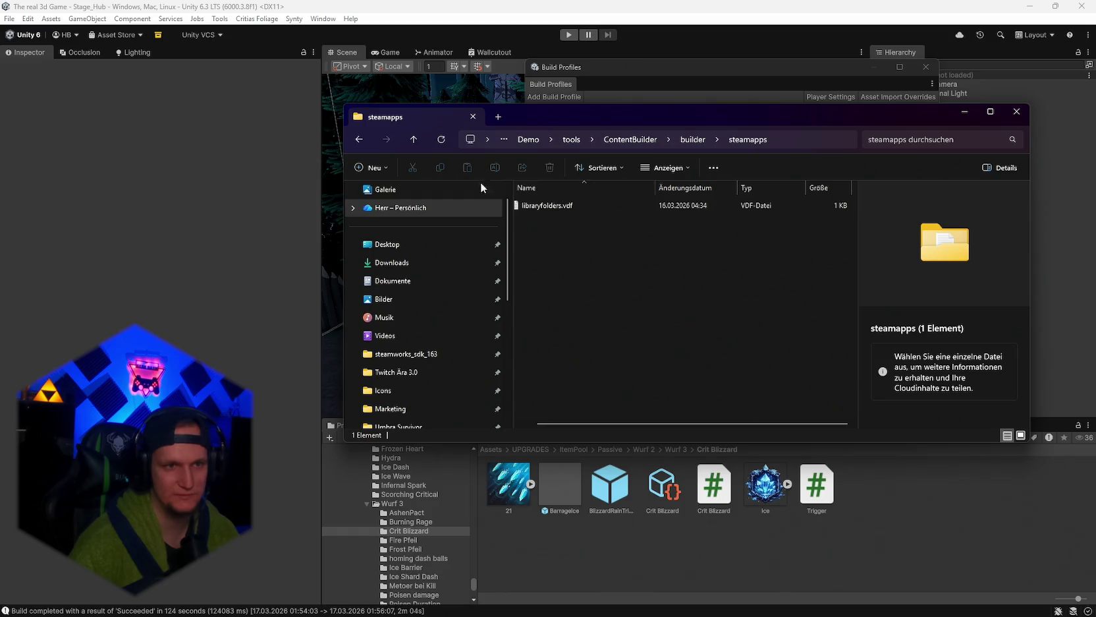
pyautogui.hotkey('alt', 'Left')
pyautogui.scroll(-4, 613, 348)
pyautogui.doubleClick(562, 270)
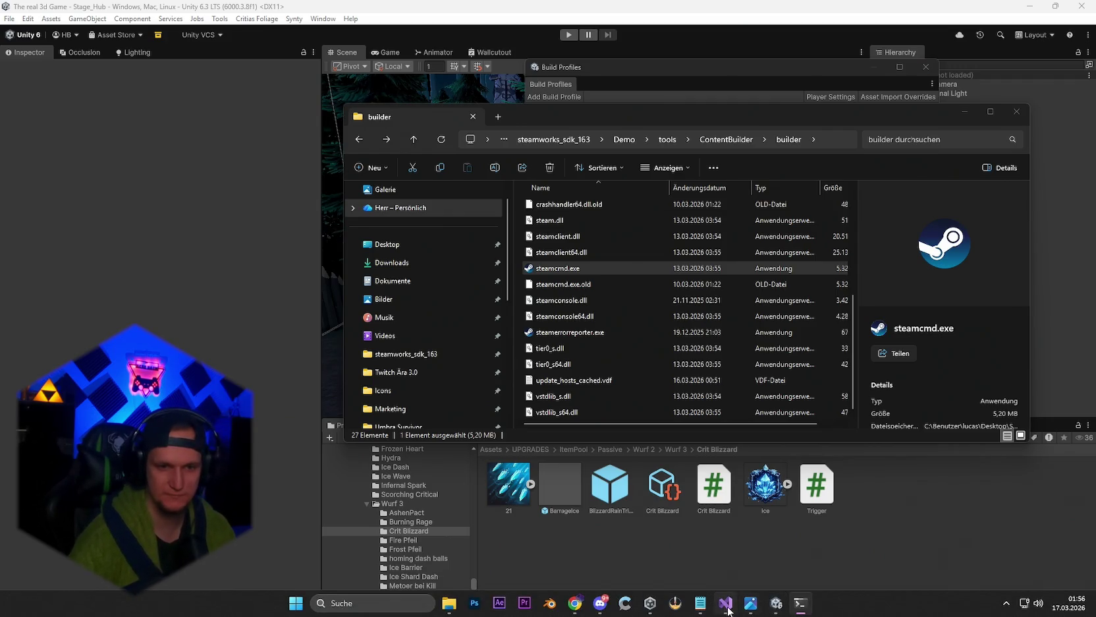
# Step: Select the run_app_build command line in the notes, then minimise Notepad and Explorer
pyautogui.click(710, 610)
pyautogui.scroll(10, 744, 303)
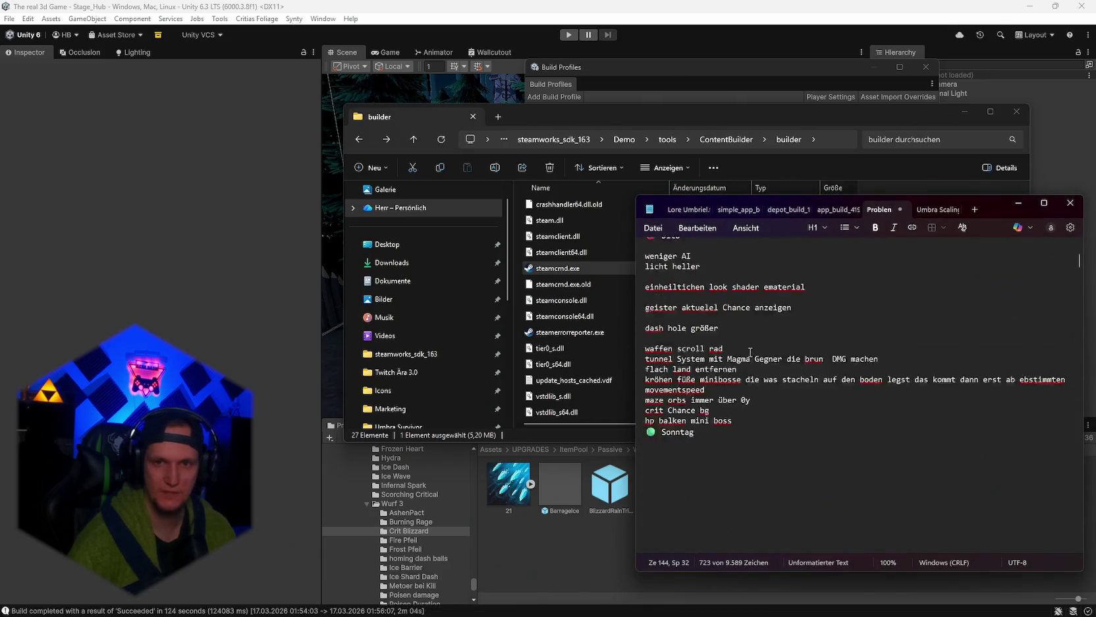
pyautogui.tripleClick(792, 262)
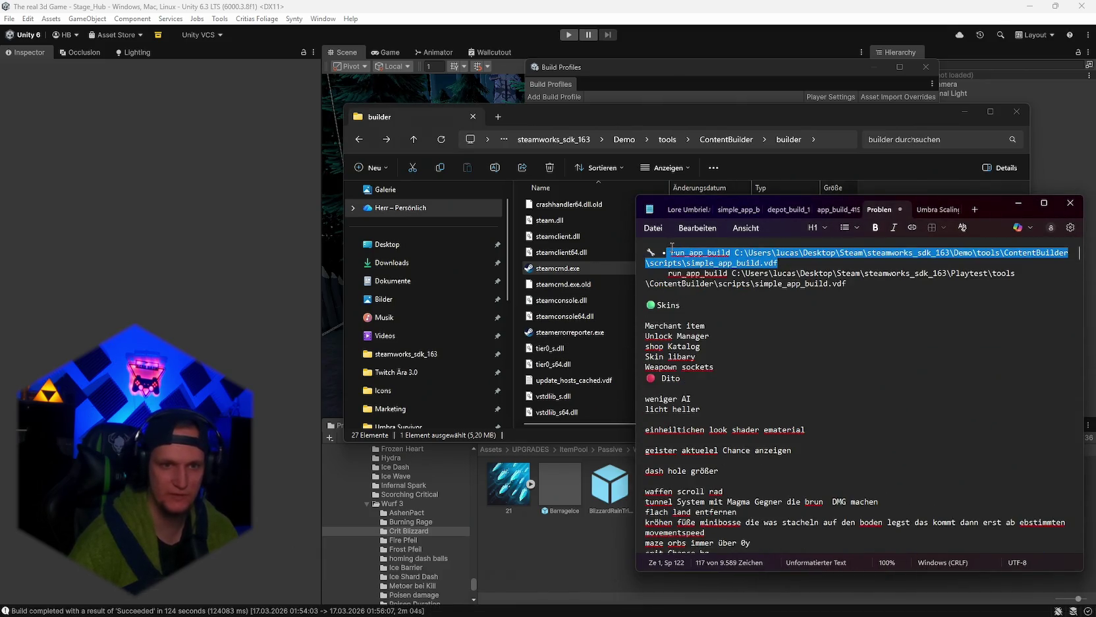
pyautogui.moveTo(672, 247); pyautogui.dragTo(674, 252)
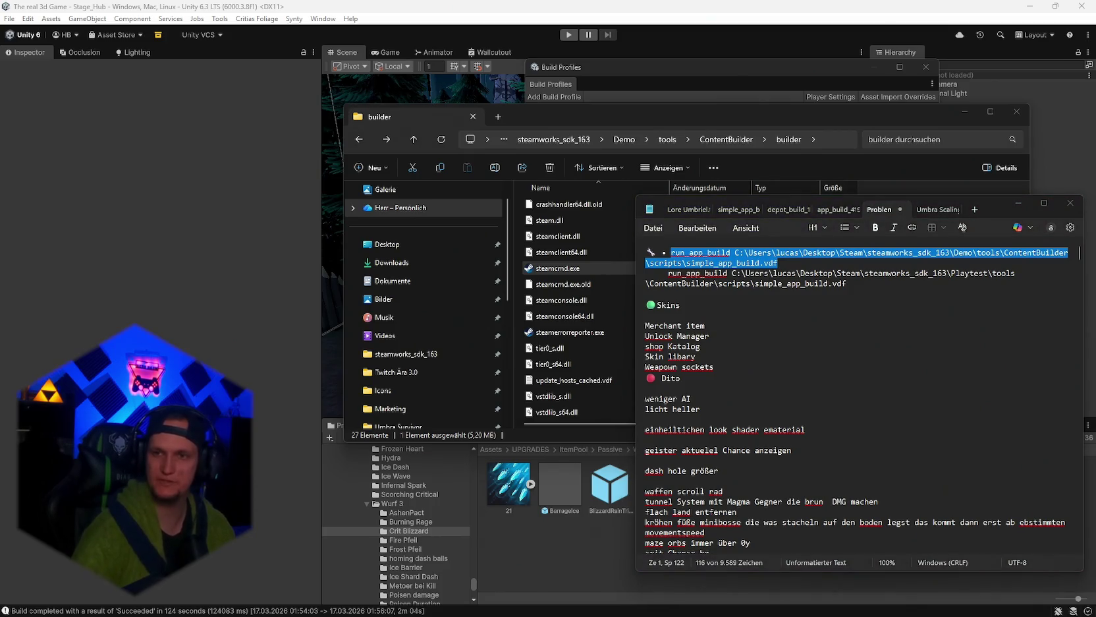
pyautogui.click(1017, 202)
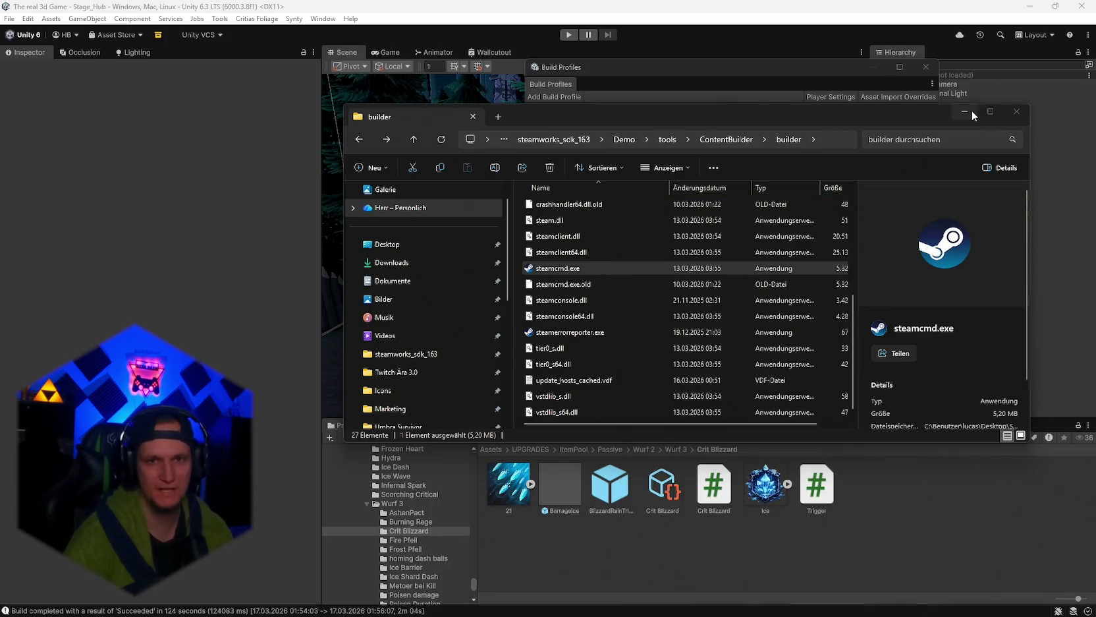
pyautogui.click(971, 110)
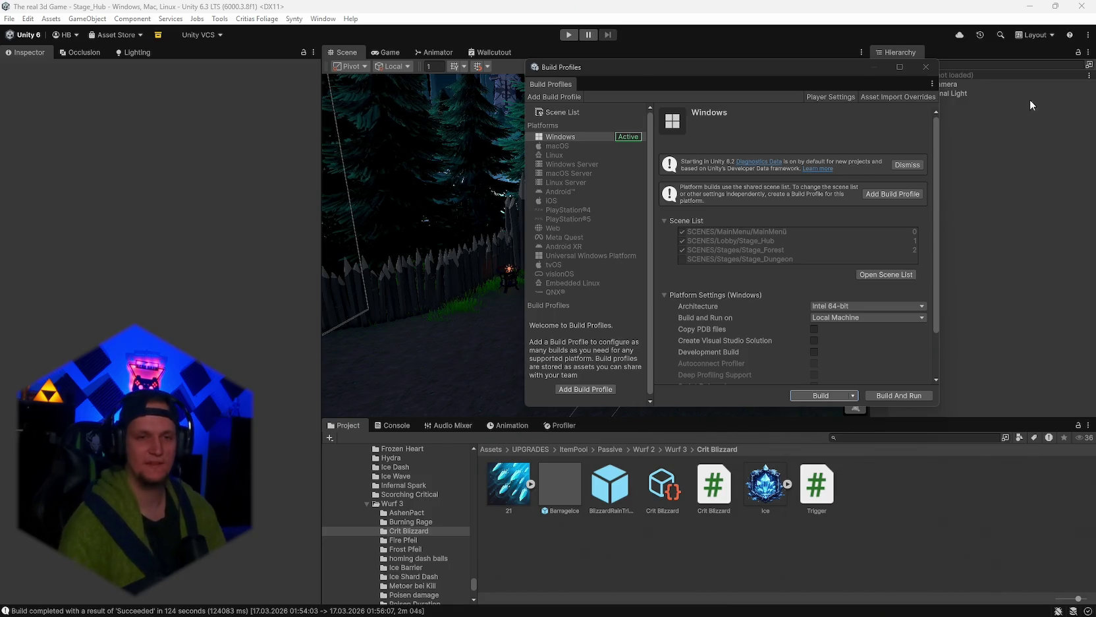
pyautogui.moveTo(517, 611)
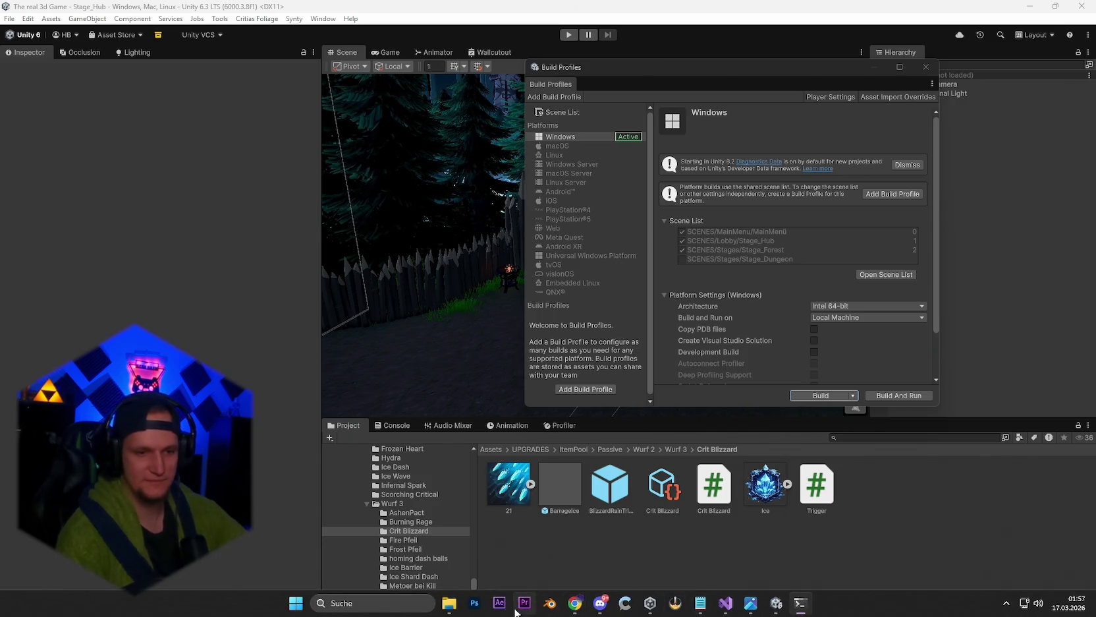
pyautogui.moveTo(449, 603)
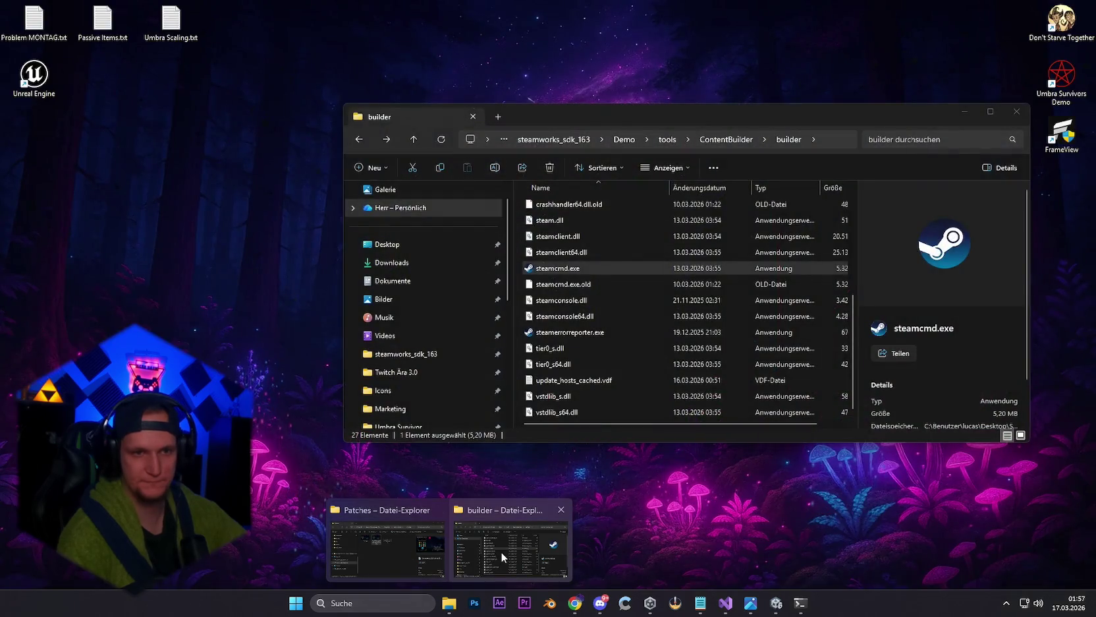
pyautogui.click(521, 531)
# Step: Run UmbraSurvivors.exe from ContentBuilder\content and continue past its title screen
pyautogui.hotkey('alt', 'Up')
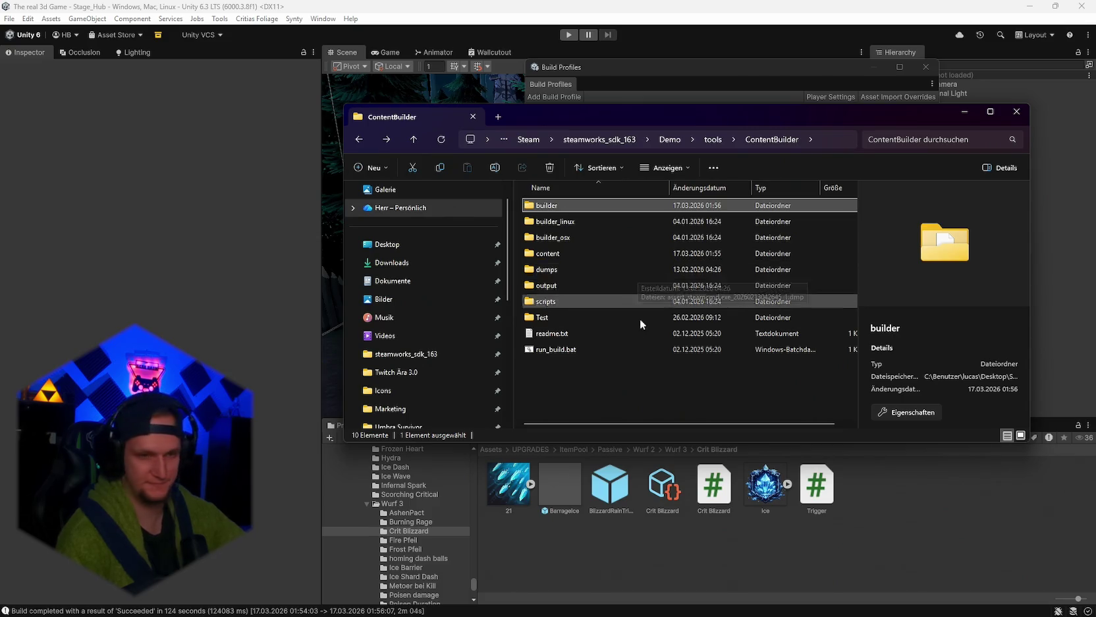
pyautogui.doubleClick(555, 254)
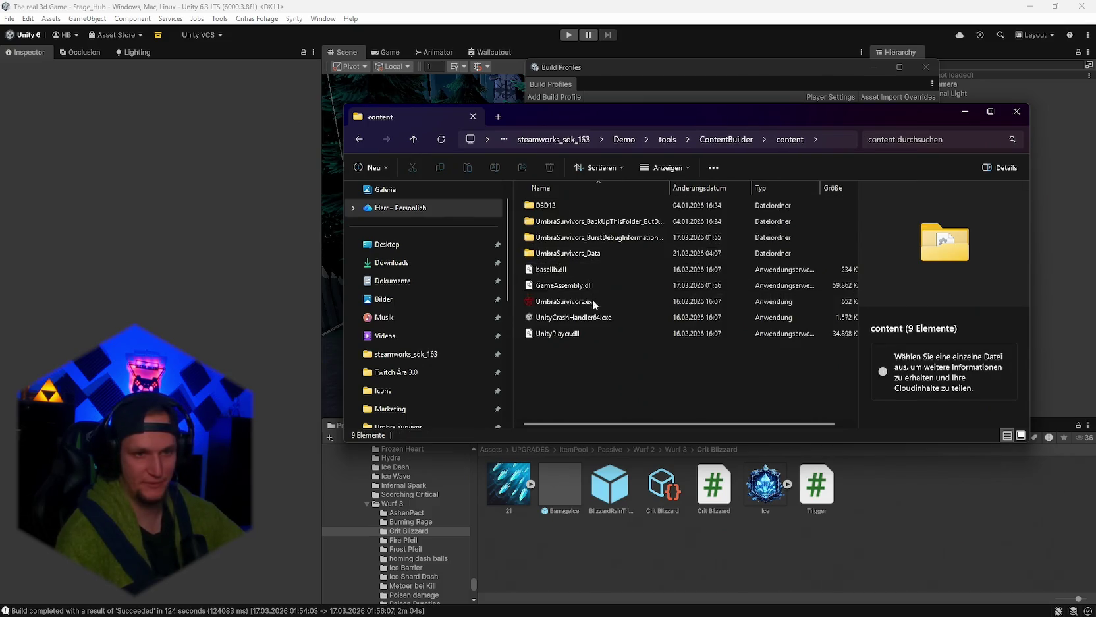
pyautogui.doubleClick(593, 301)
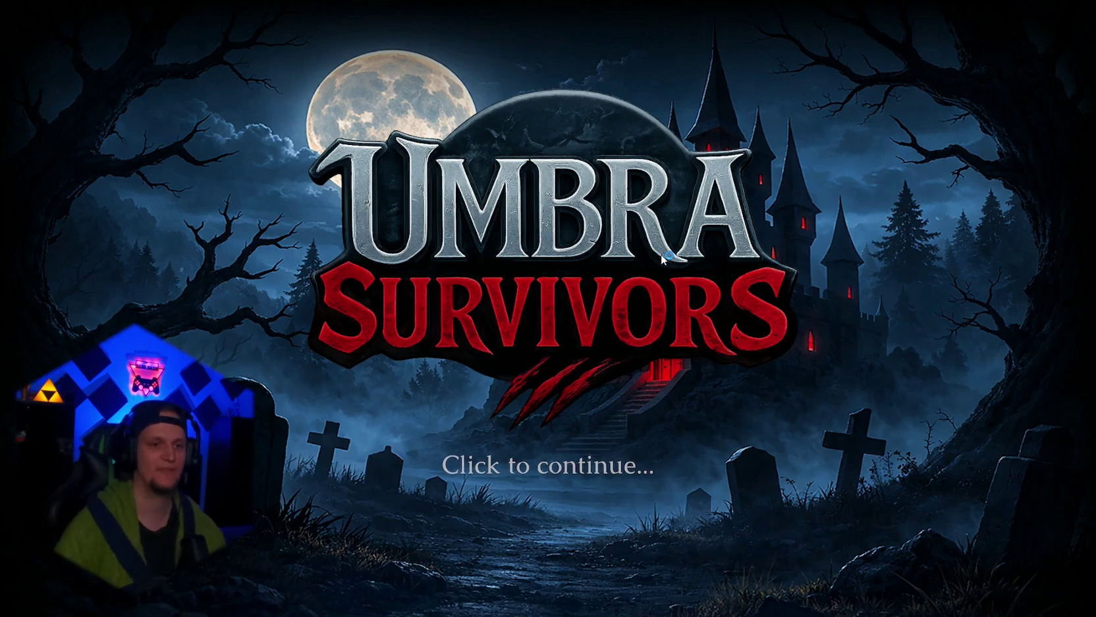
pyautogui.click(662, 259)
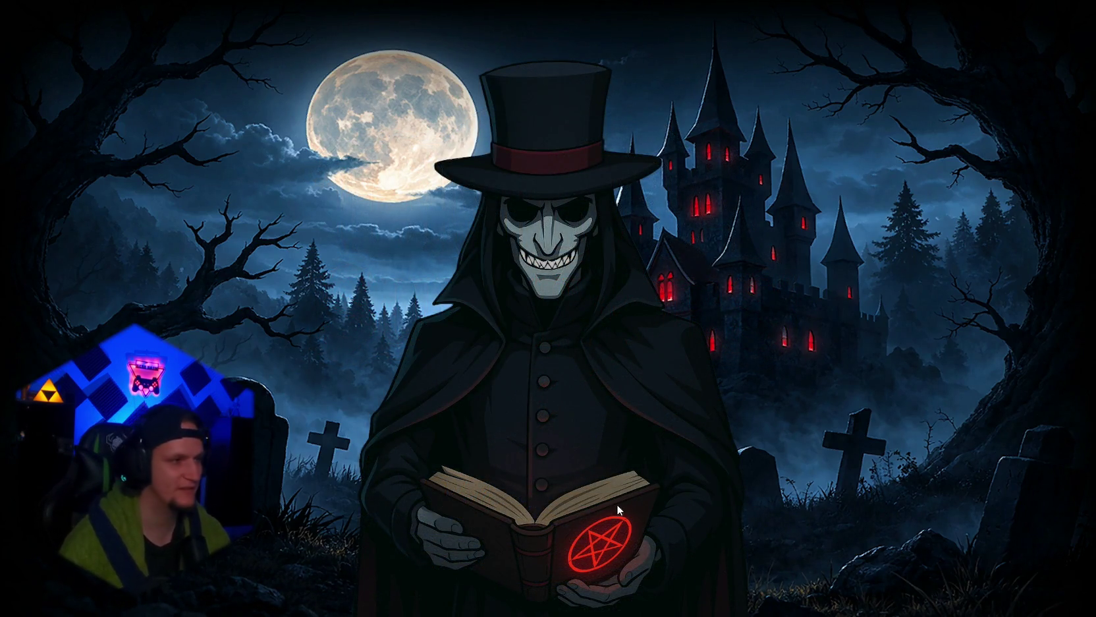
# Step: Skip the intro and run the character up to the Get a Weapon temple's book
pyautogui.click(616, 504)
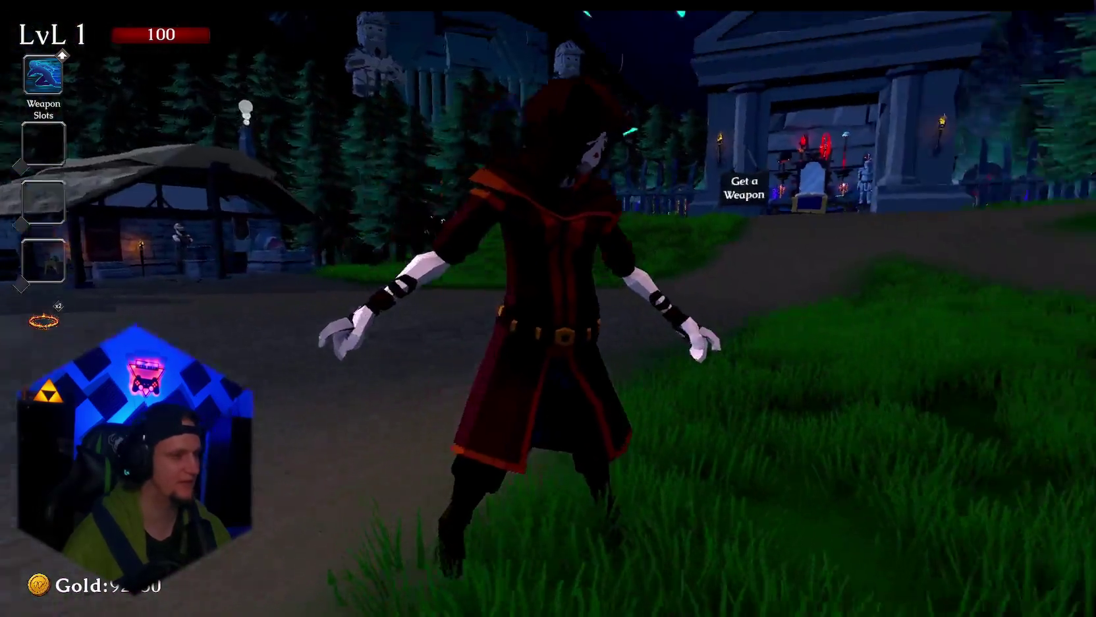
pyautogui.press('w')
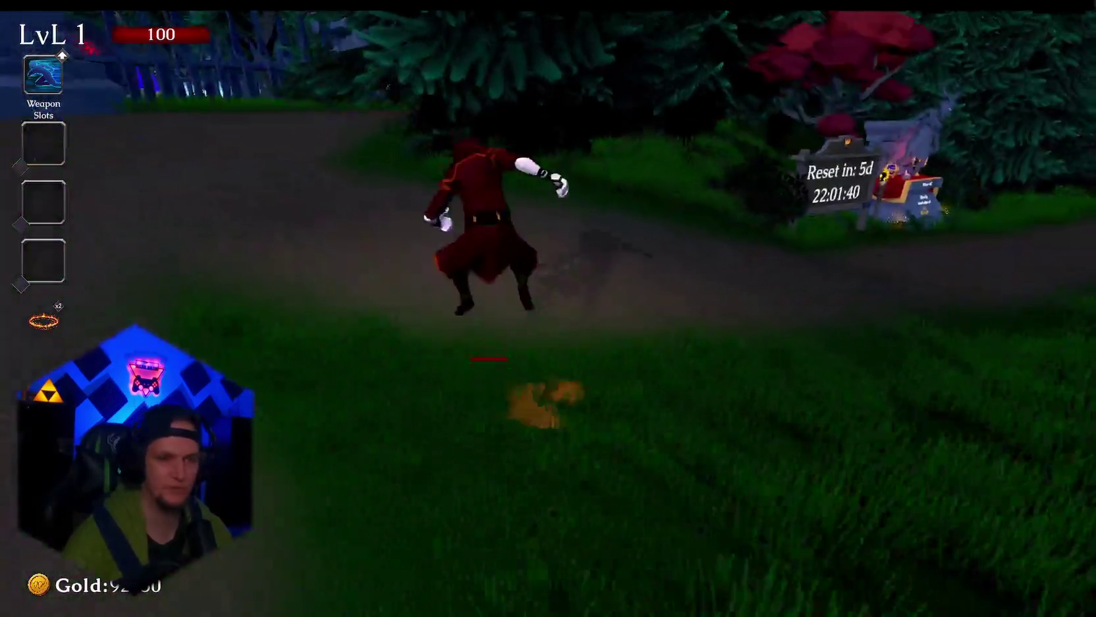
pyautogui.press('w')
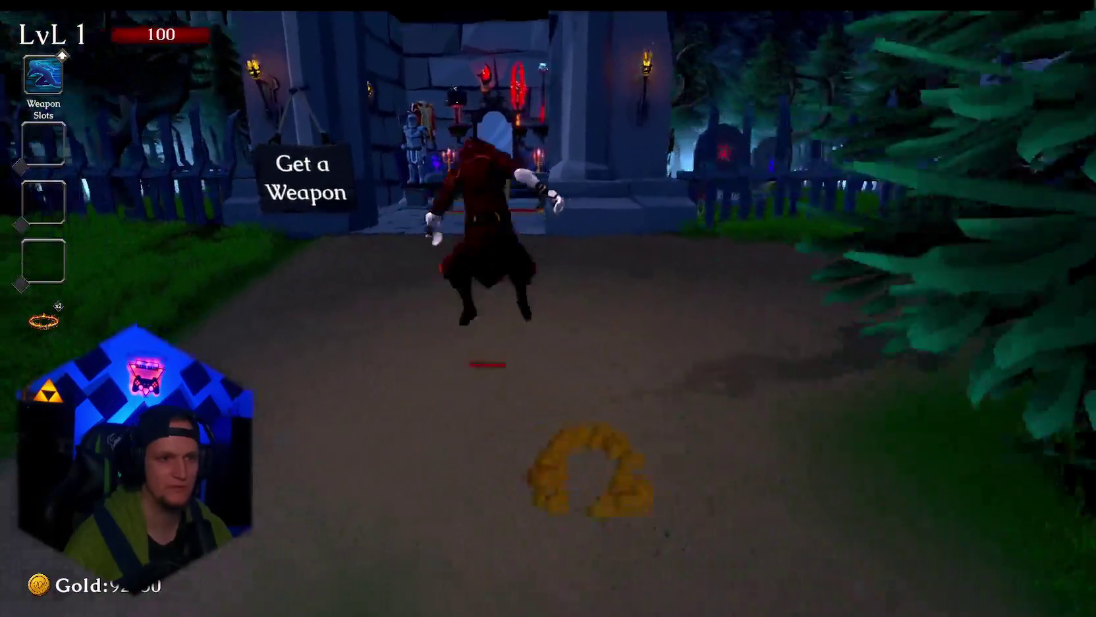
pyautogui.press('w')
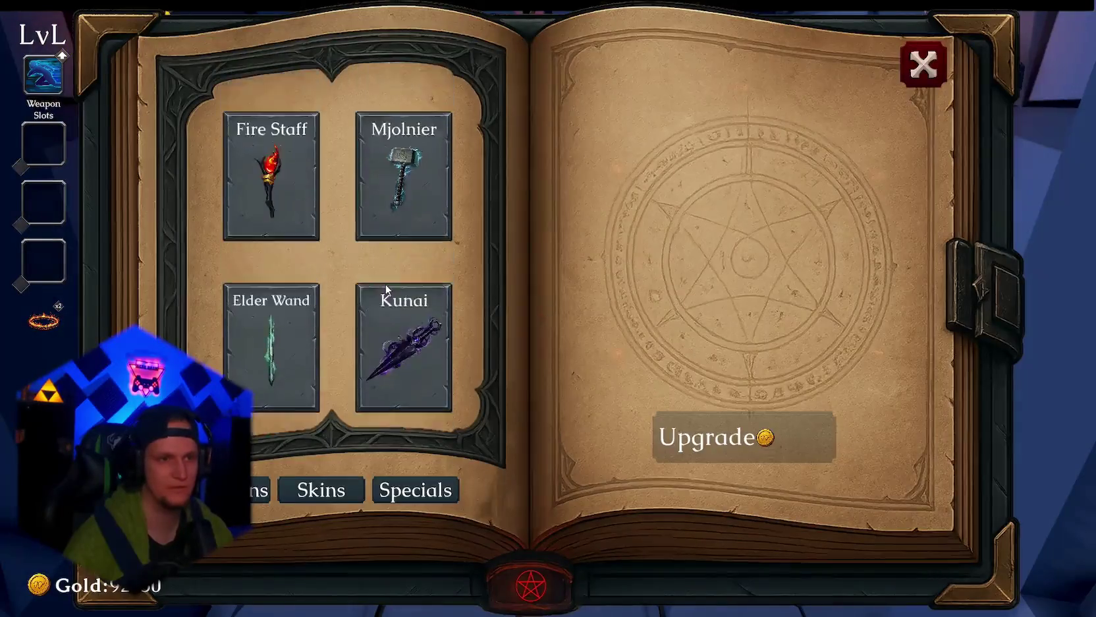
# Step: Equip the Infernal Torch from the weapon book and close the book
pyautogui.click(923, 64)
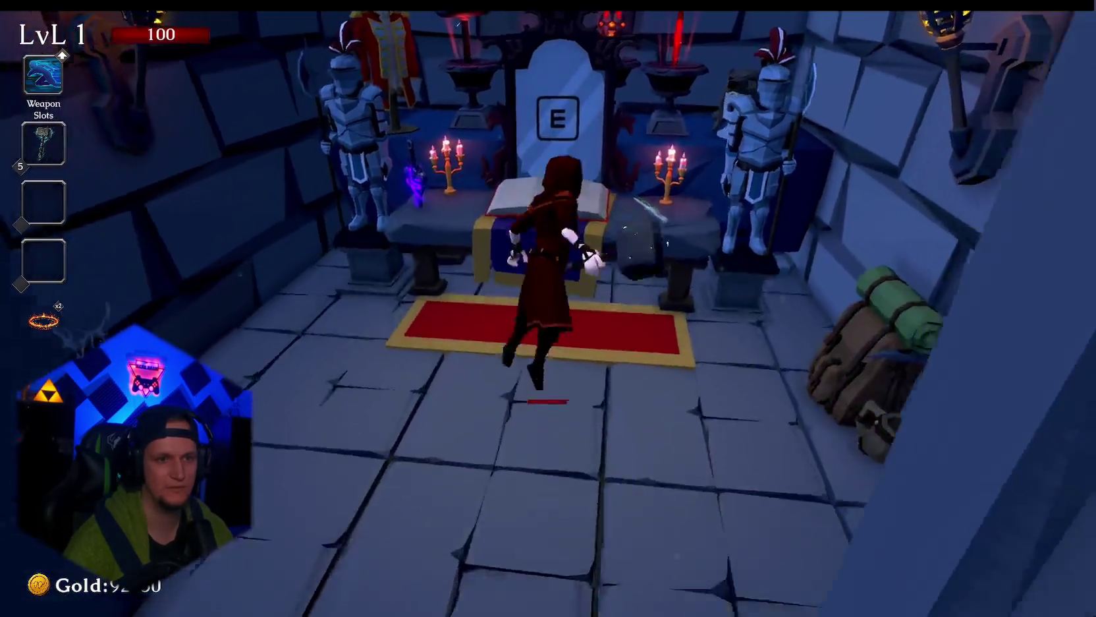
pyautogui.press('e')
pyautogui.scroll(-3, 398, 357)
pyautogui.scroll(1, 399, 360)
pyautogui.scroll(2, 400, 363)
pyautogui.scroll(-2, 399, 345)
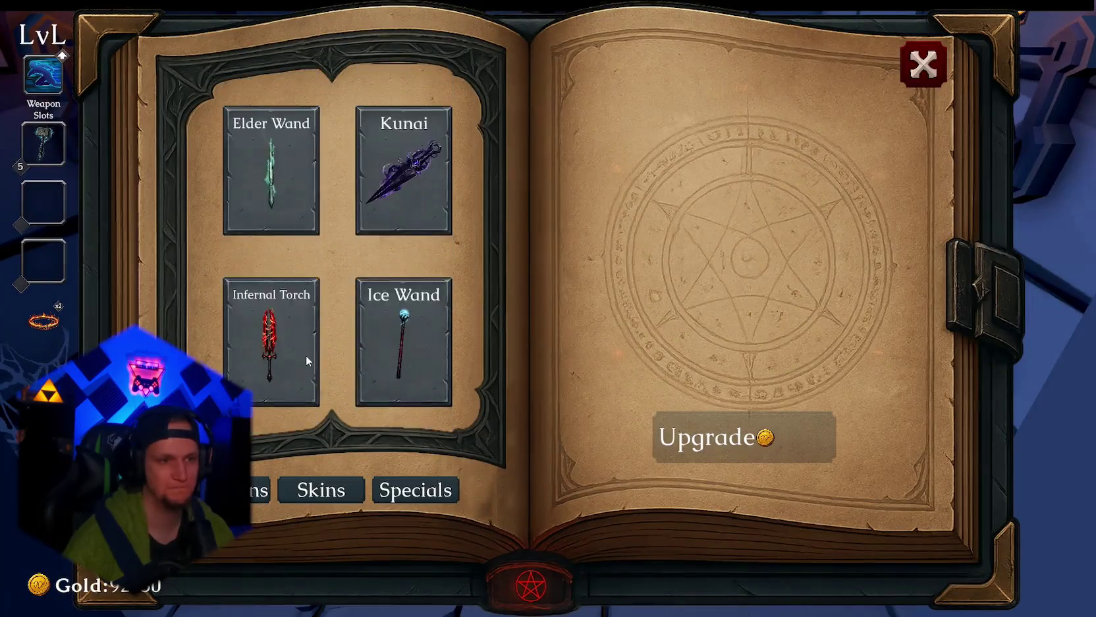
pyautogui.scroll(2, 309, 359)
pyautogui.scroll(-2, 337, 328)
pyautogui.scroll(2, 296, 356)
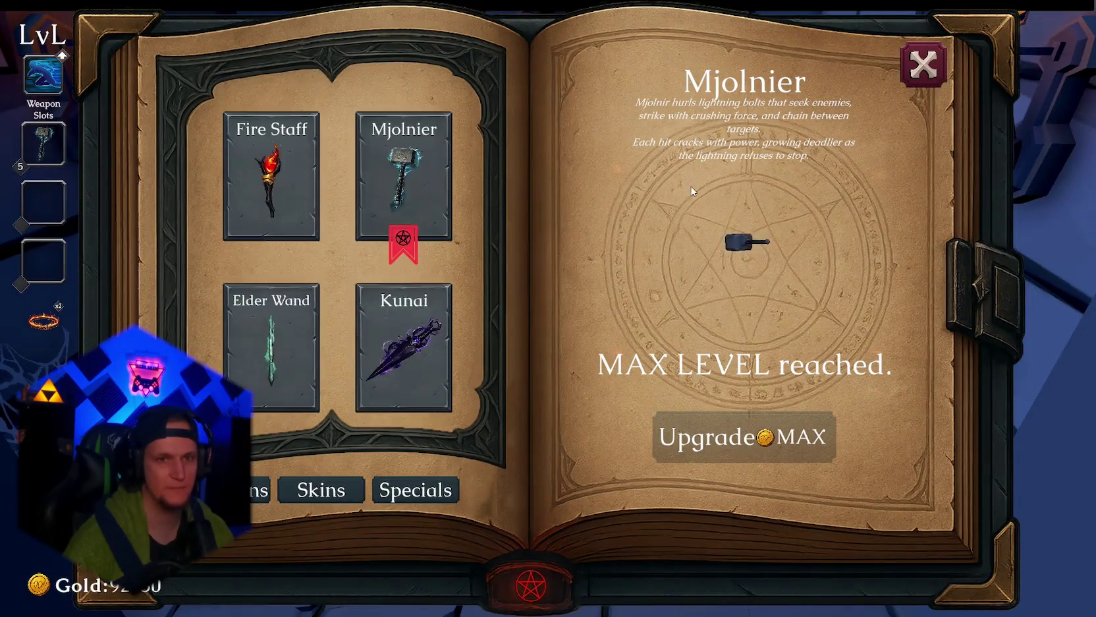
pyautogui.scroll(-2, 247, 379)
pyautogui.click(247, 379)
pyautogui.click(923, 63)
# Step: Run out to the Start Run portal and enter the Cursed Forest stage
pyautogui.press('w')
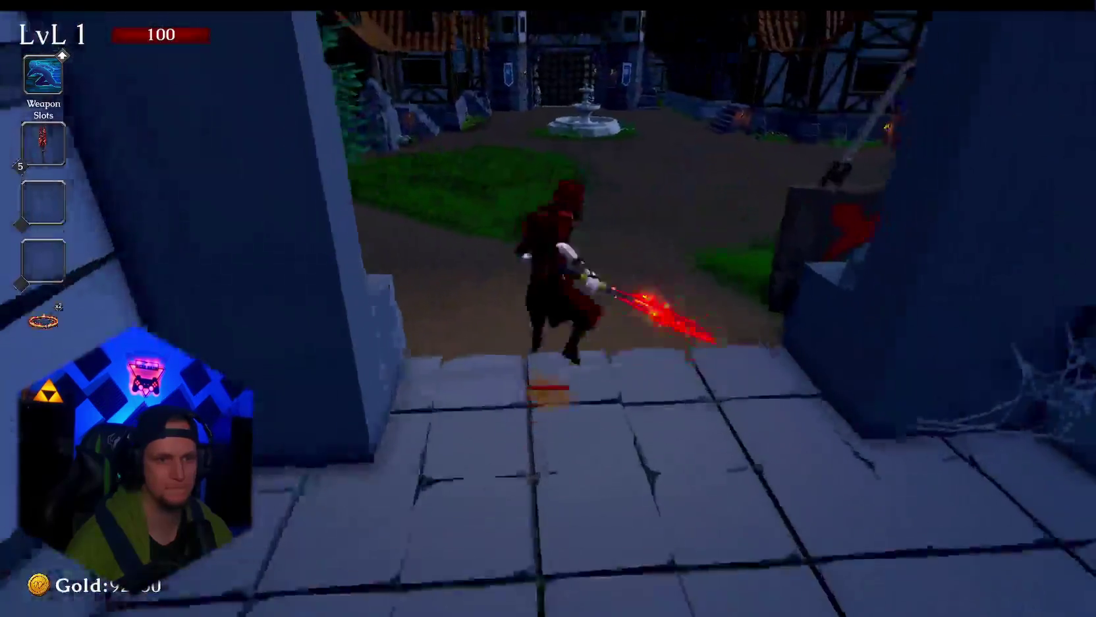
pyautogui.press('w')
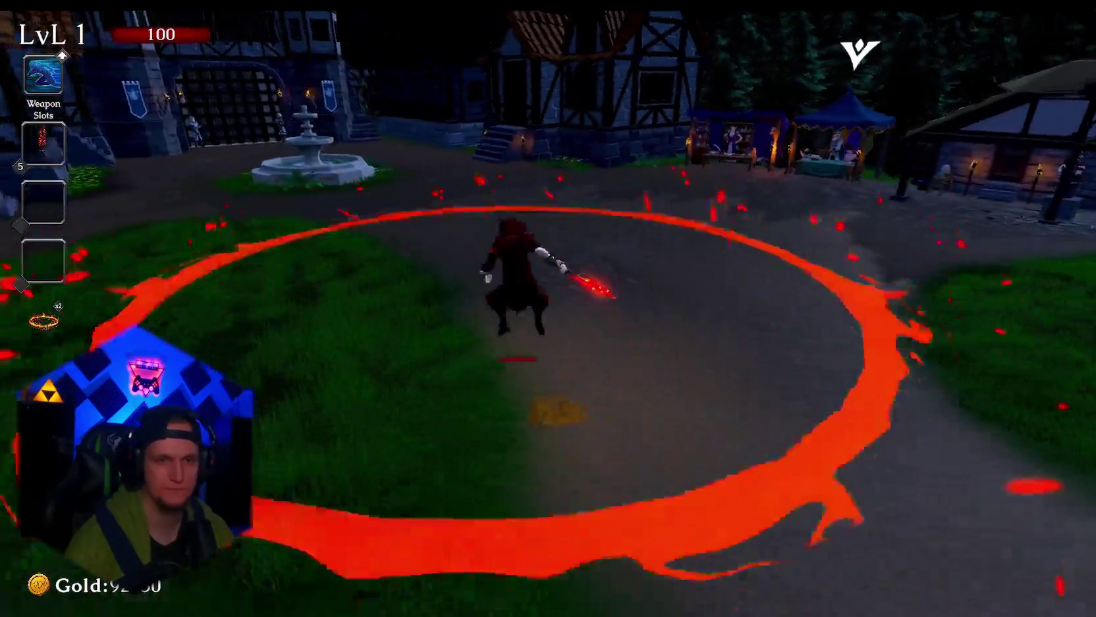
pyautogui.press('w')
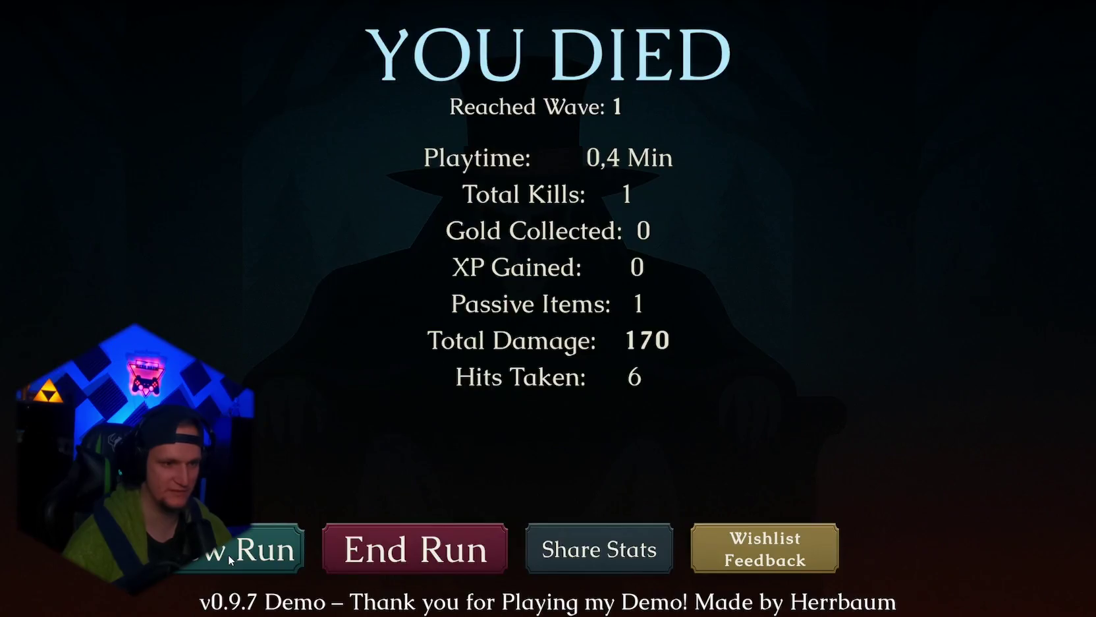
# Step: Start a new Cursed Forest run from the death screen and bring the game window back to the front
pyautogui.click(228, 554)
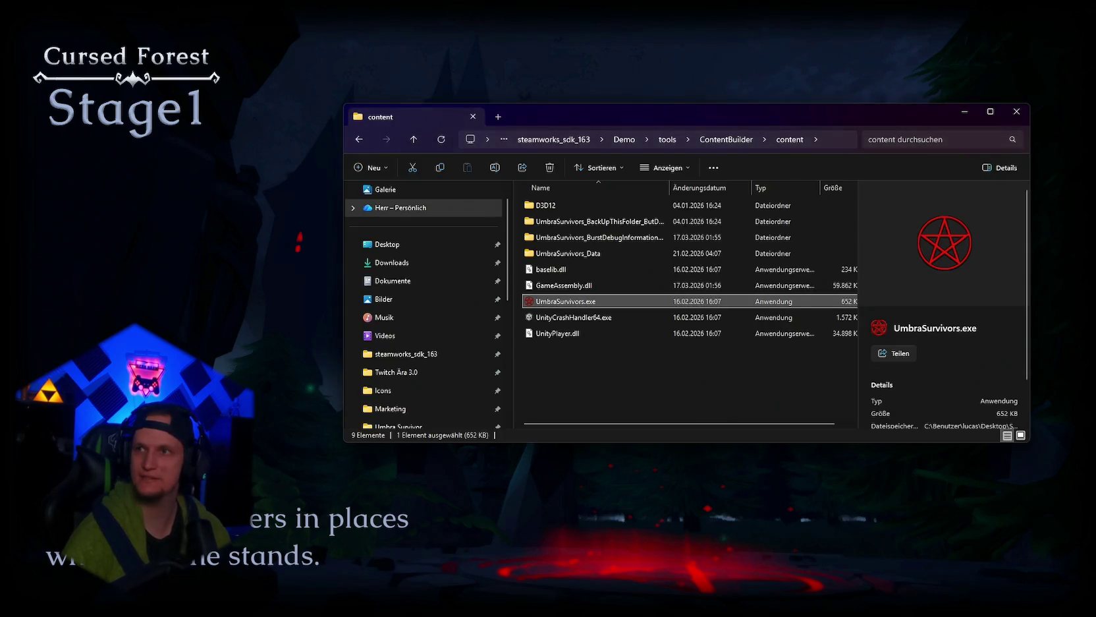
pyautogui.click(599, 310)
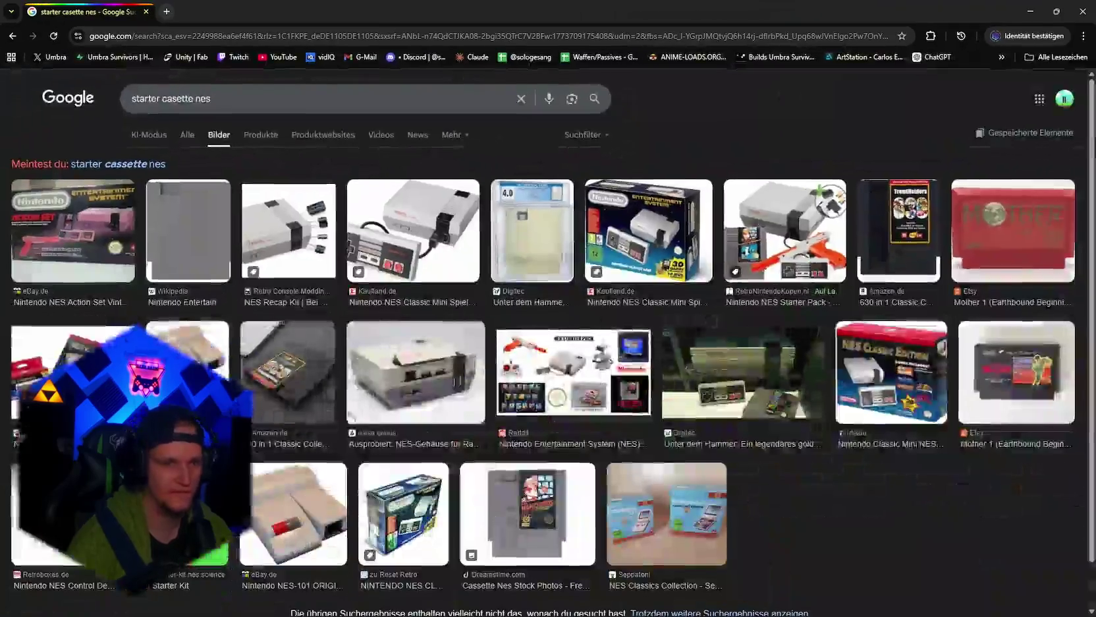
# Step: Preview the Nintendo NES Starter Pack and Digitec NES images in Google Images
pyautogui.click(839, 316)
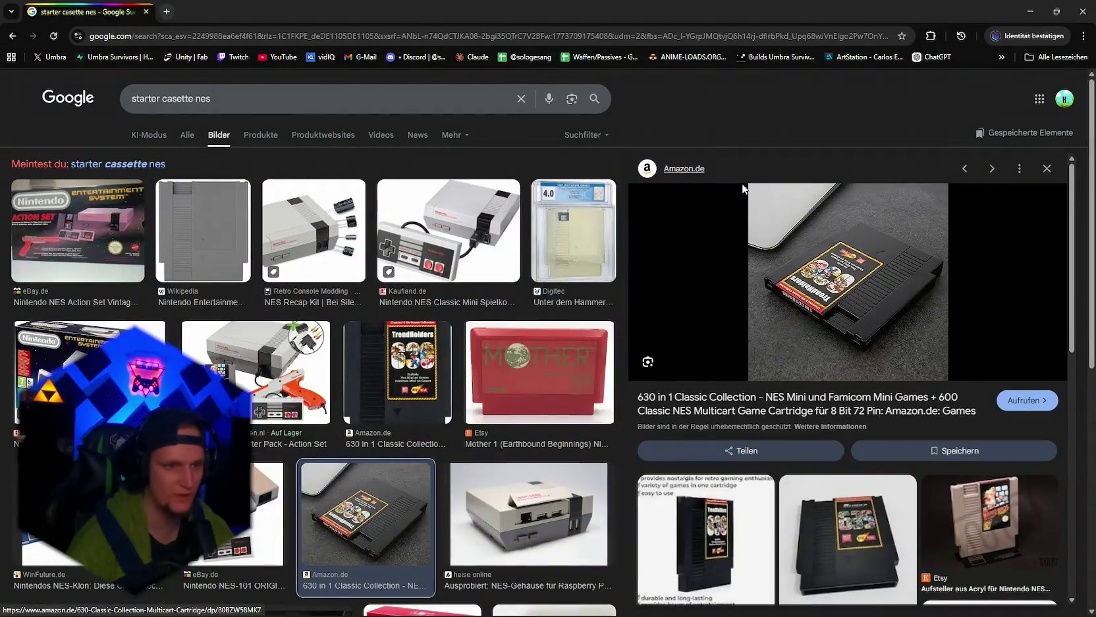
pyautogui.scroll(-2, 405, 391)
pyautogui.scroll(-2, 374, 378)
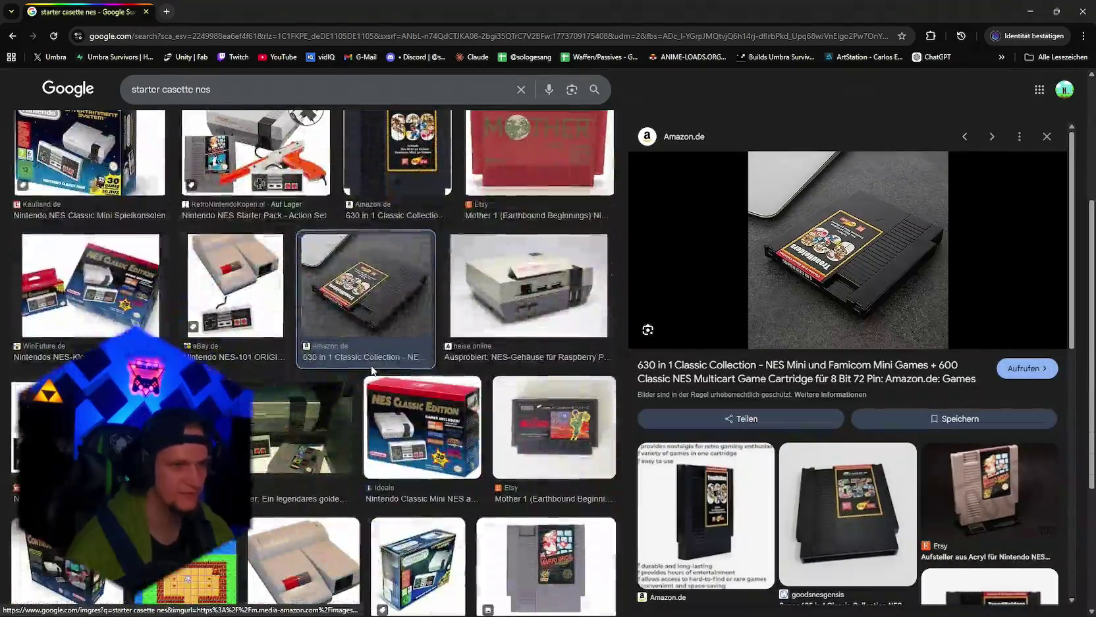
pyautogui.scroll(2, 372, 371)
pyautogui.click(308, 278)
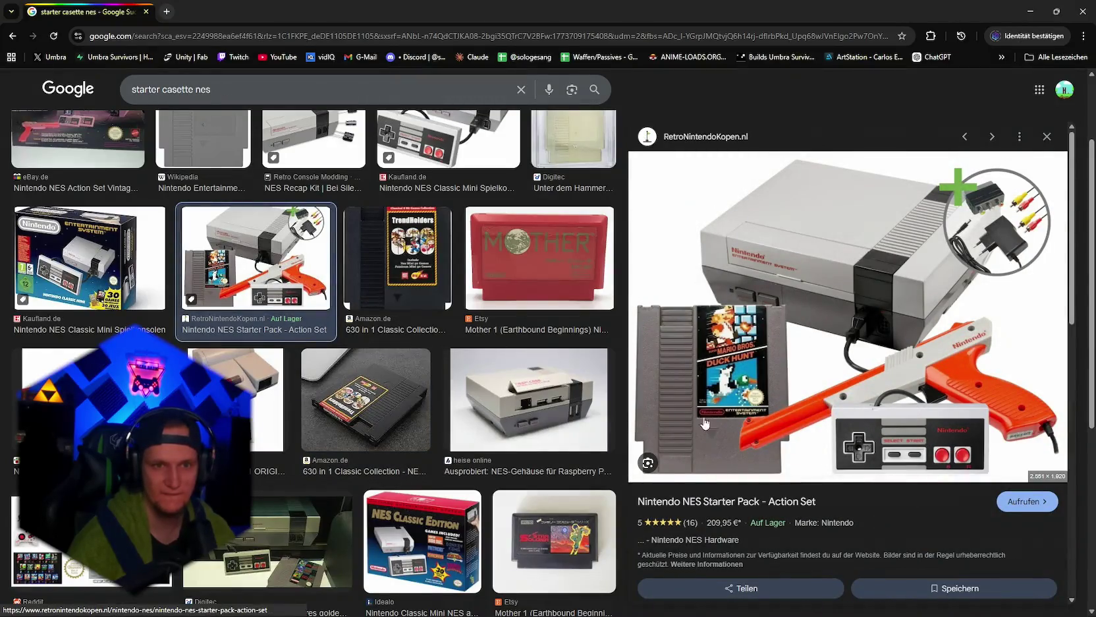
pyautogui.scroll(-3, 283, 316)
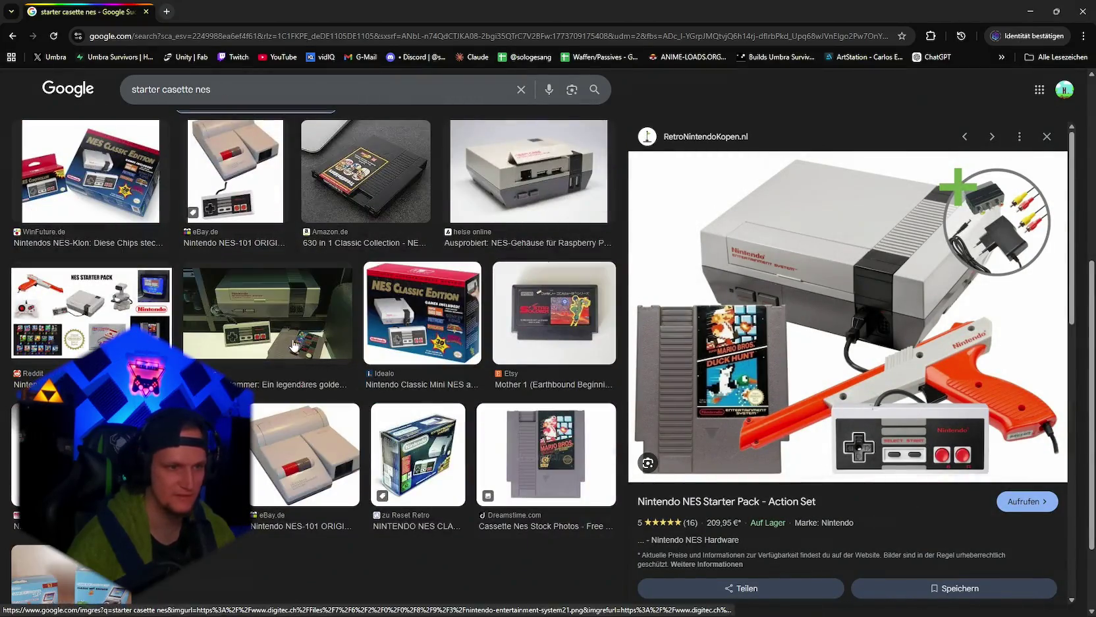
pyautogui.click(283, 316)
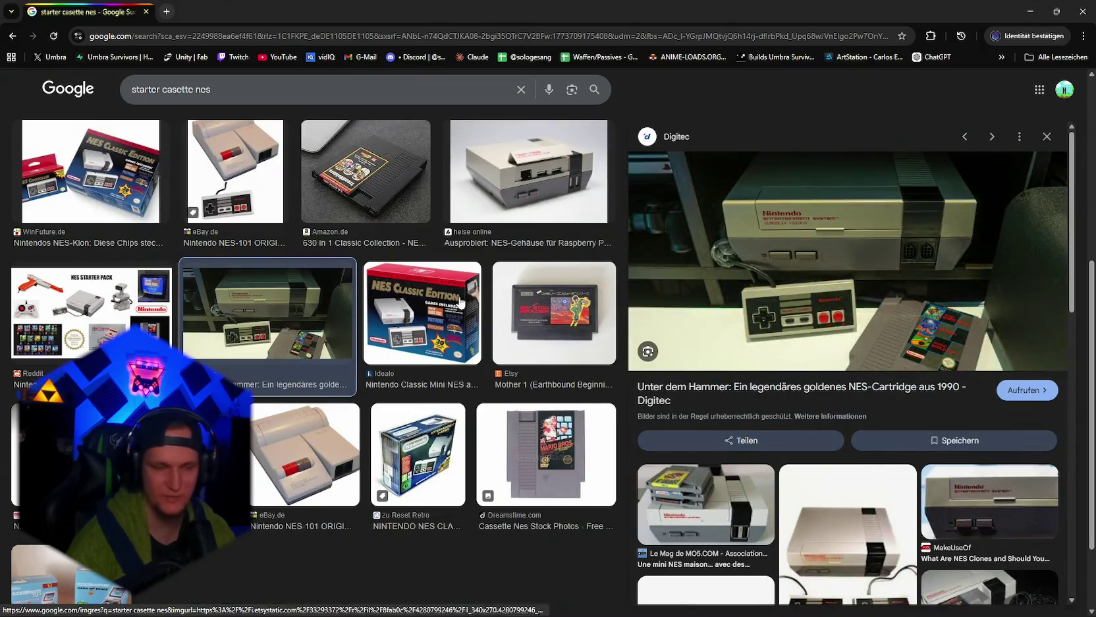
# Step: Preview the Dreamstime NES cartridge, NES Recap Kit and Nintendo NES Classic Mini images
pyautogui.scroll(-2, 462, 303)
pyautogui.click(507, 385)
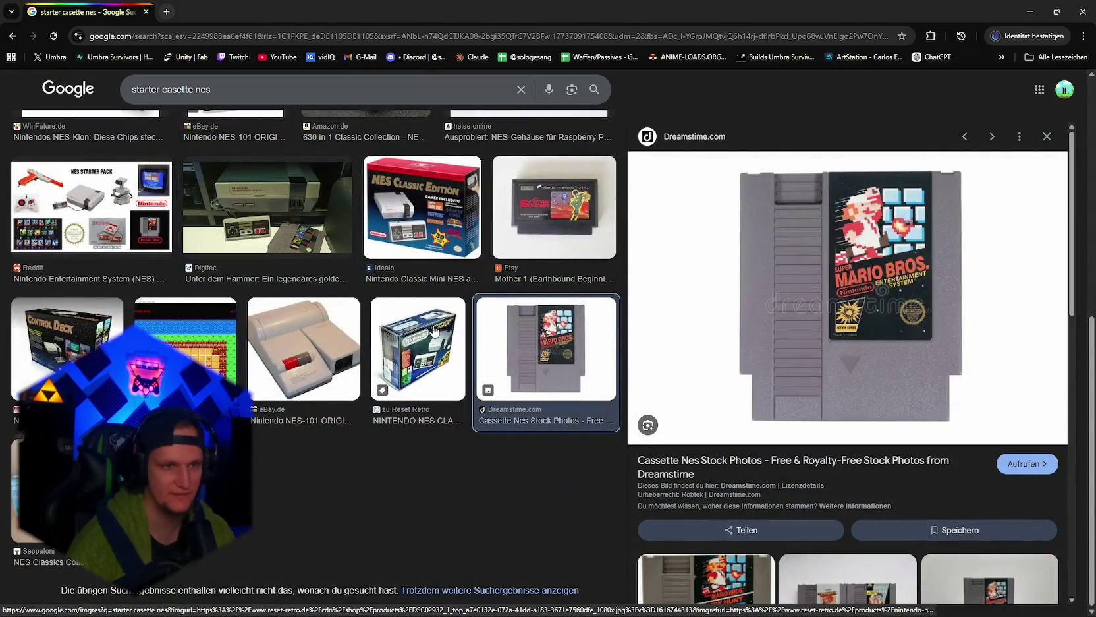
pyautogui.scroll(6, 354, 324)
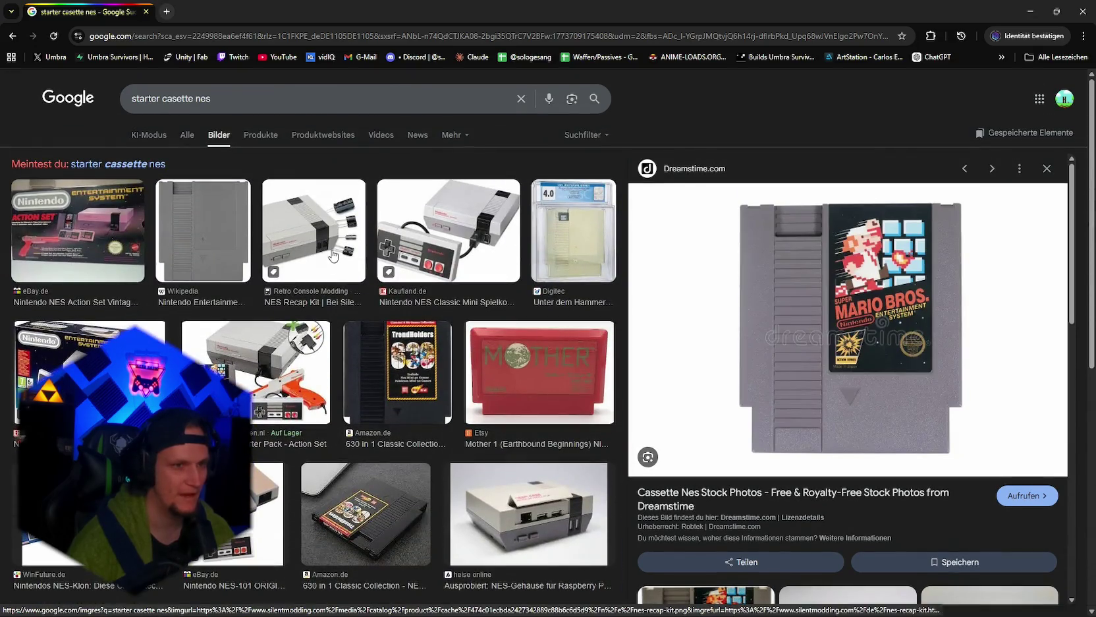
pyautogui.click(349, 249)
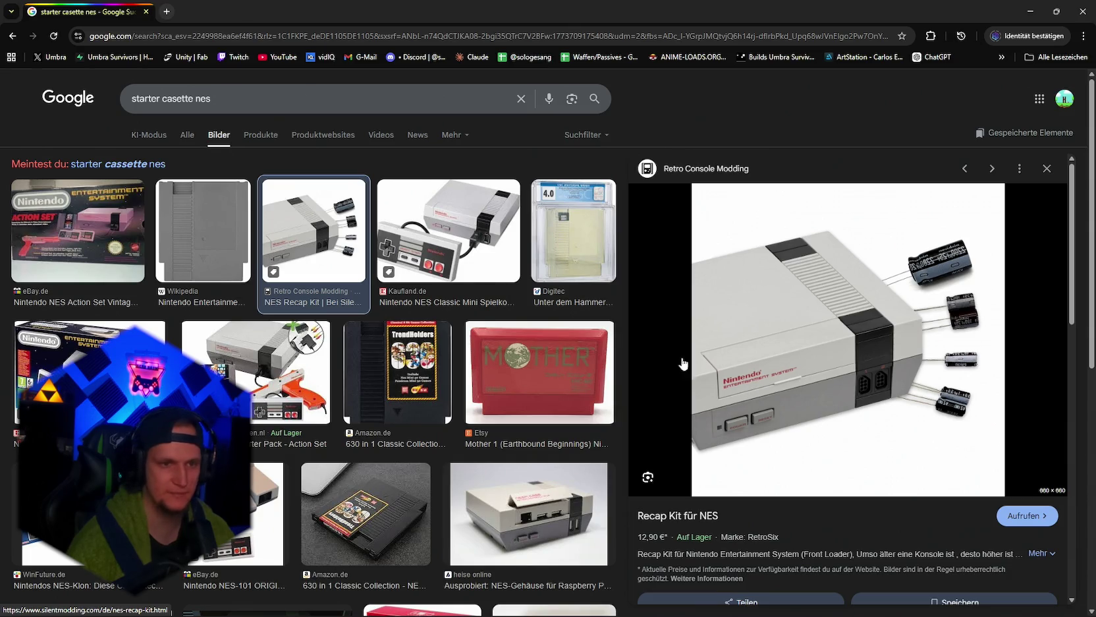
pyautogui.scroll(-5, 515, 286)
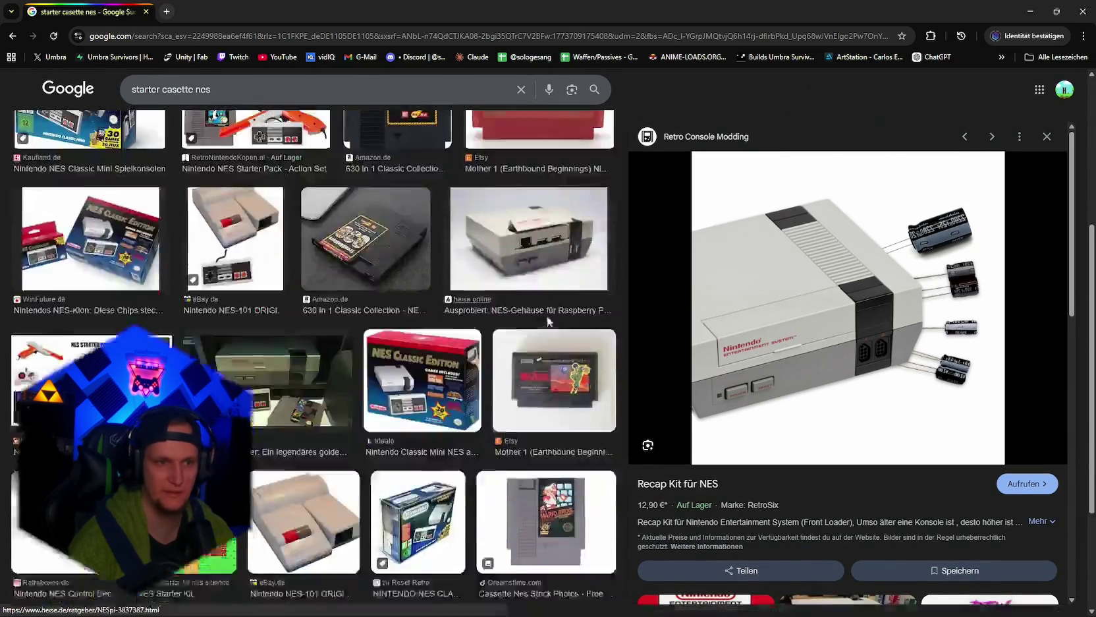
pyautogui.scroll(3, 487, 325)
pyautogui.scroll(2, 487, 324)
pyautogui.click(467, 261)
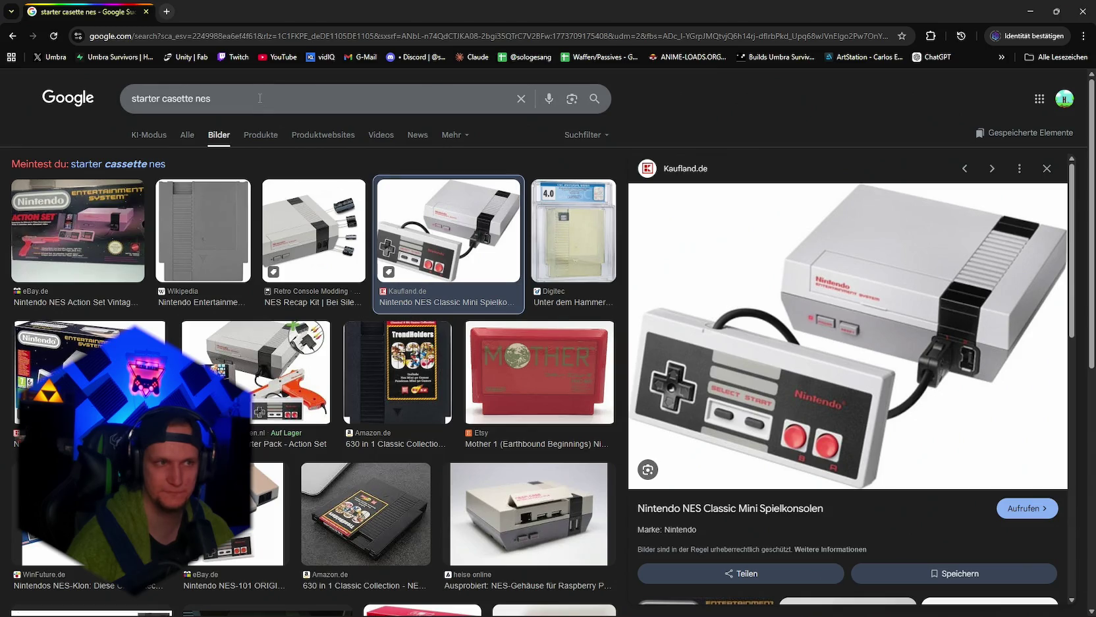
# Step: Search Google Images for 'snes', scroll the results, then close Chrome to return to the game
pyautogui.click(196, 99)
pyautogui.write('s')
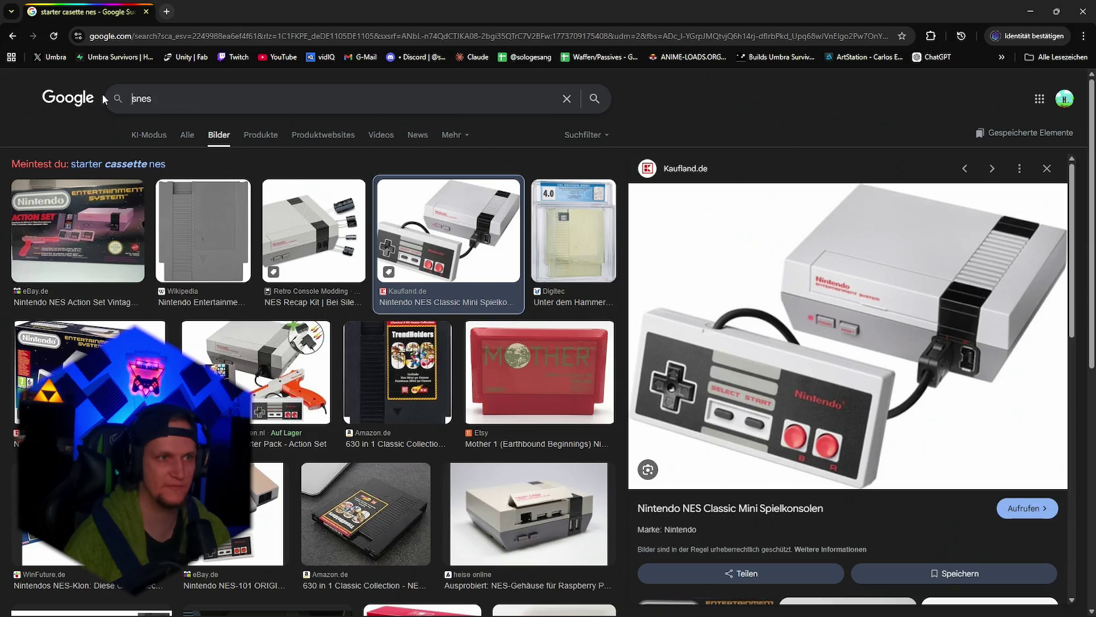
pyautogui.press('Return')
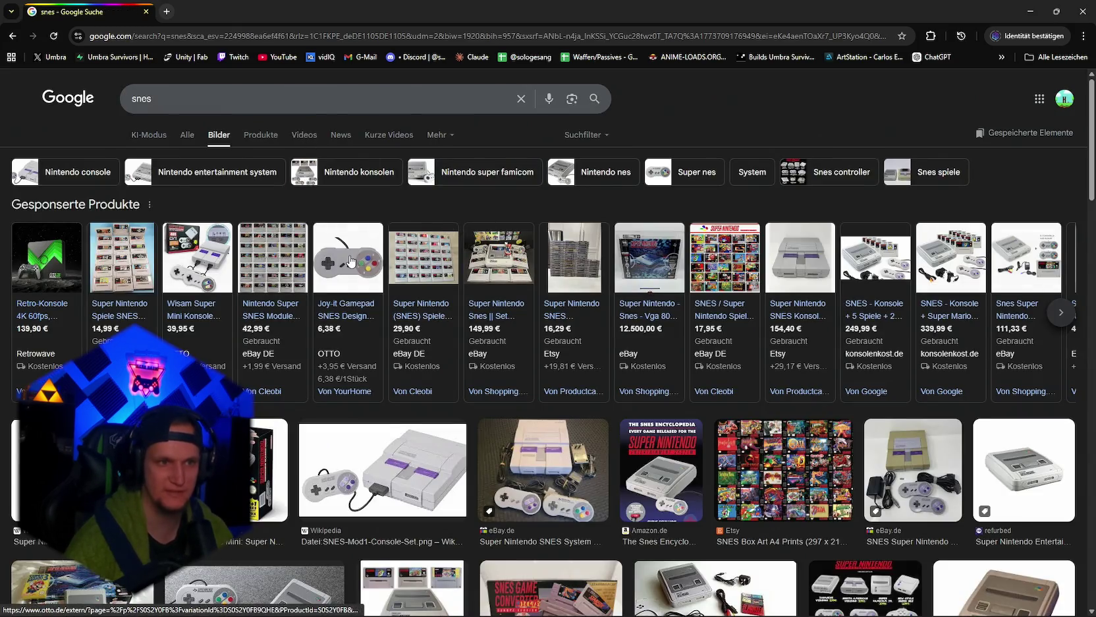
pyautogui.scroll(-2, 224, 461)
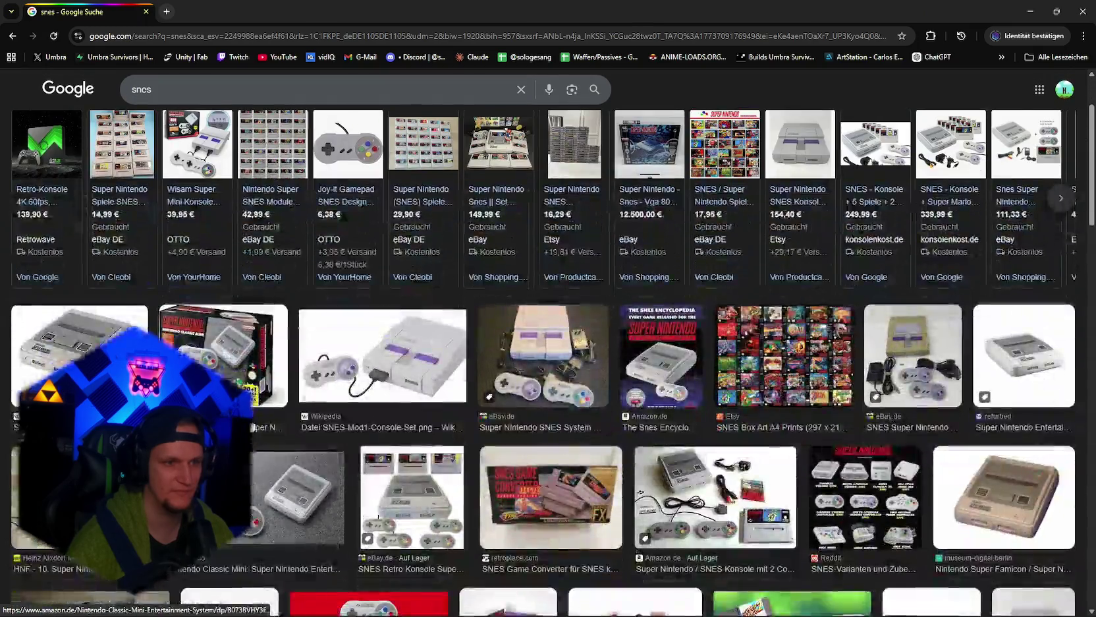
pyautogui.scroll(-4, 224, 462)
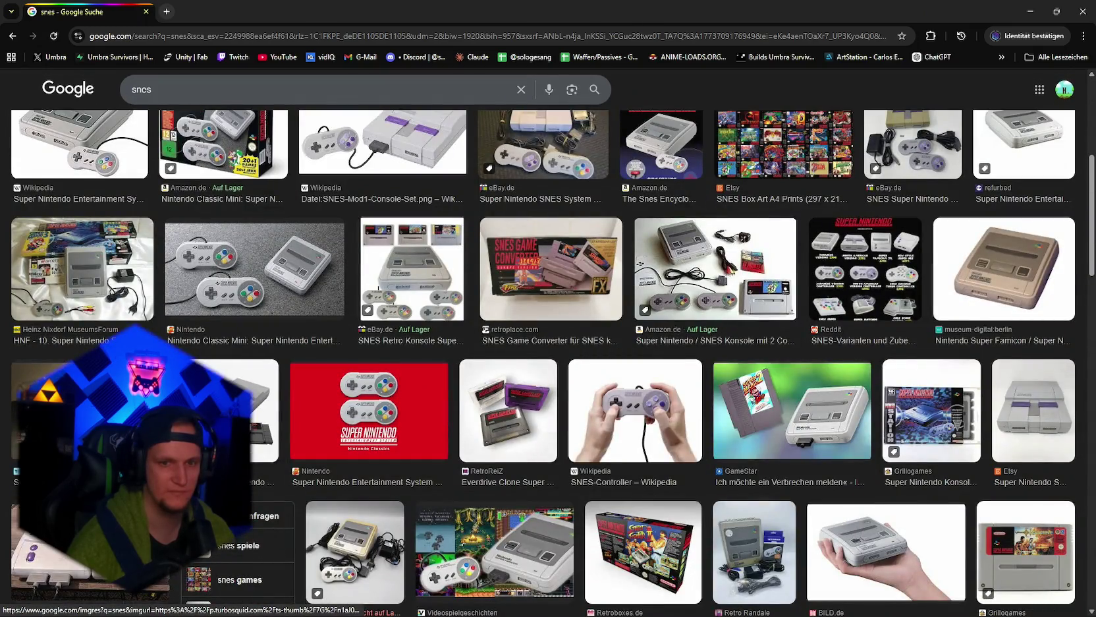
pyautogui.scroll(1, 828, 436)
pyautogui.scroll(-3, 828, 436)
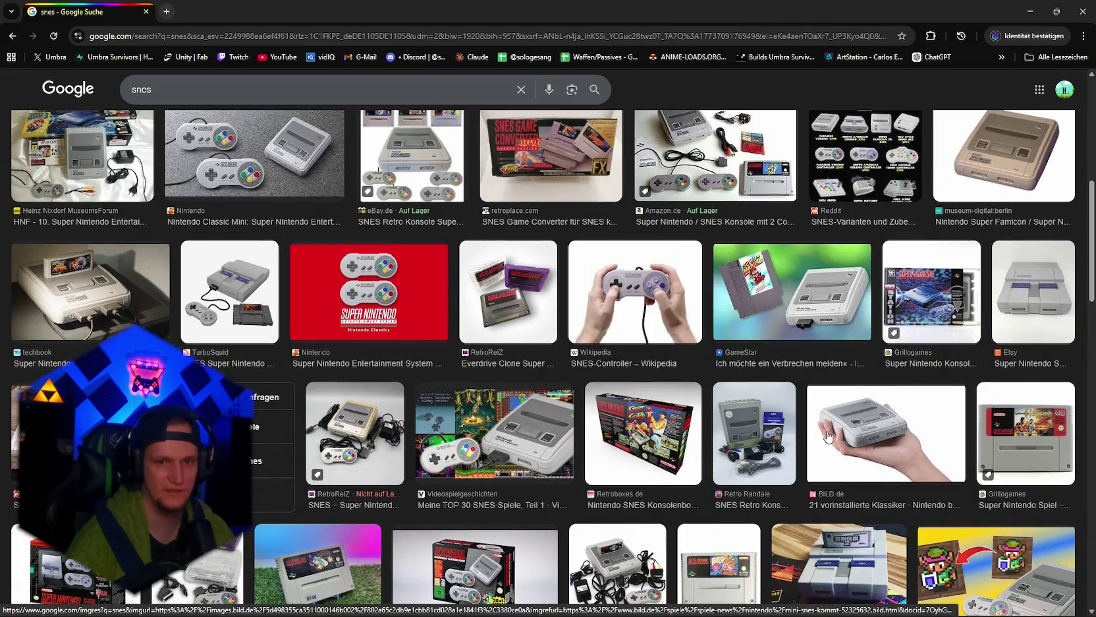
pyautogui.scroll(8, 916, 373)
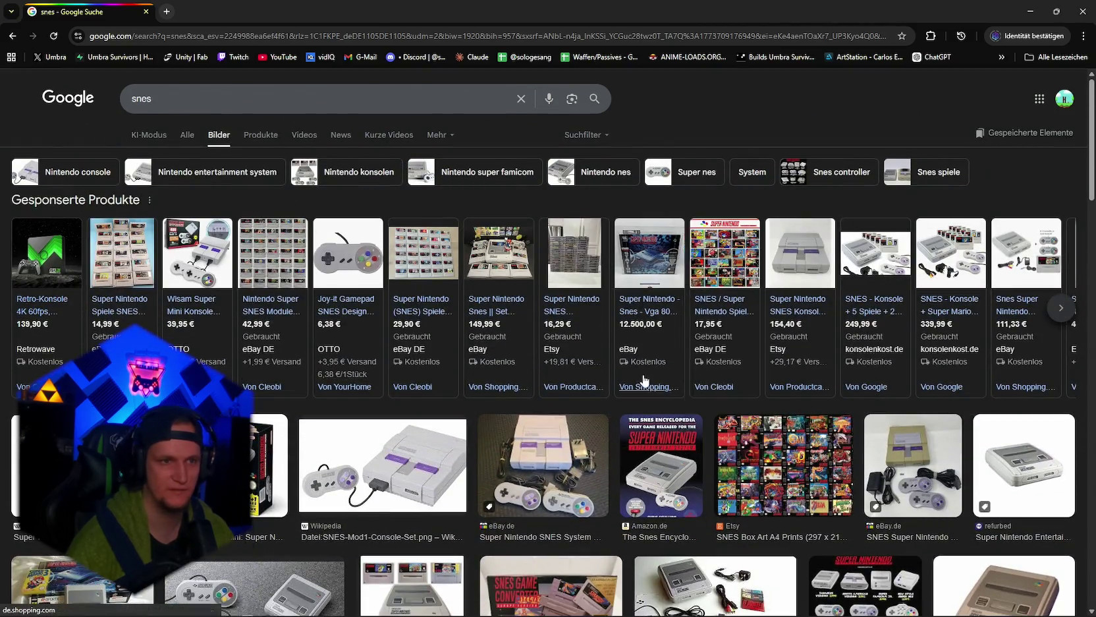
pyautogui.click(1080, 9)
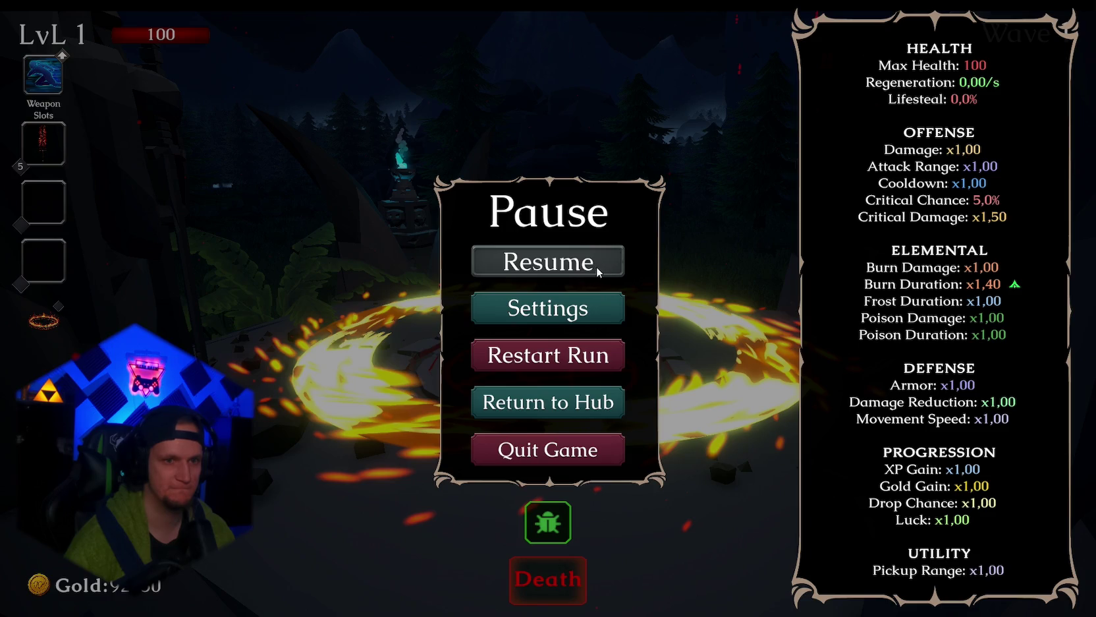
# Step: Resume the run and travel across the forest into the lava cave to the glowing chest
pyautogui.click(596, 270)
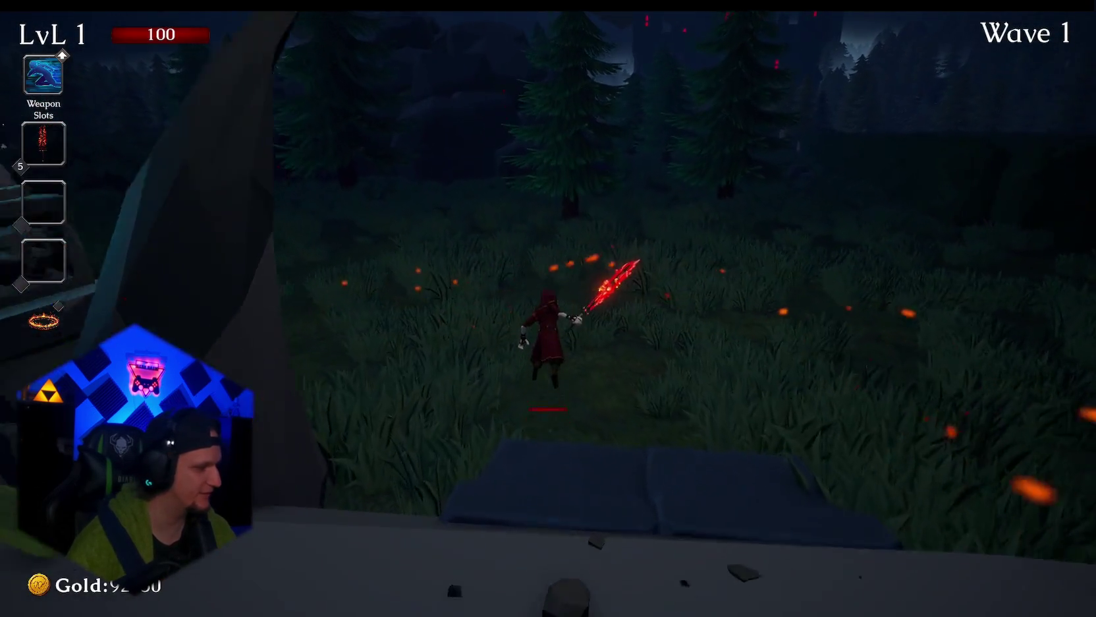
pyautogui.press('d')
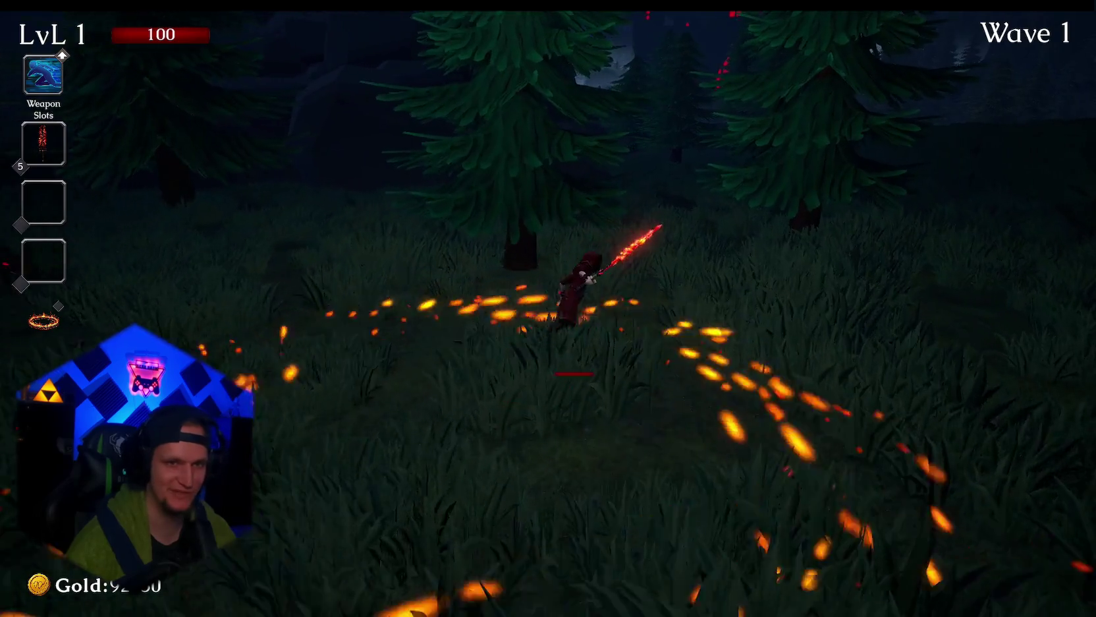
pyautogui.press('w')
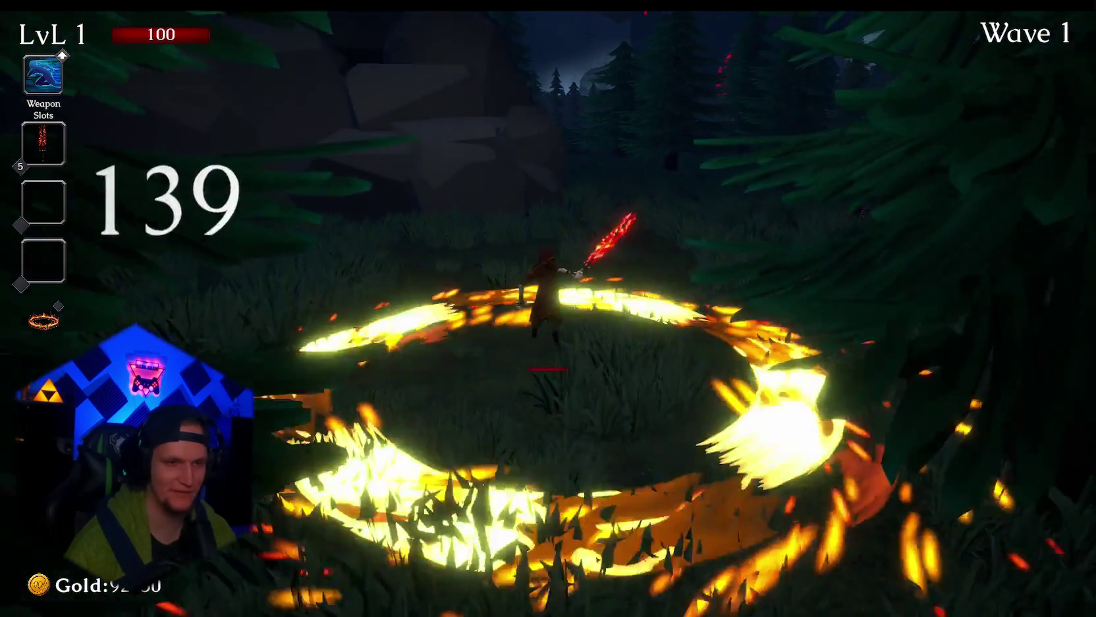
pyautogui.press('w')
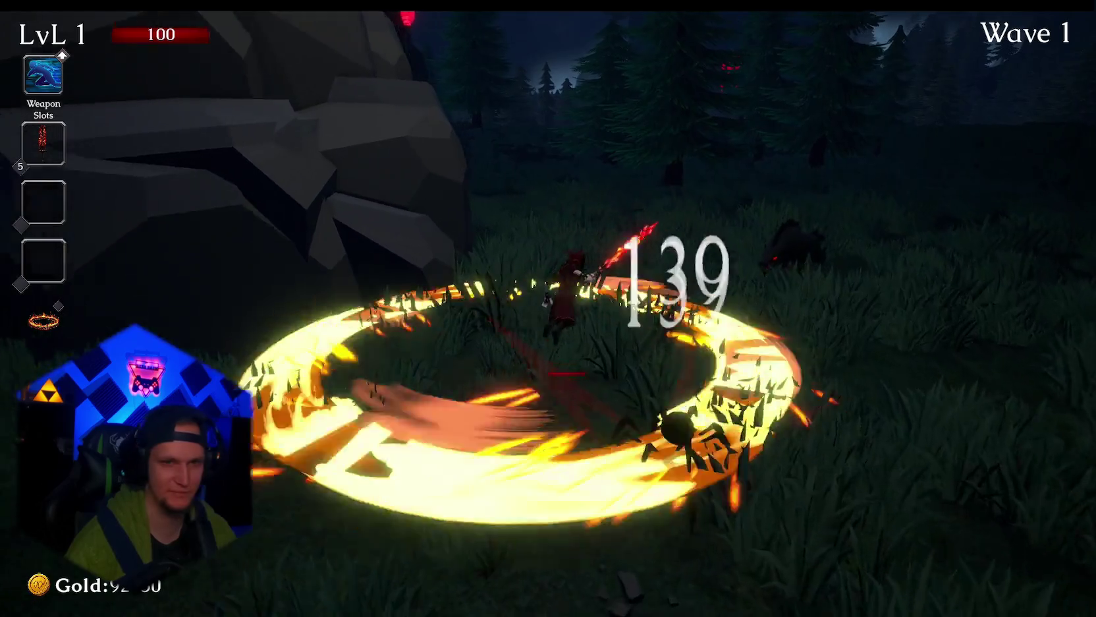
pyautogui.press('w')
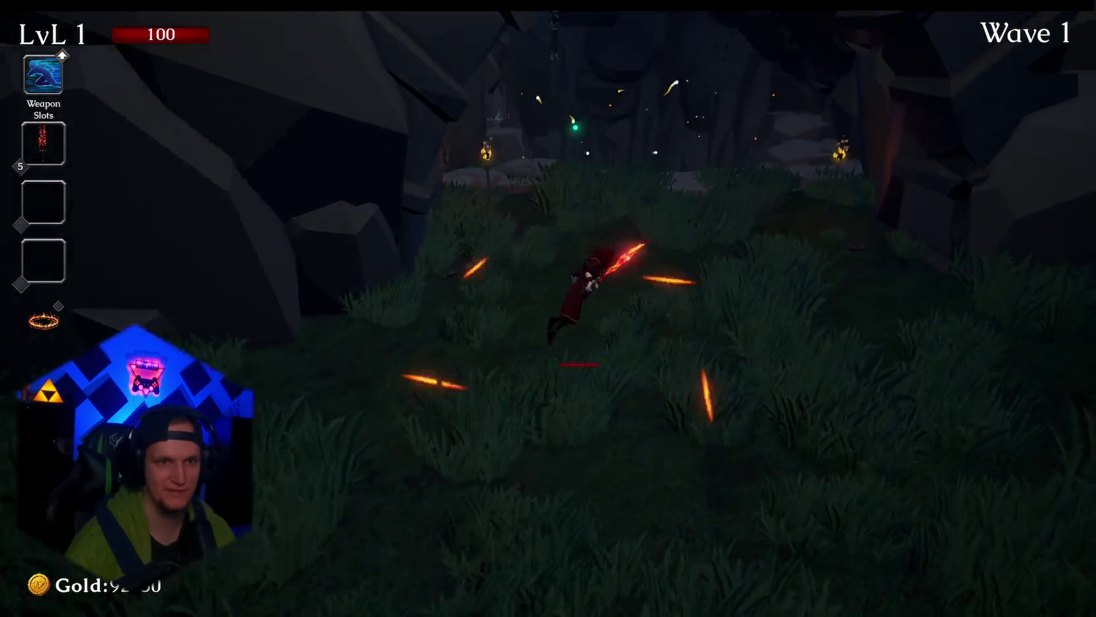
pyautogui.press('w')
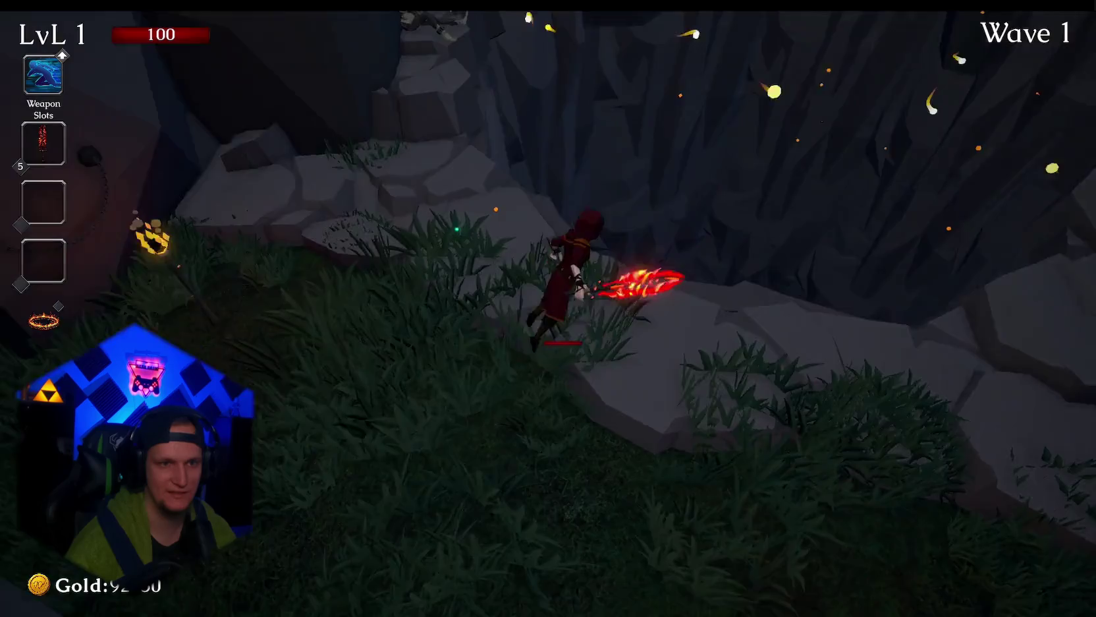
pyautogui.press('w')
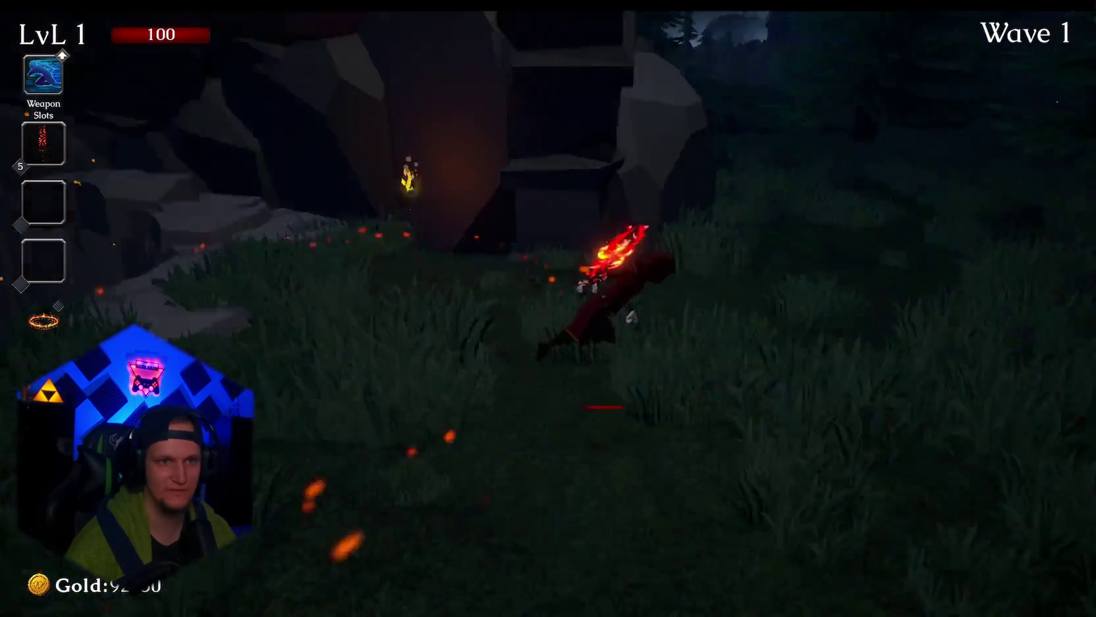
pyautogui.press('w')
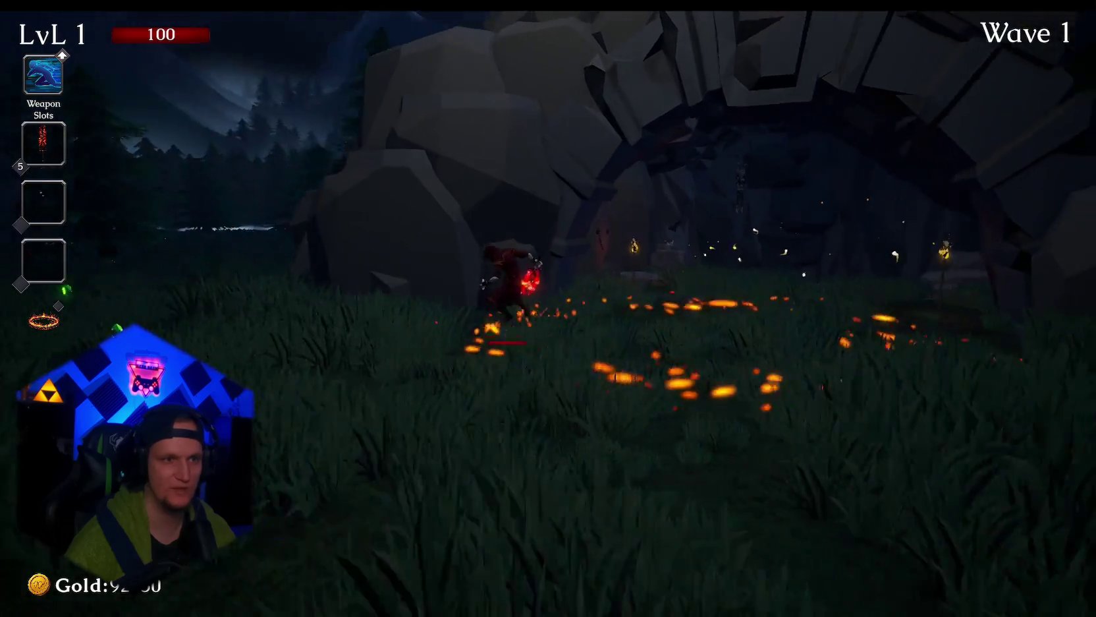
pyautogui.press('w')
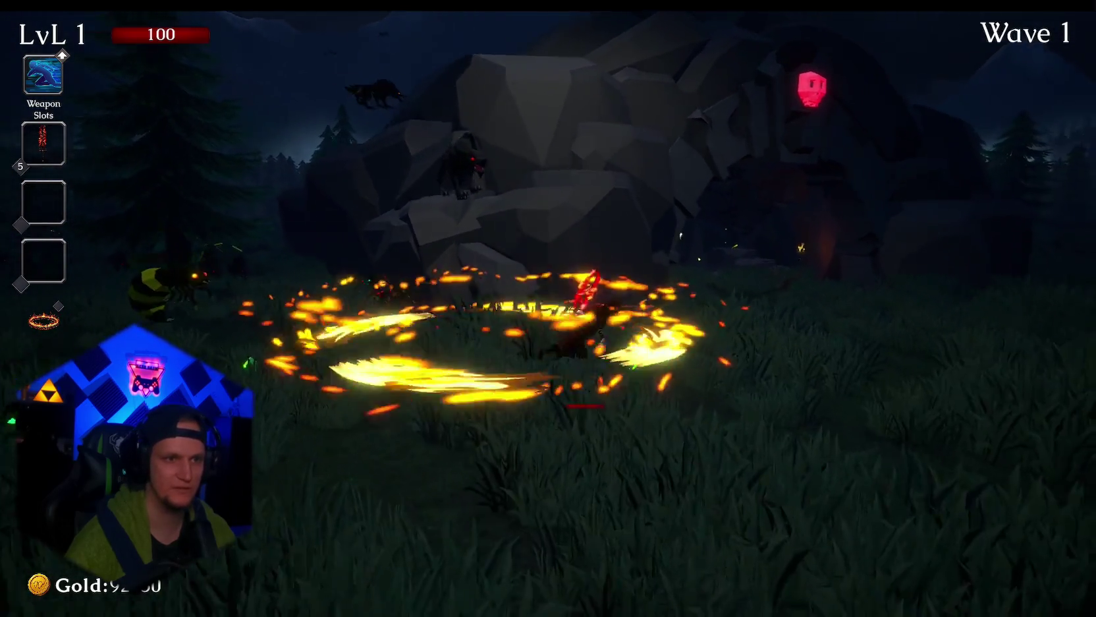
pyautogui.press('w')
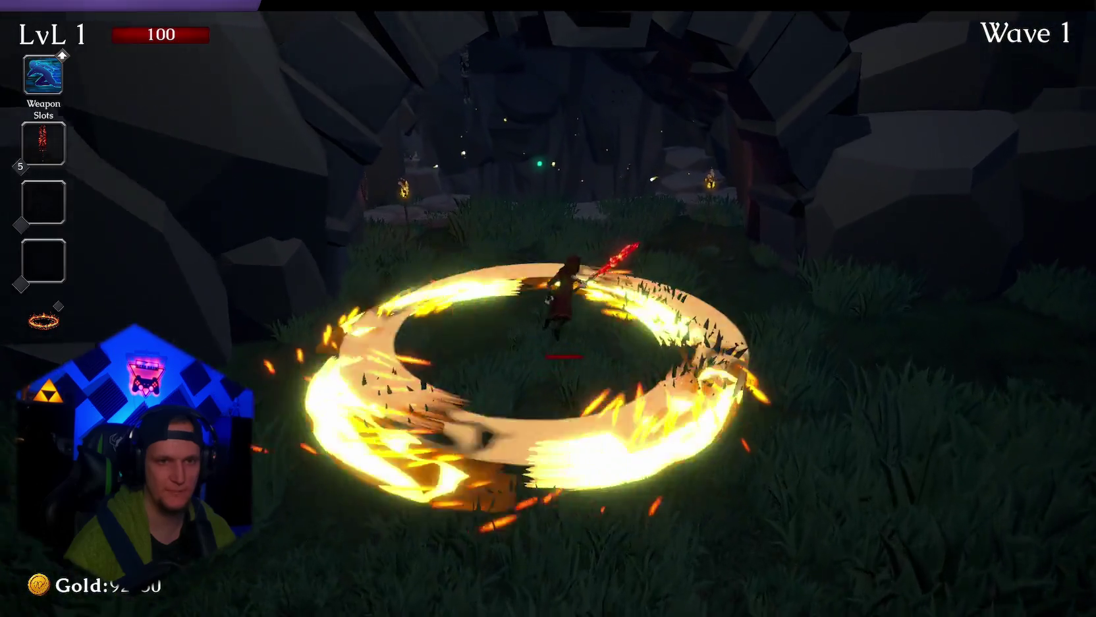
pyautogui.press('w')
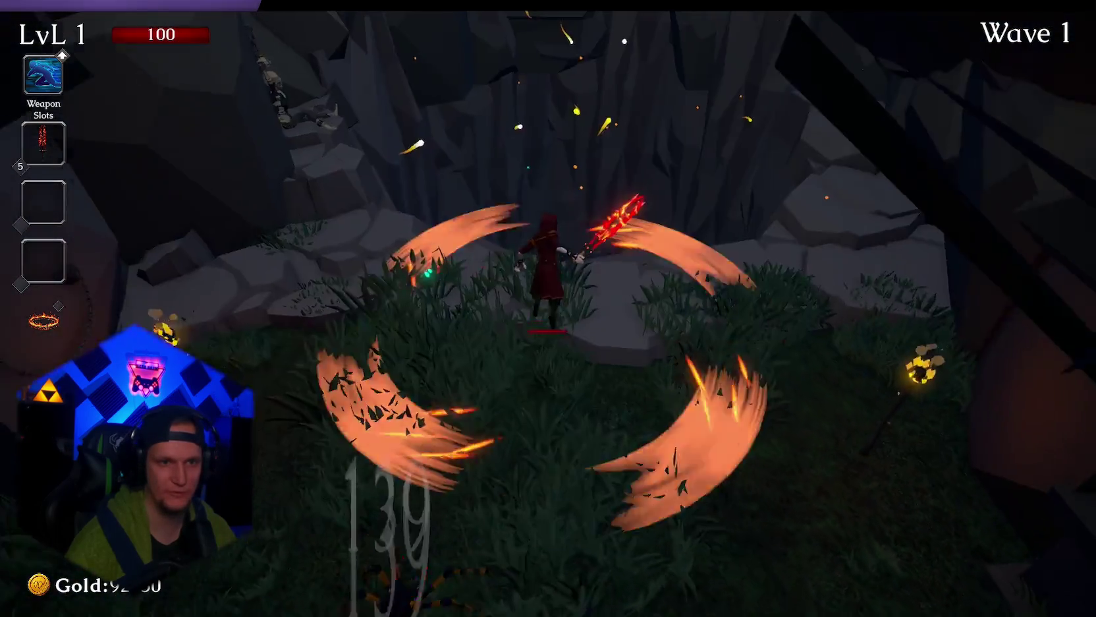
pyautogui.press('w')
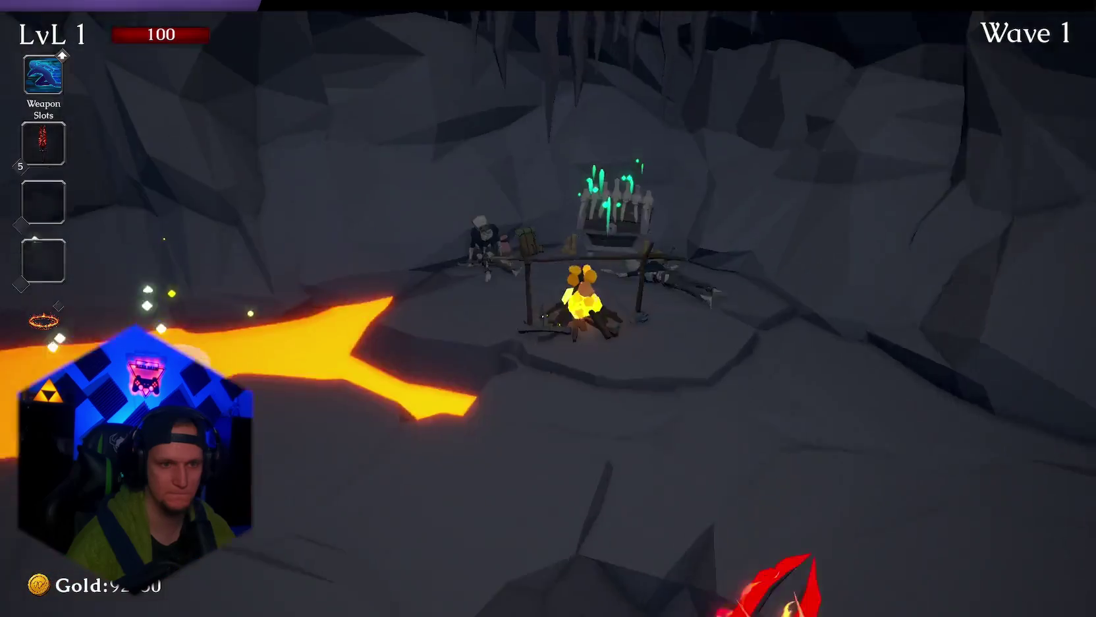
pyautogui.press('w')
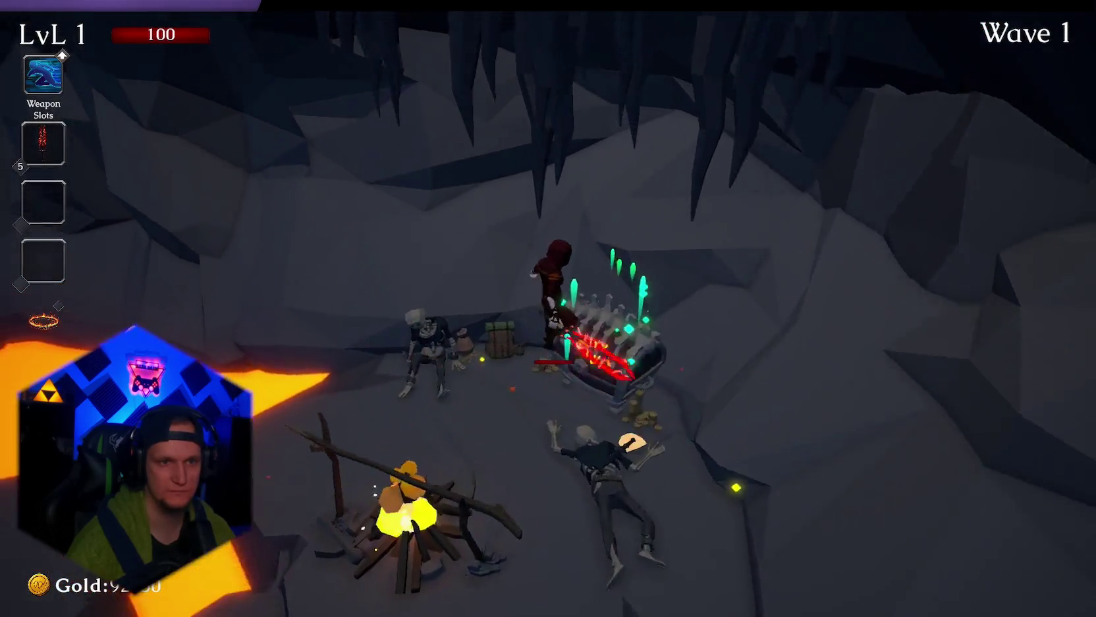
# Step: Open the cave chests, collecting the Ice Tornado weapon and the Toxic Catalyst reward
pyautogui.press('e')
pyautogui.press('e')
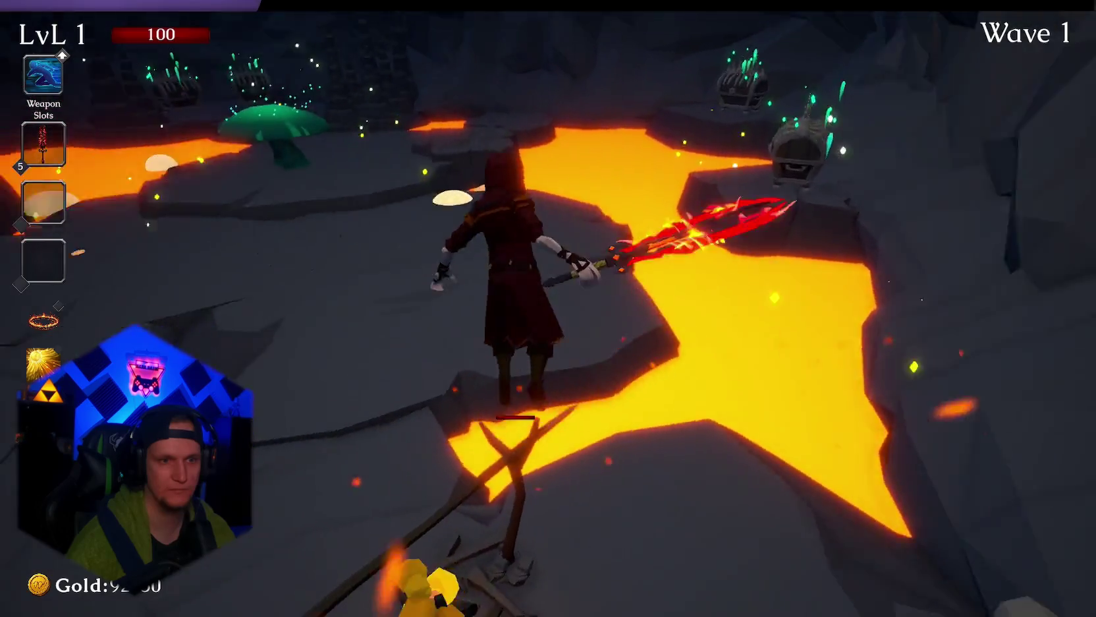
pyautogui.press('w')
pyautogui.press('w')
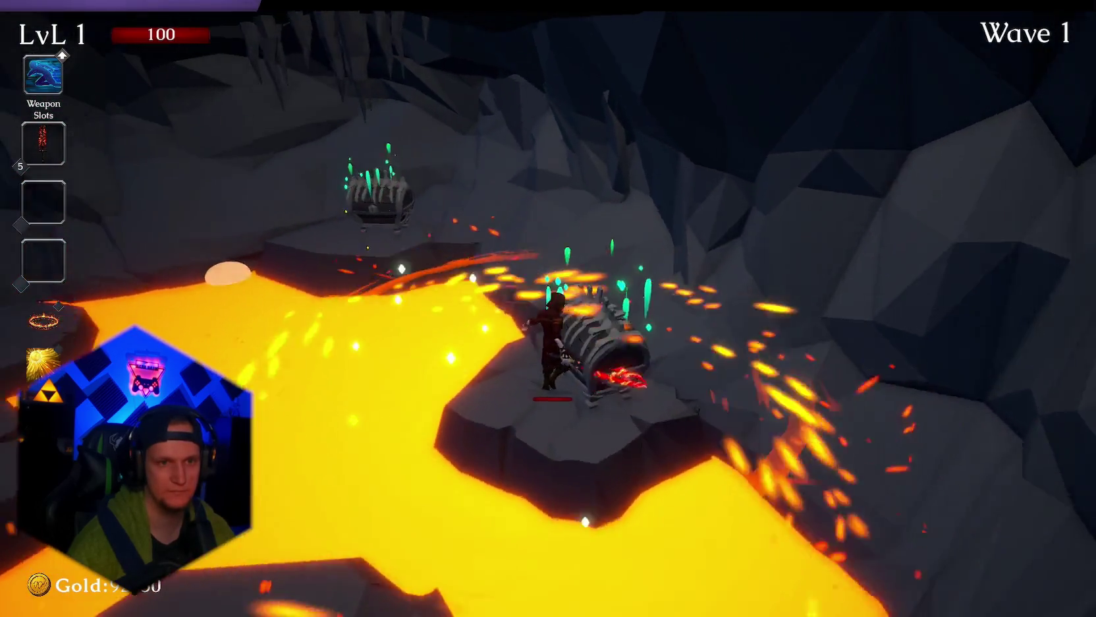
pyautogui.press('e')
pyautogui.press('e')
pyautogui.press('w')
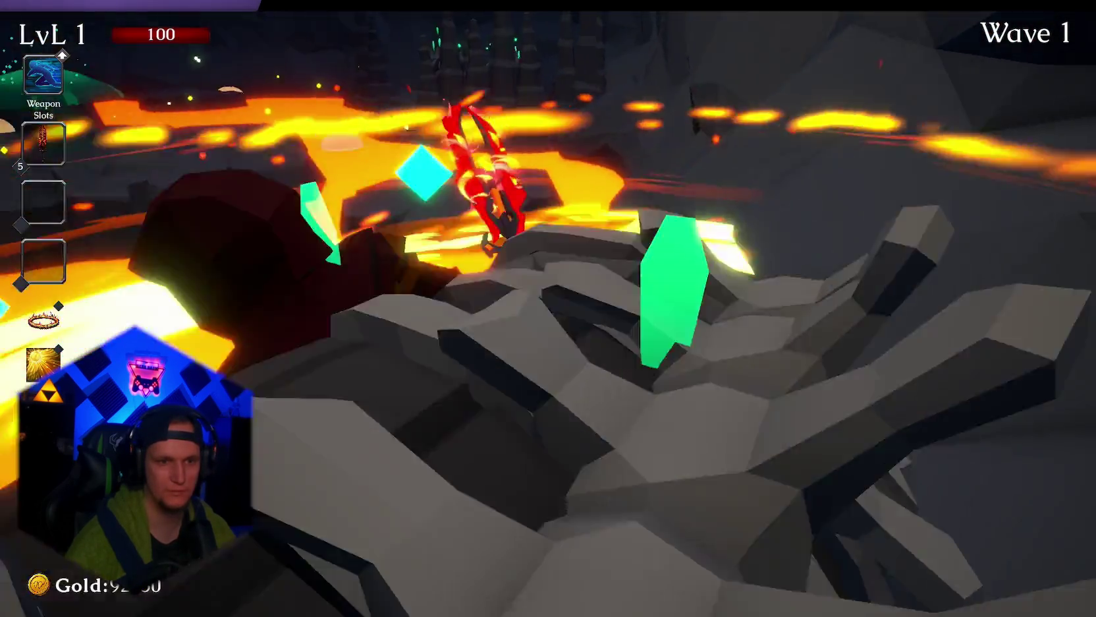
pyautogui.press('e')
pyautogui.click(510, 448)
pyautogui.press('w')
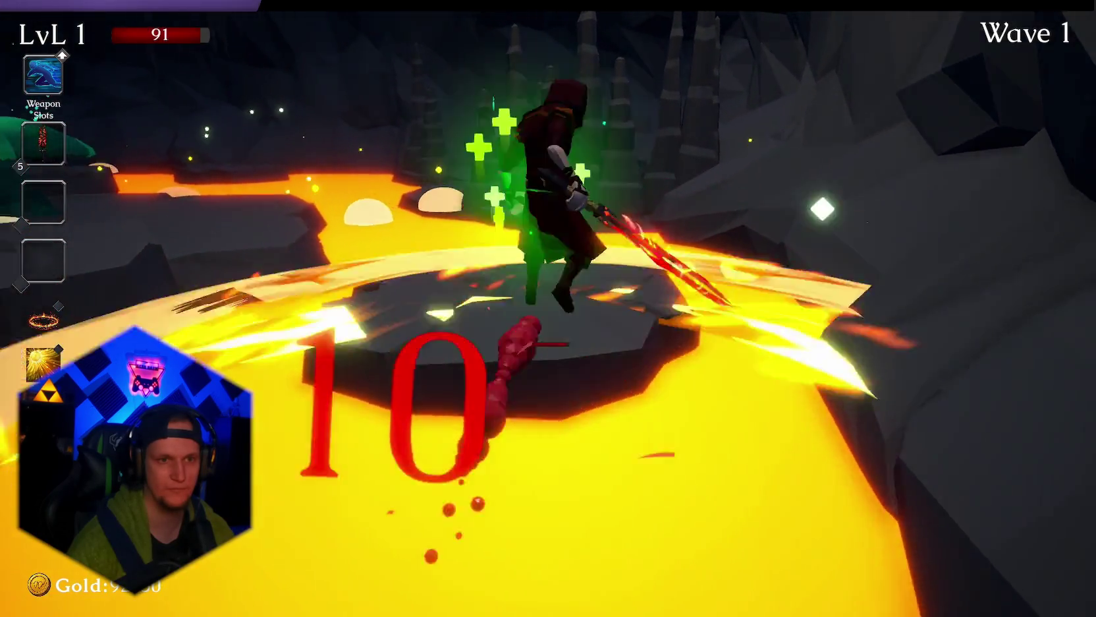
pyautogui.press('w')
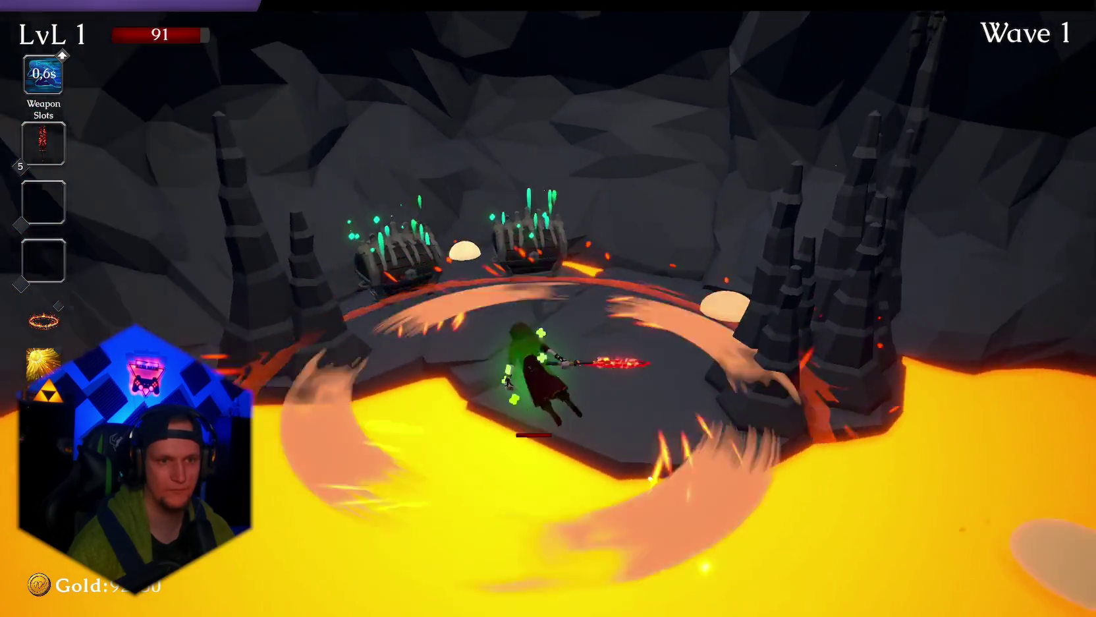
pyautogui.press('e')
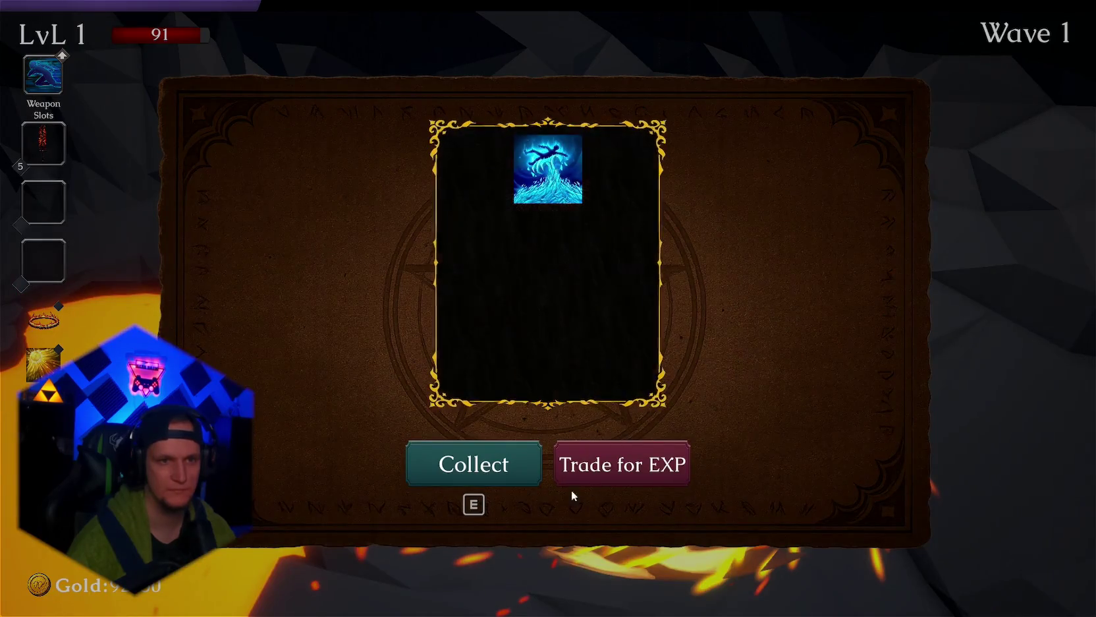
pyautogui.click(505, 477)
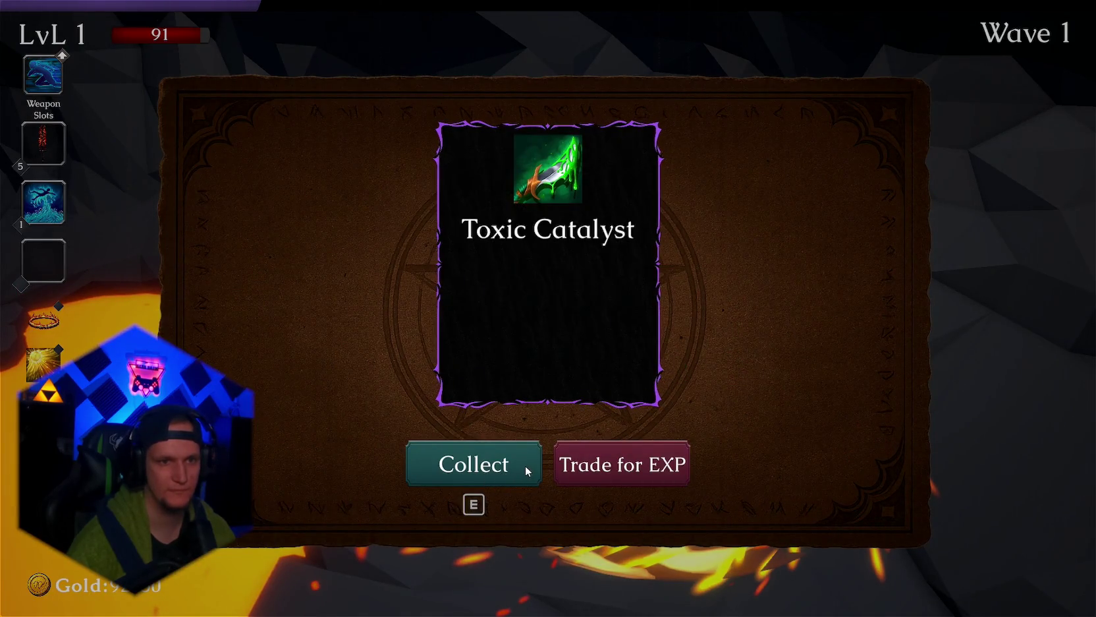
pyautogui.click(525, 465)
pyautogui.press('w')
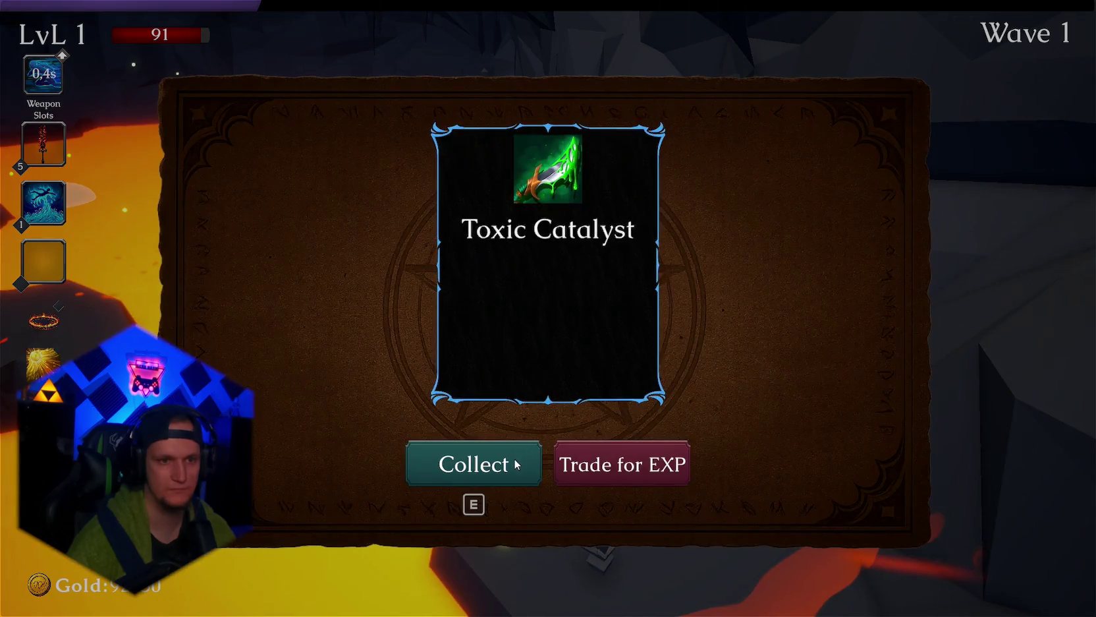
pyautogui.click(516, 464)
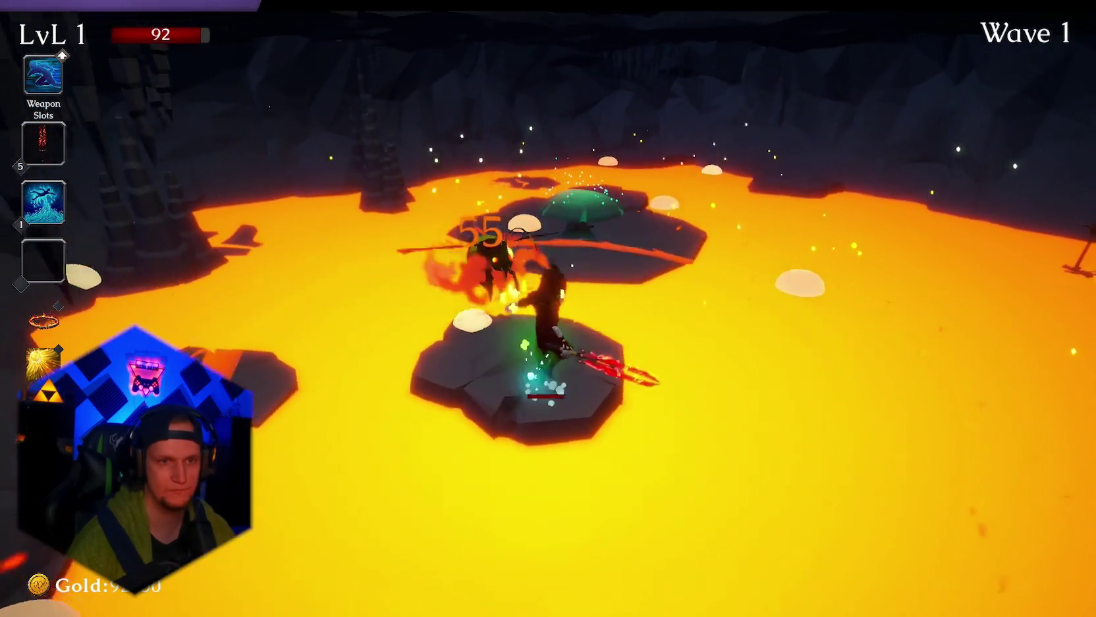
# Step: Fight through the forest, picking Emberling, Nova and Meteor on level-up, then pause
pyautogui.press('w')
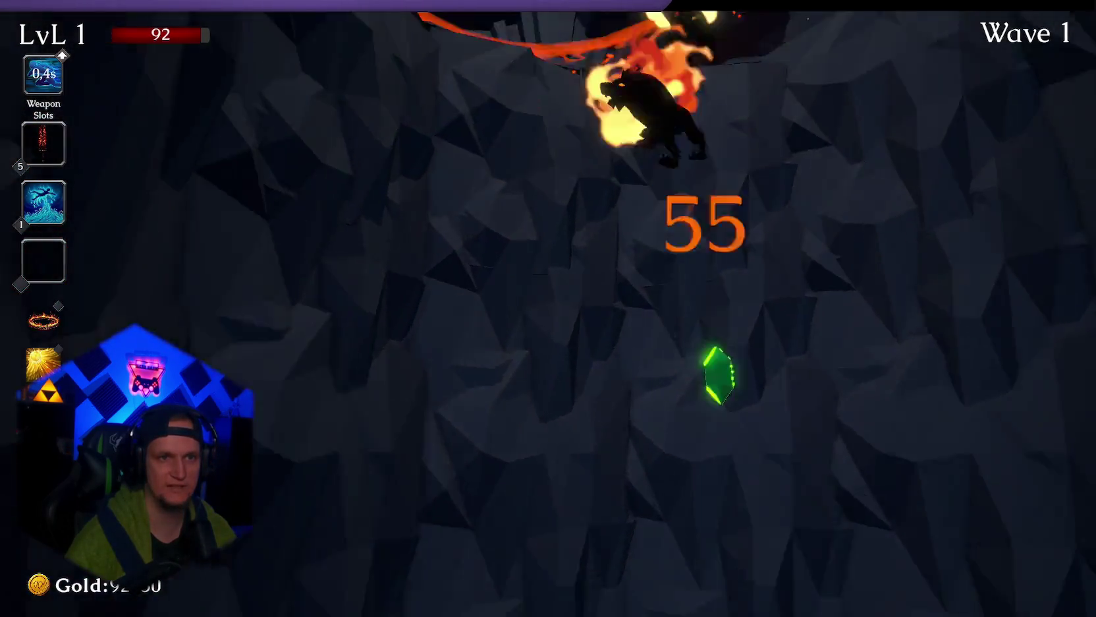
pyautogui.press('w')
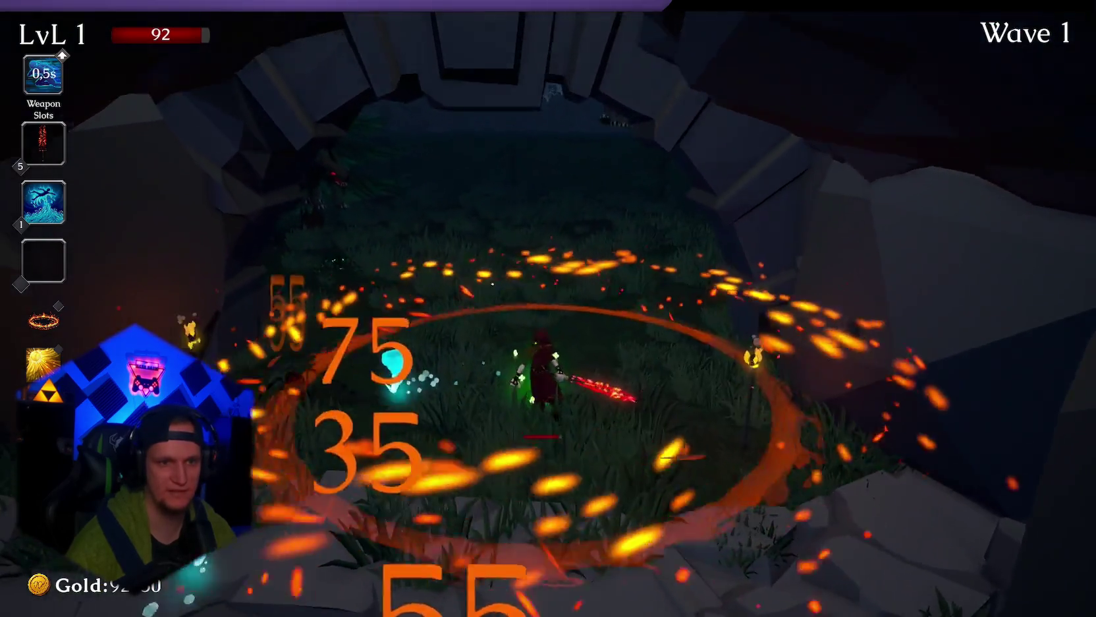
pyautogui.press('w')
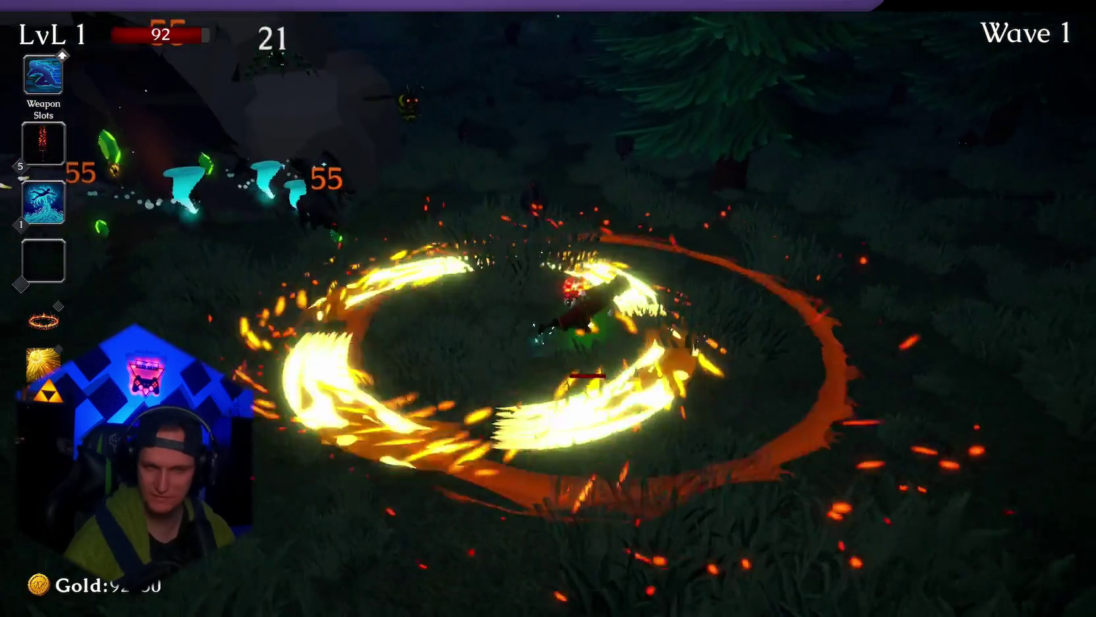
pyautogui.press('w')
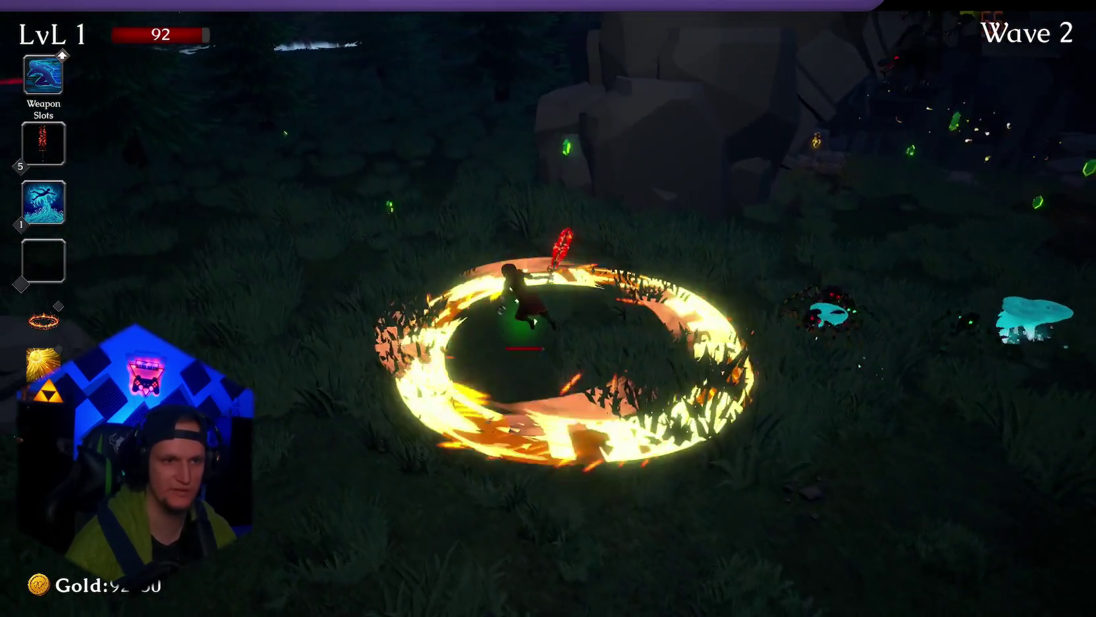
pyautogui.press('w')
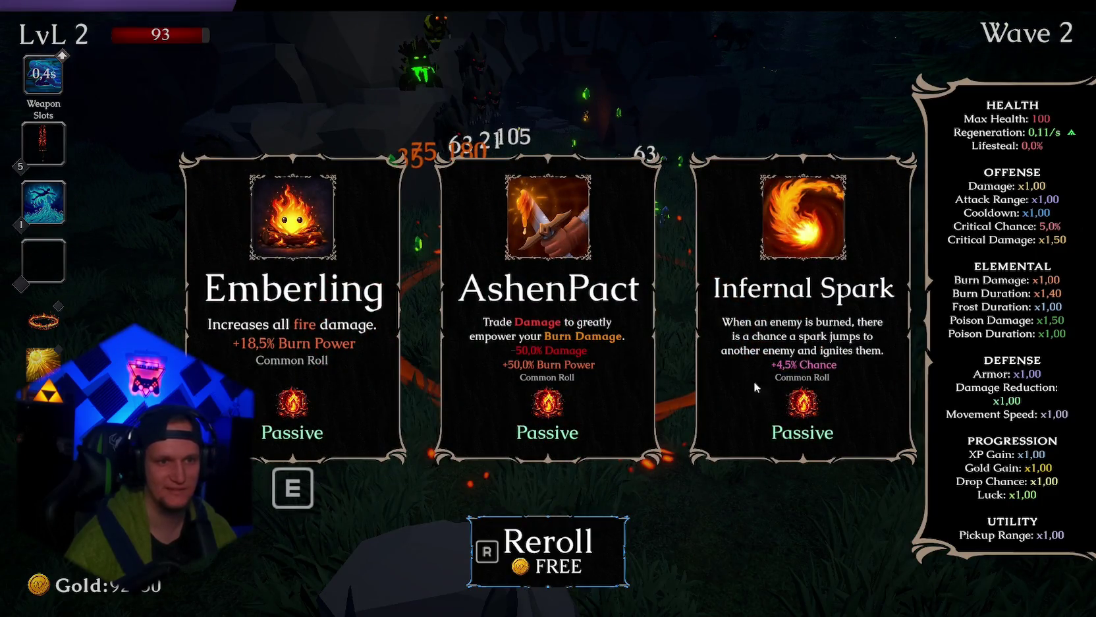
pyautogui.click(329, 360)
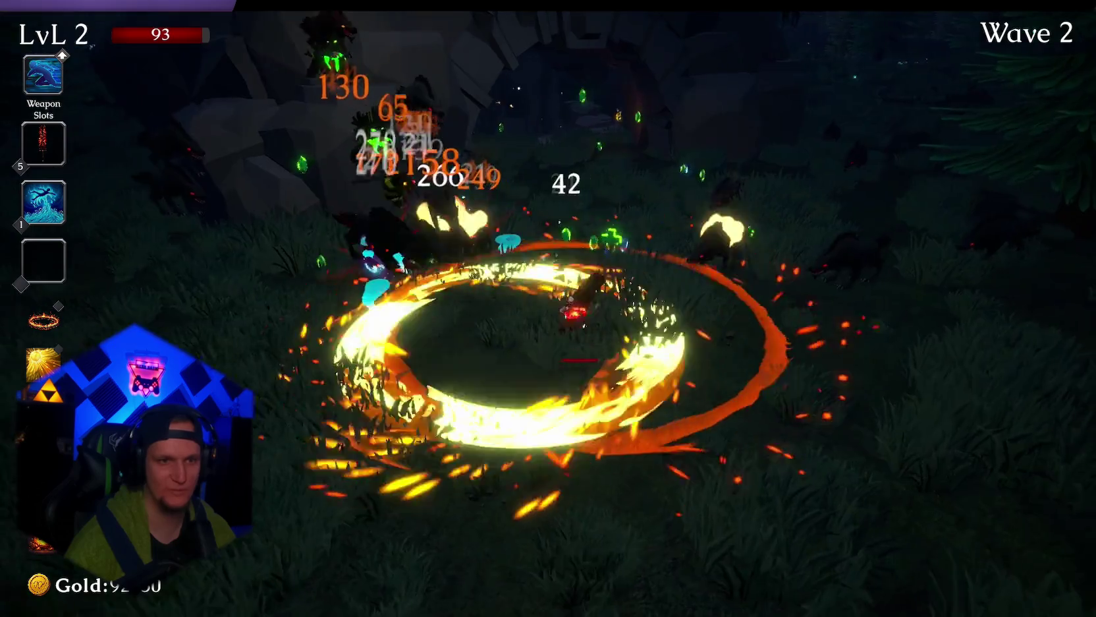
pyautogui.press('d')
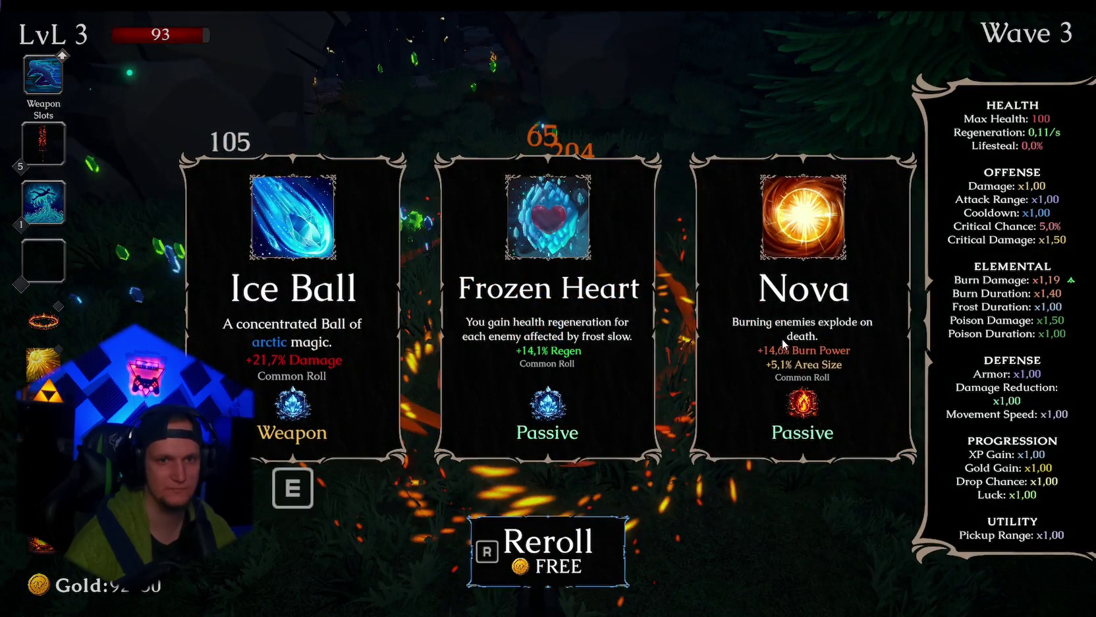
pyautogui.click(784, 343)
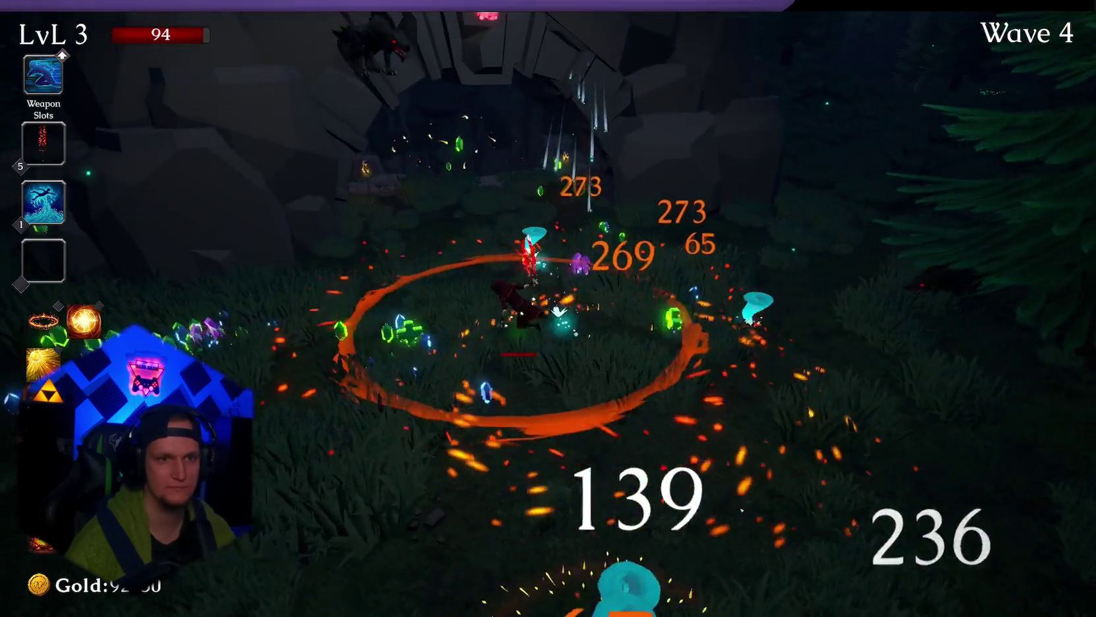
pyautogui.press('d')
pyautogui.press('e')
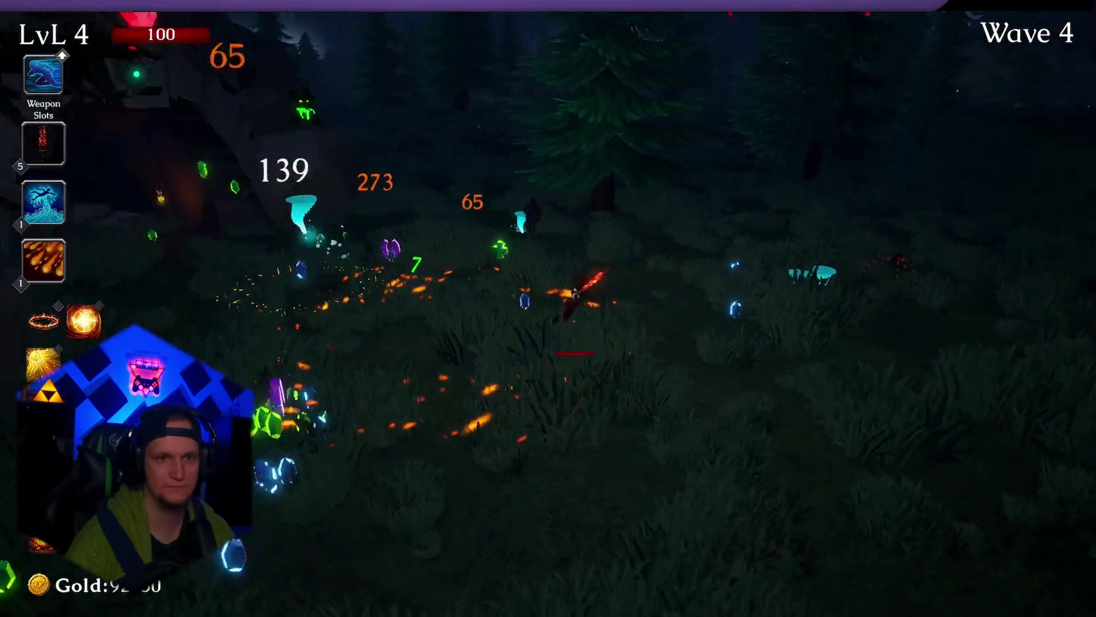
pyautogui.press('space')
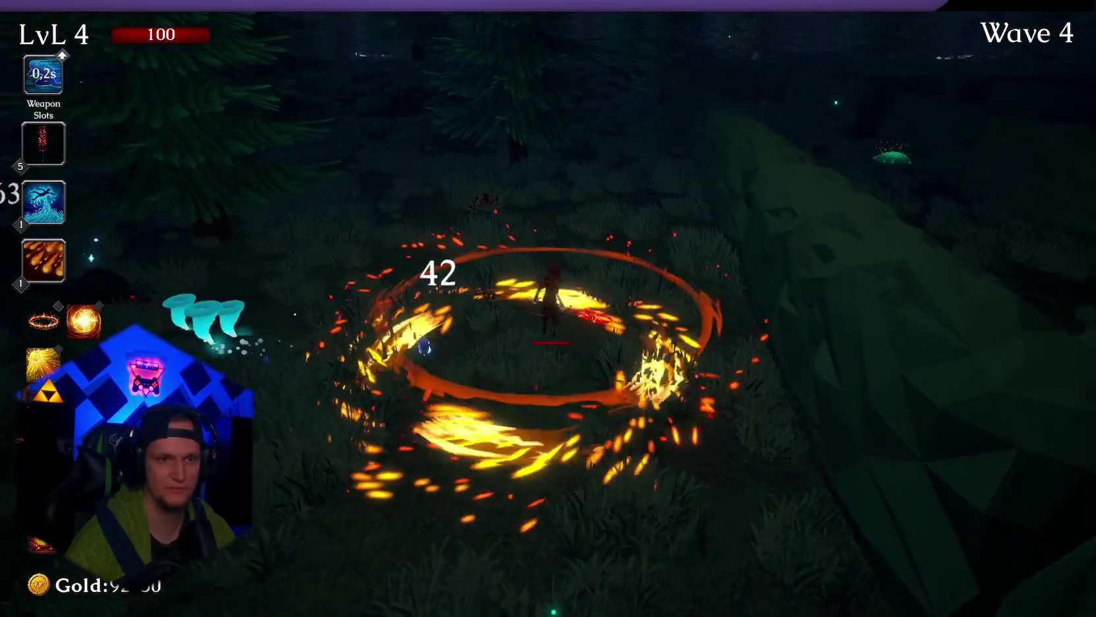
pyautogui.press('Escape')
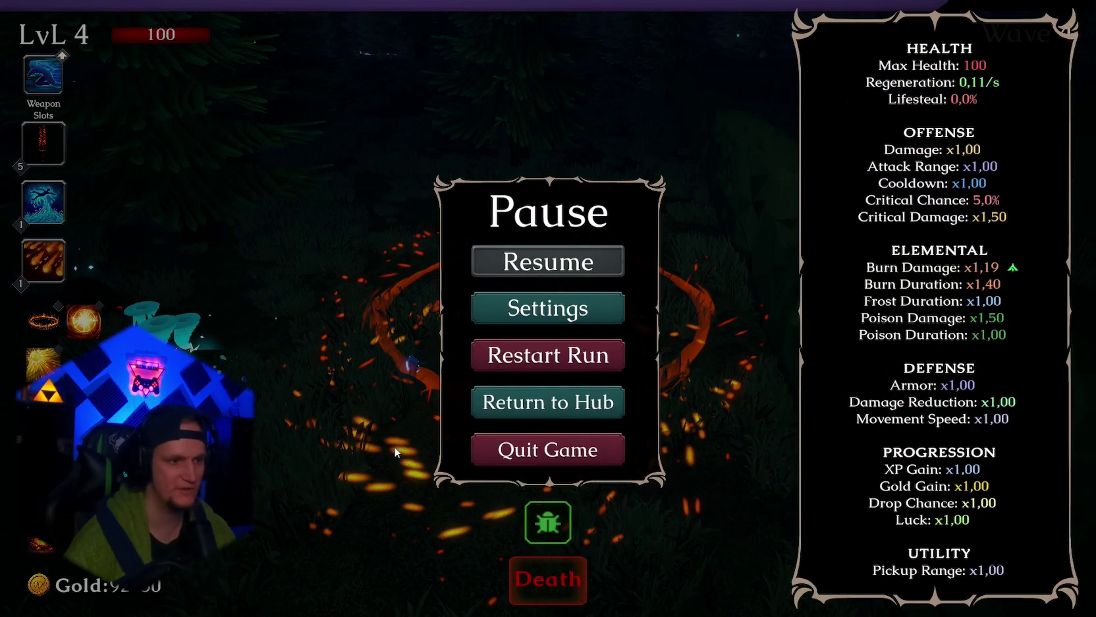
# Step: Resume the run, take the AshenPact upgrade, and move toward the rocks and gems
pyautogui.press('Escape')
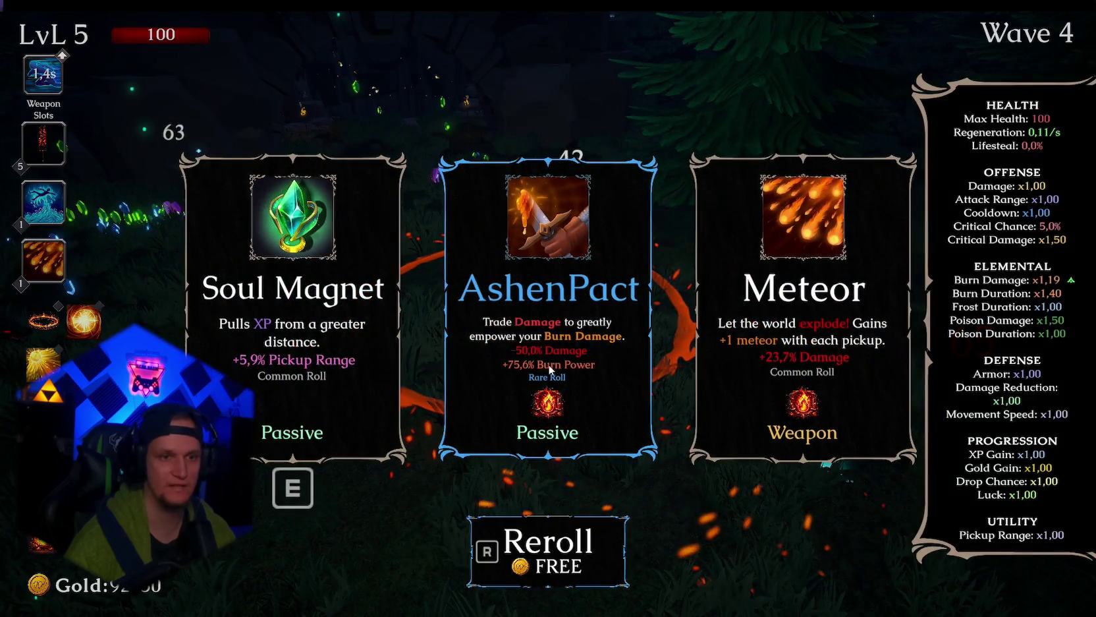
pyautogui.click(549, 369)
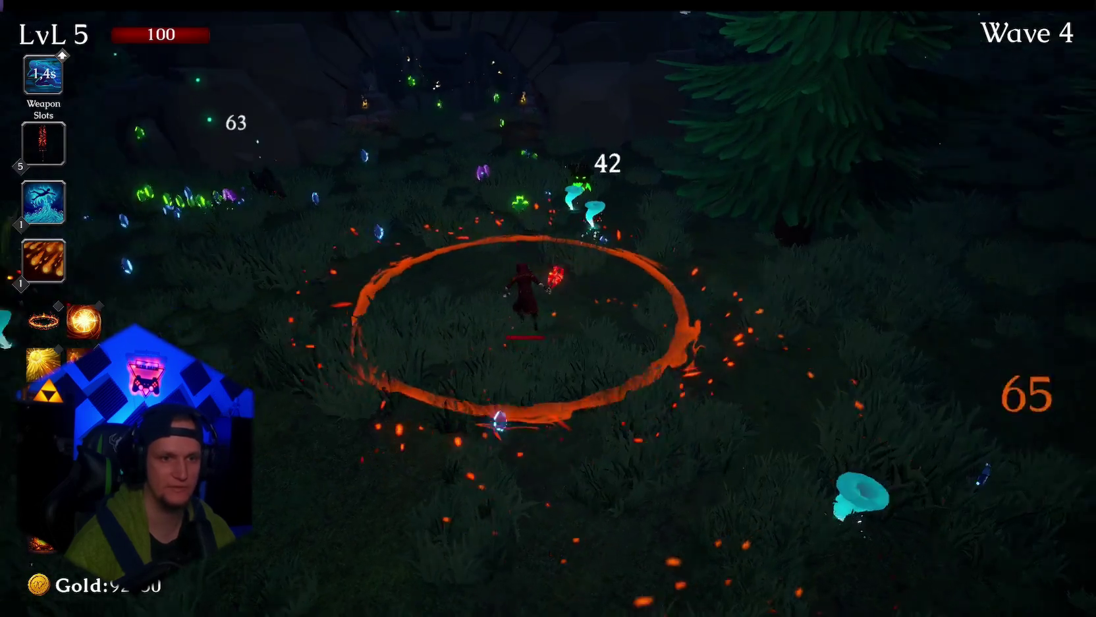
pyautogui.press('a')
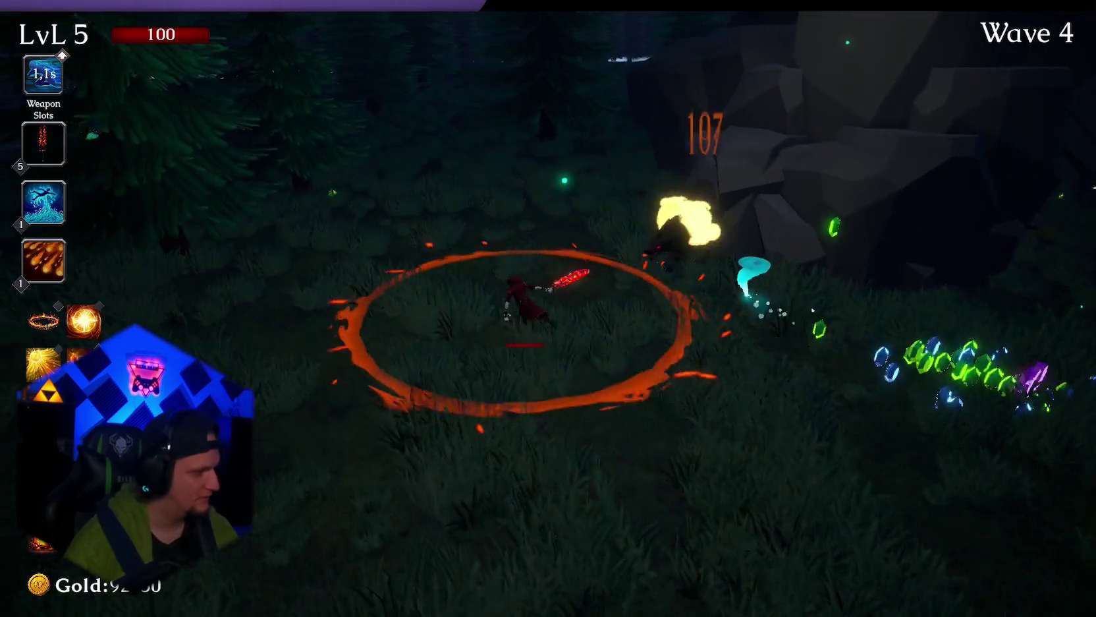
pyautogui.press('a')
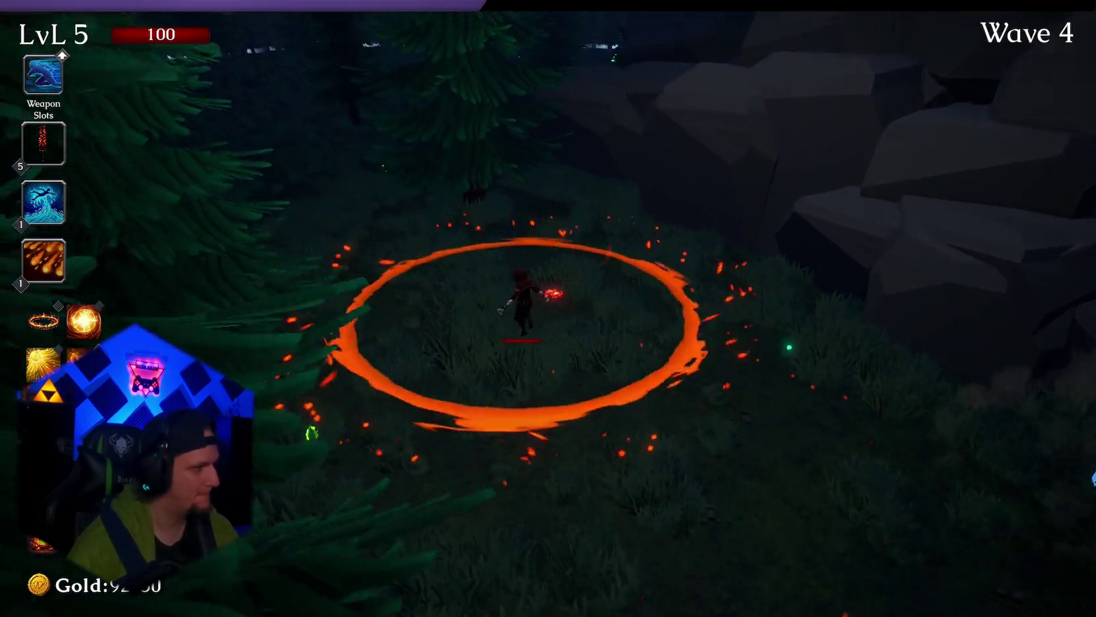
pyautogui.press('w')
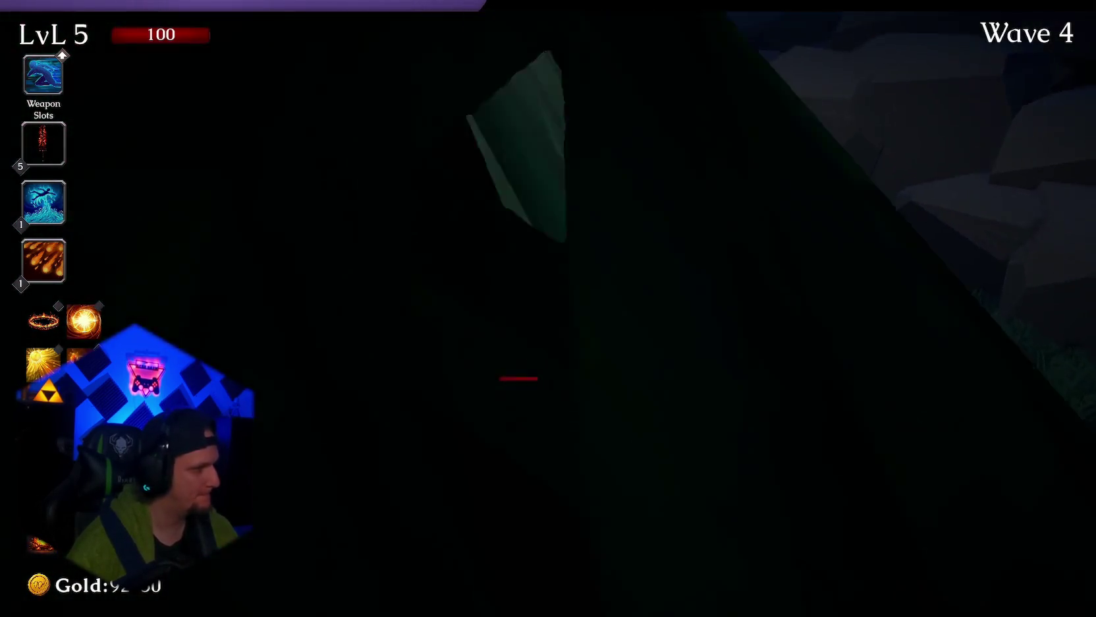
pyautogui.press('d')
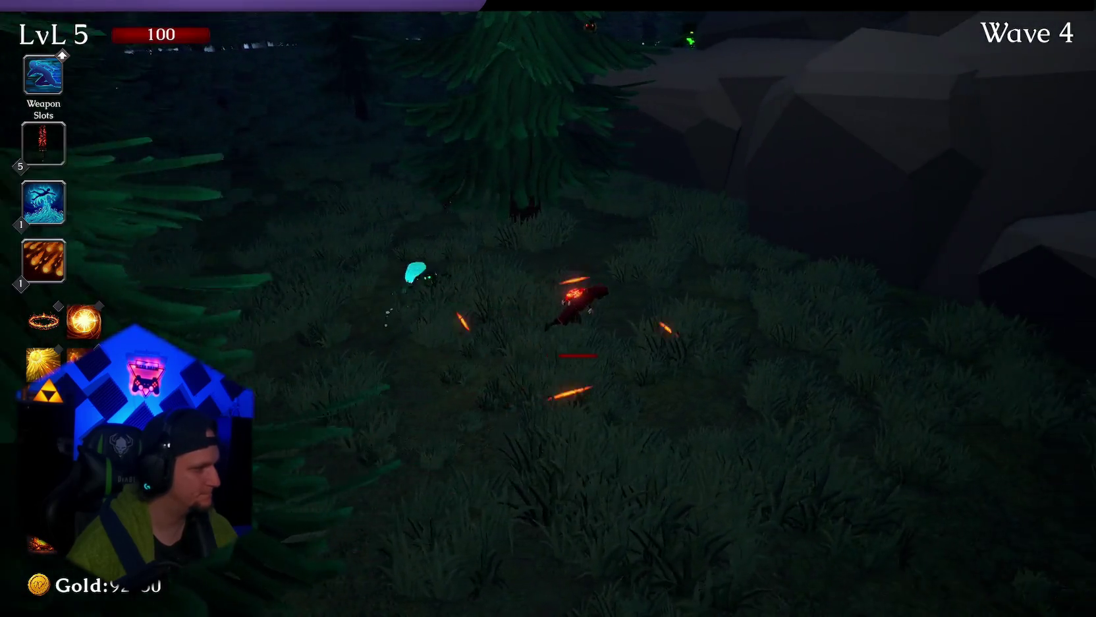
pyautogui.press('d')
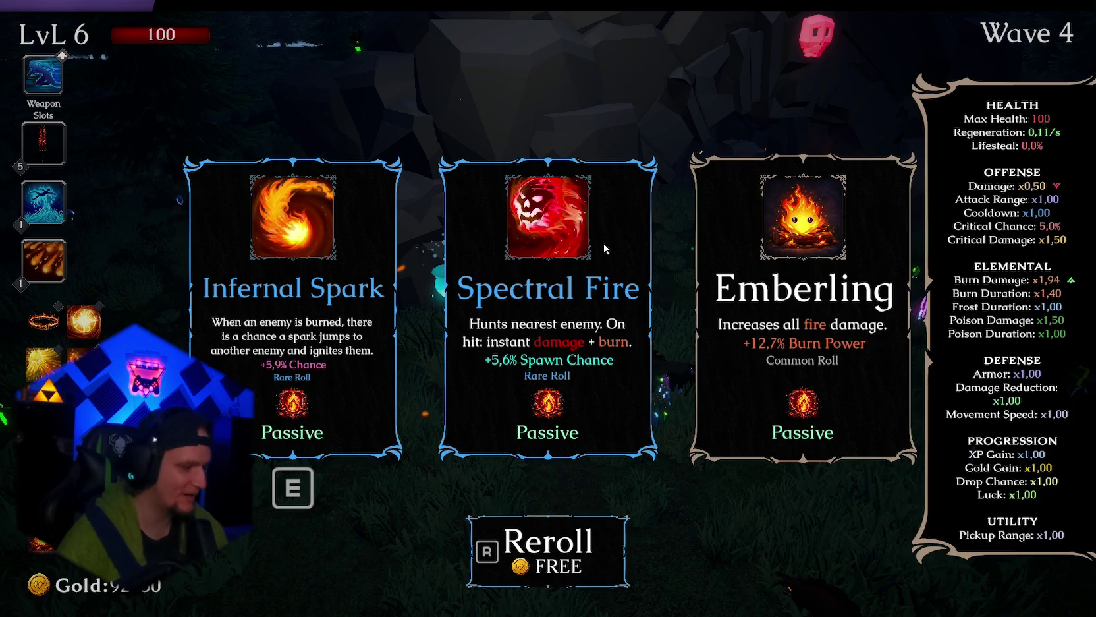
# Step: Reroll twice, pick Shadowstride plus the level 7 and 8 upgrades, and collect gems to level 9
pyautogui.press('r')
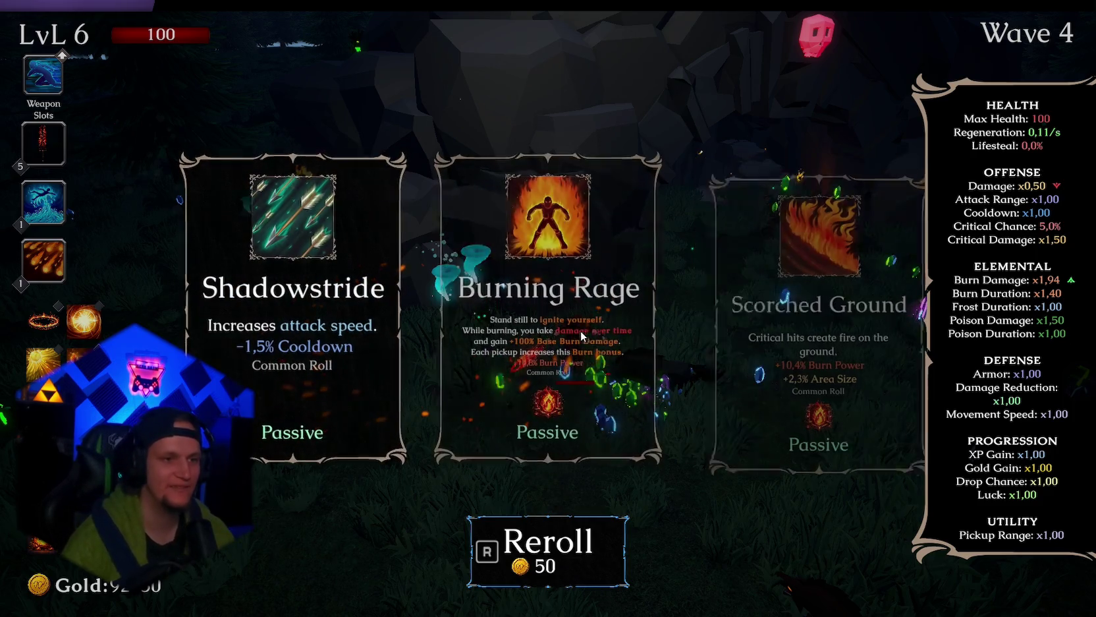
pyautogui.press('r')
pyautogui.click(487, 334)
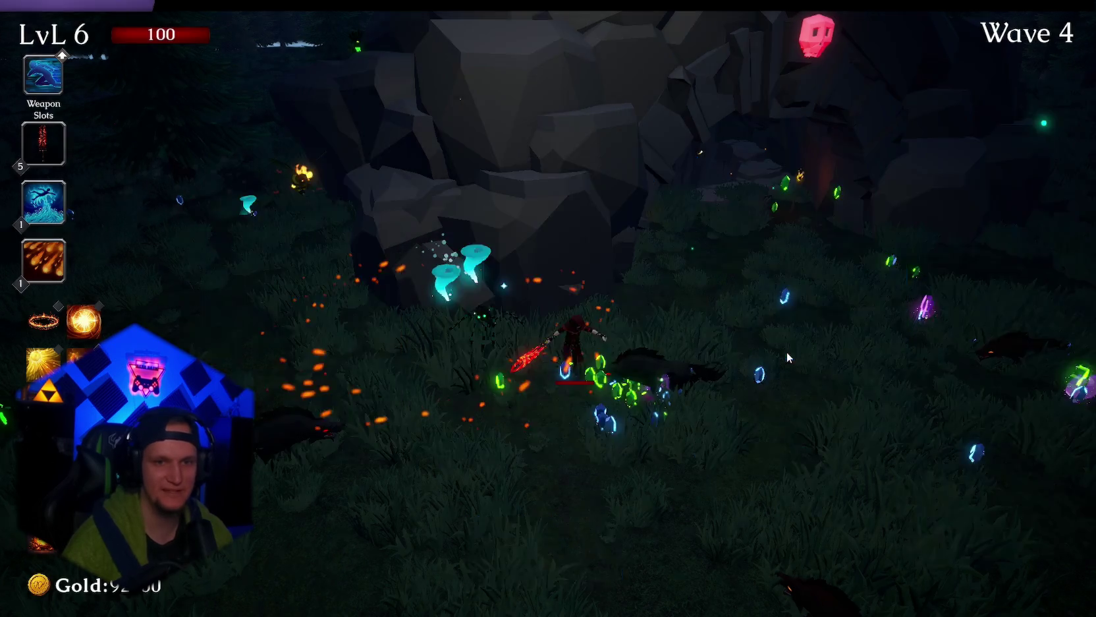
pyautogui.press('e')
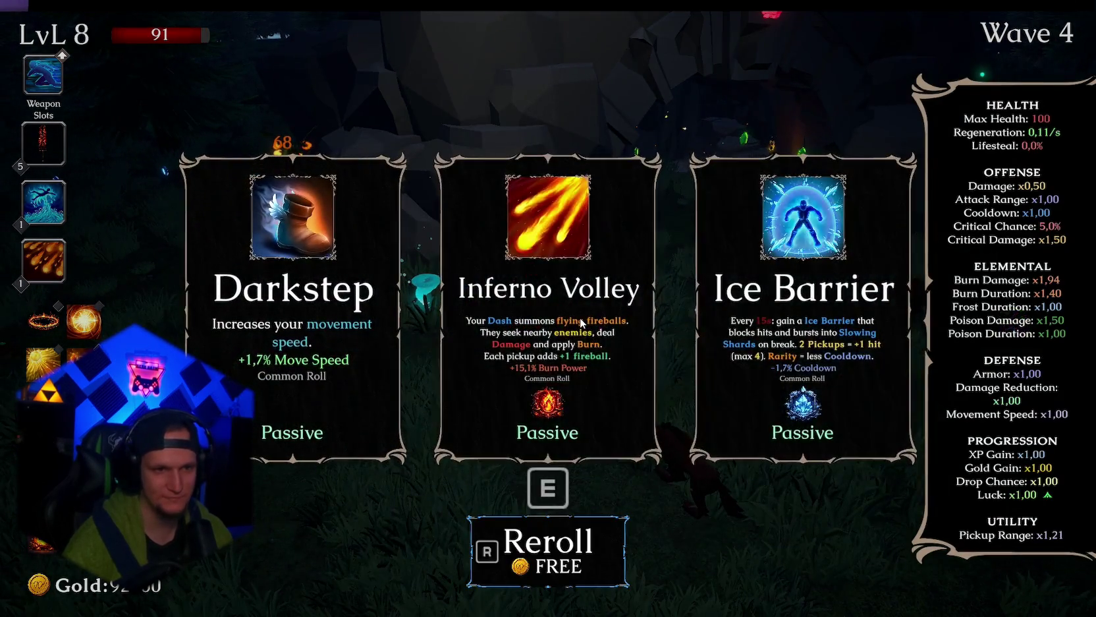
pyautogui.press('e')
pyautogui.press('w')
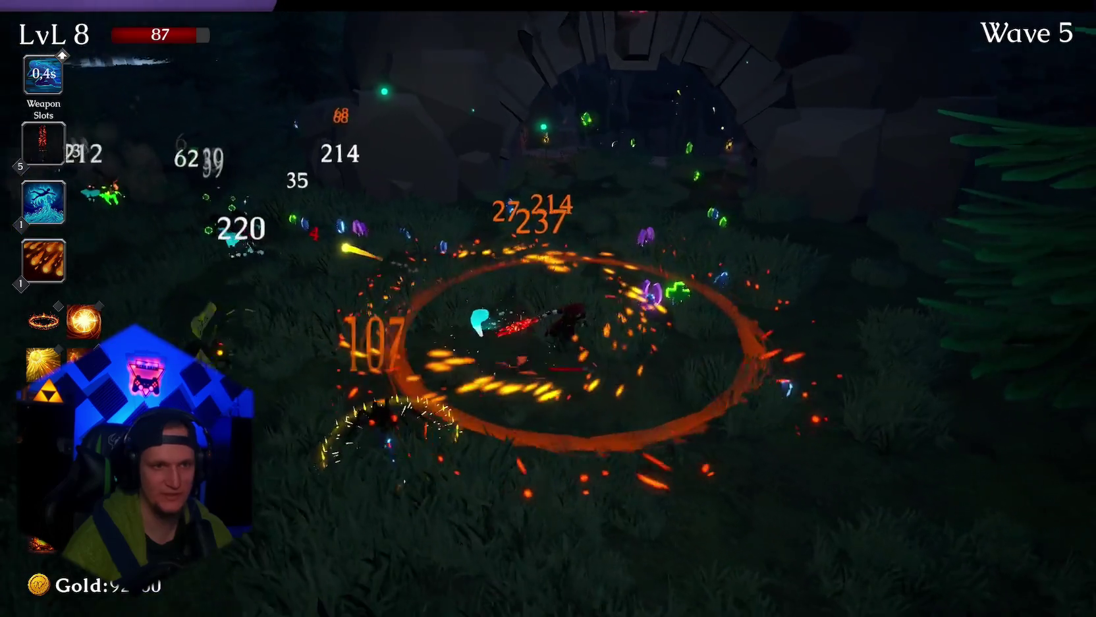
pyautogui.press('s')
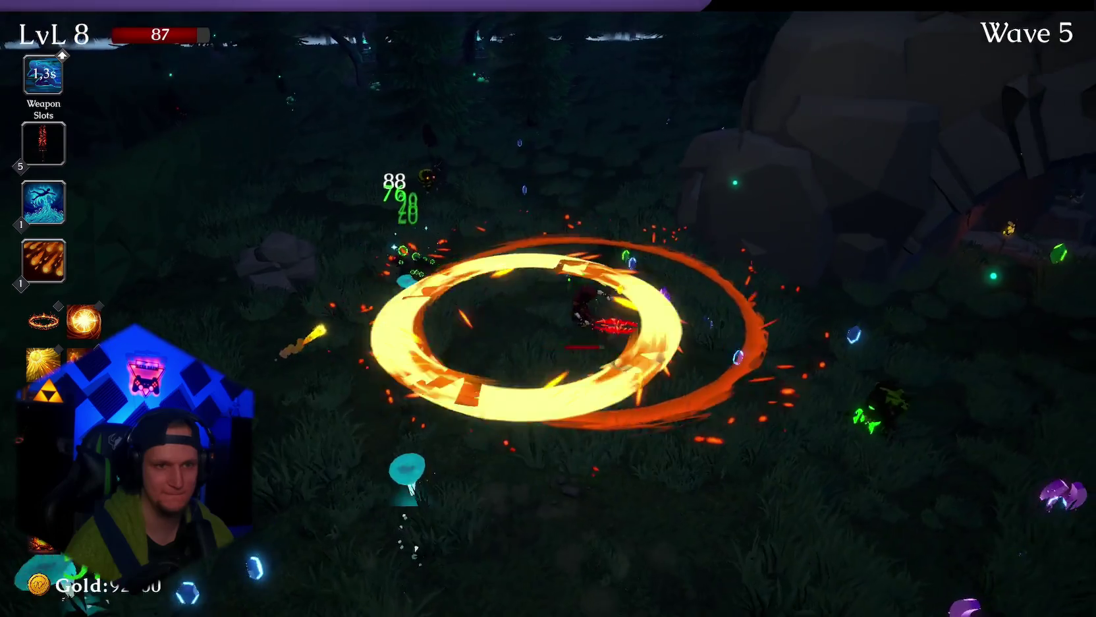
pyautogui.press('w')
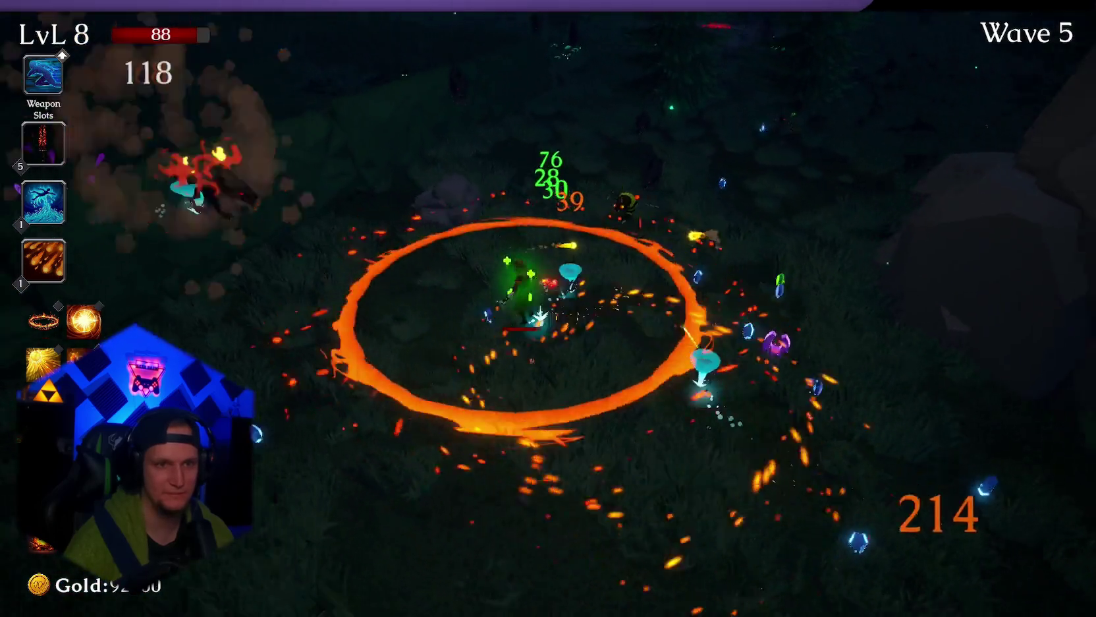
pyautogui.press('s')
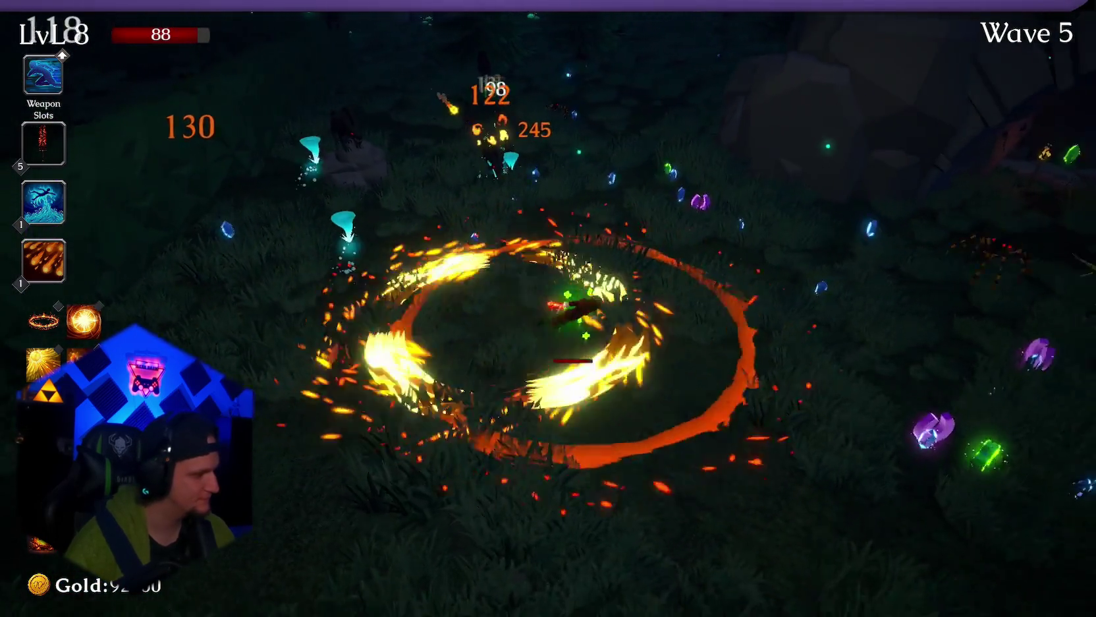
pyautogui.press('w')
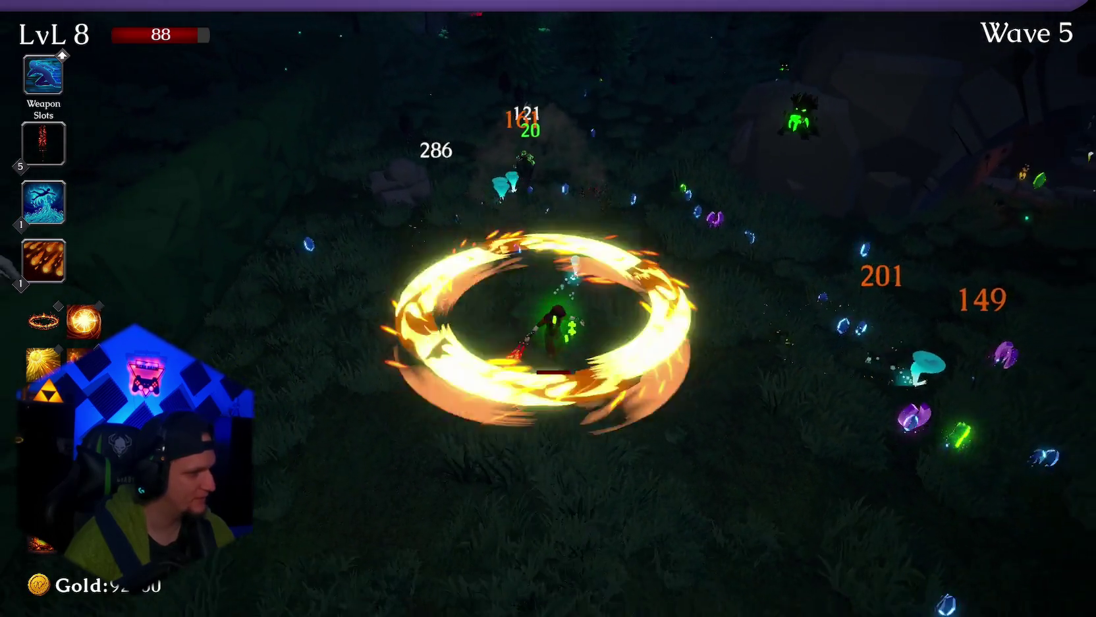
pyautogui.press('w')
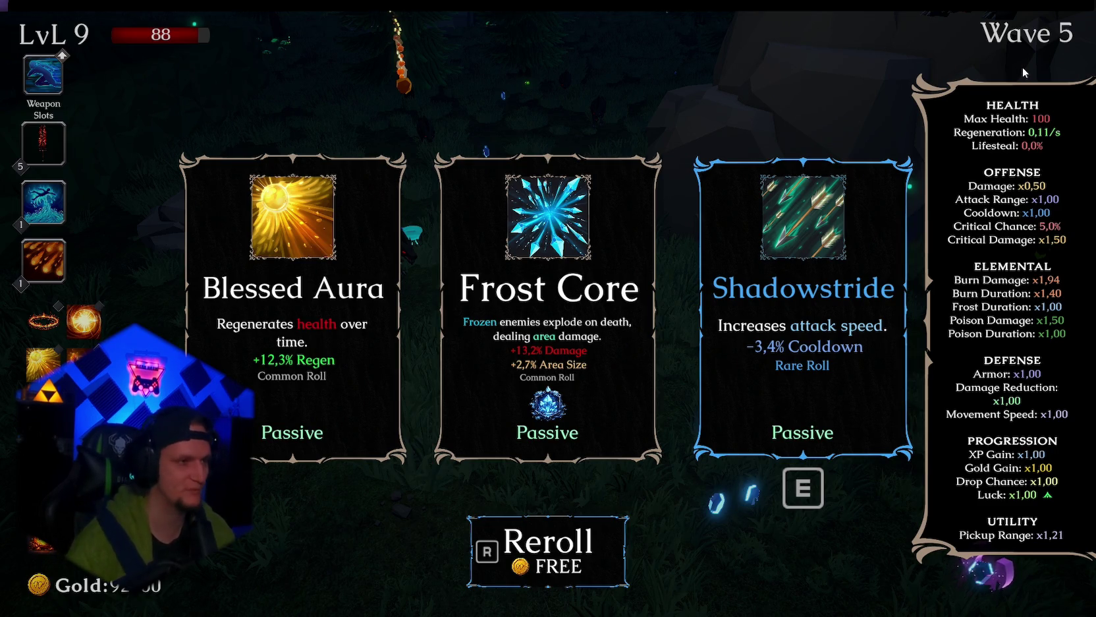
# Step: Take the Frost Core upgrade and keep moving through the forest
pyautogui.click(570, 446)
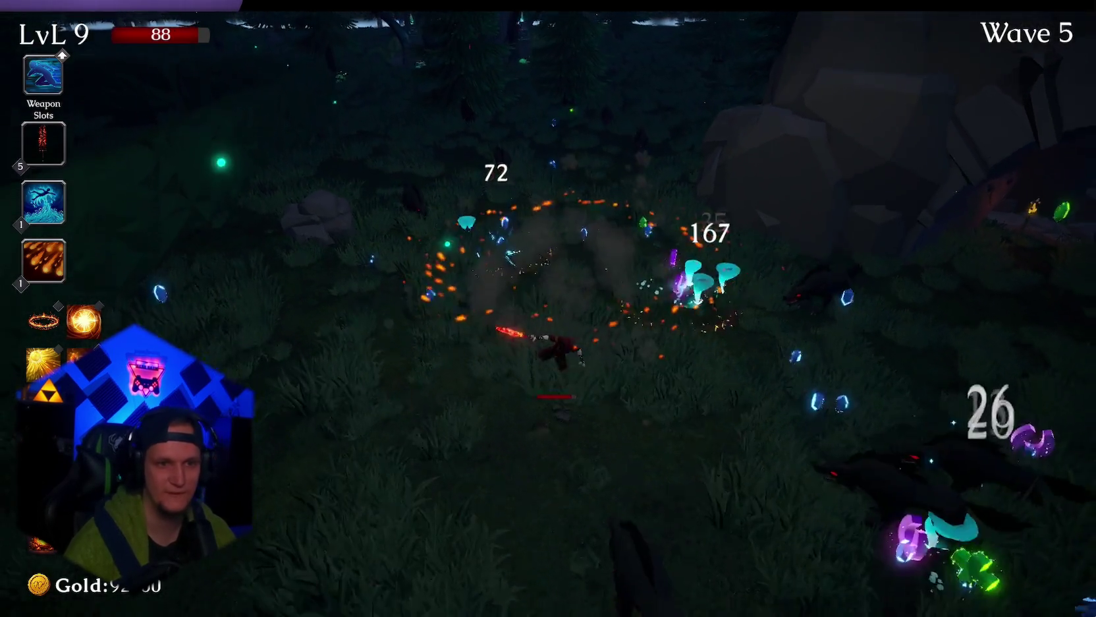
pyautogui.press('d')
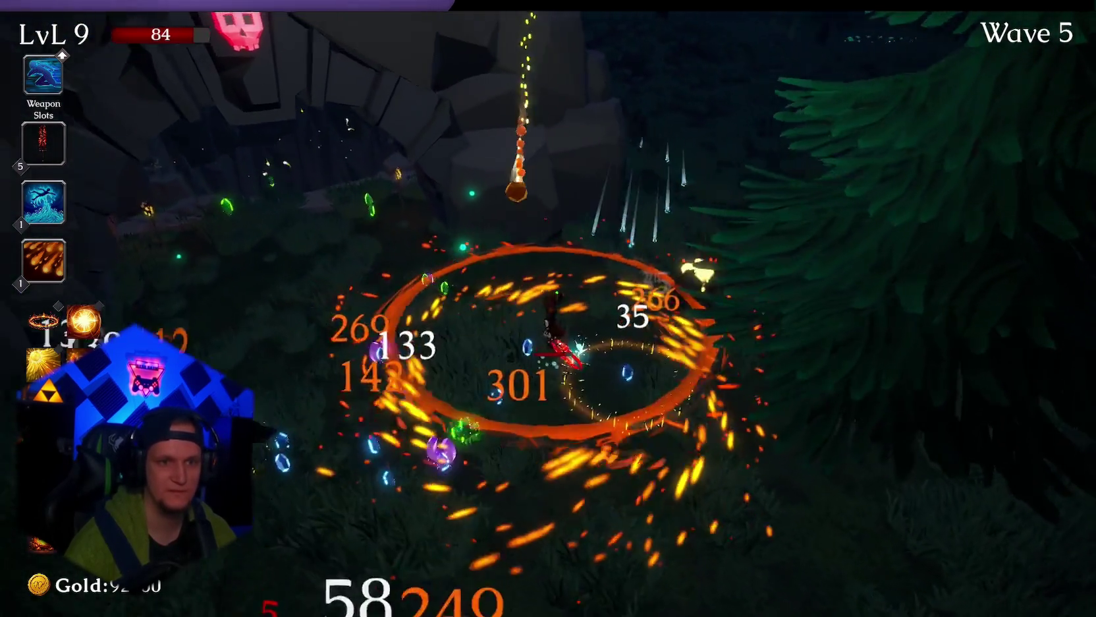
pyautogui.press('space')
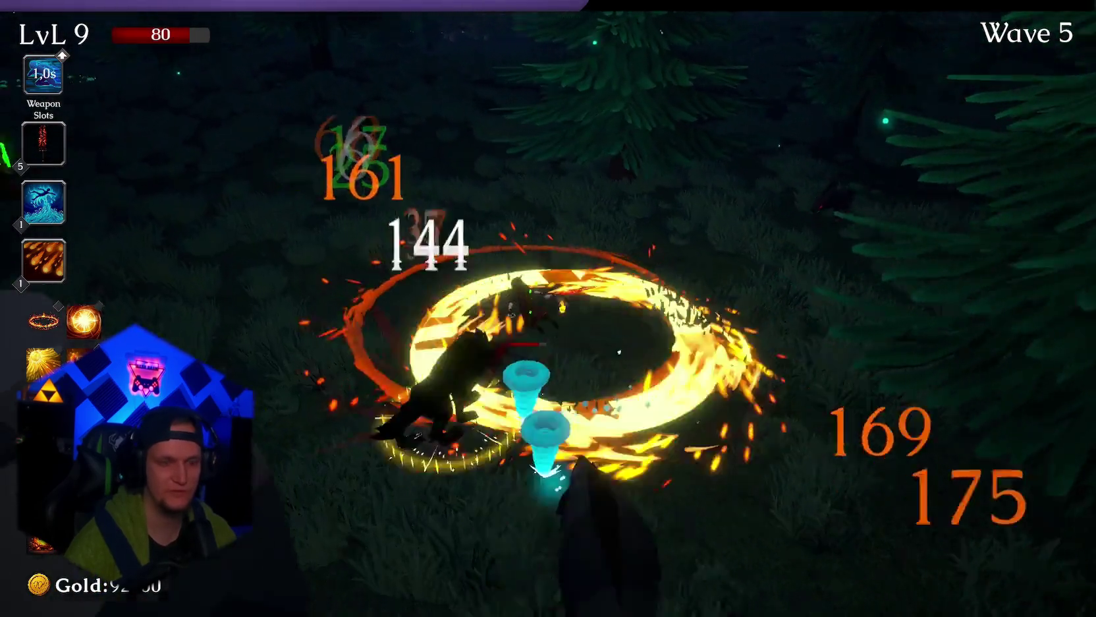
pyautogui.press('w')
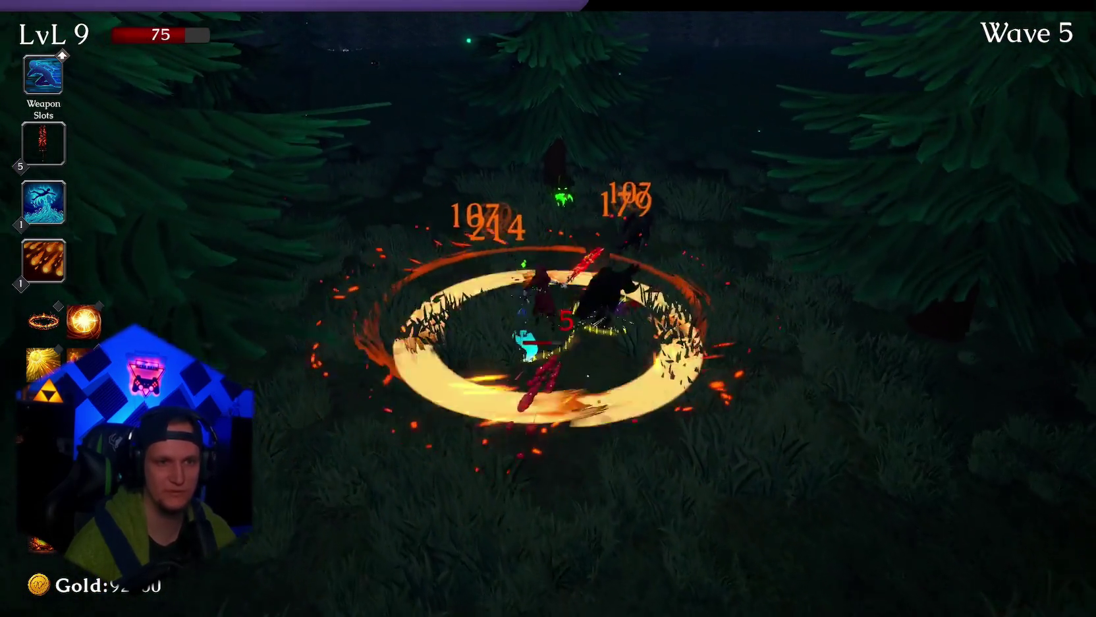
# Step: Fight on into wave 6, then pause and quit Umbra Survivors
pyautogui.press('w')
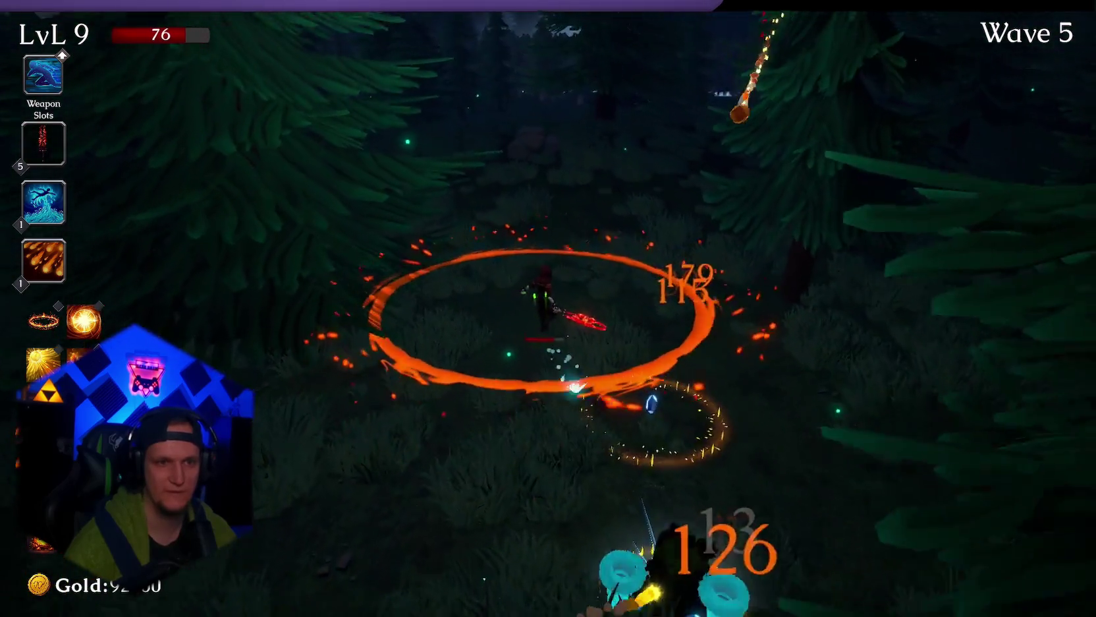
pyautogui.press('w')
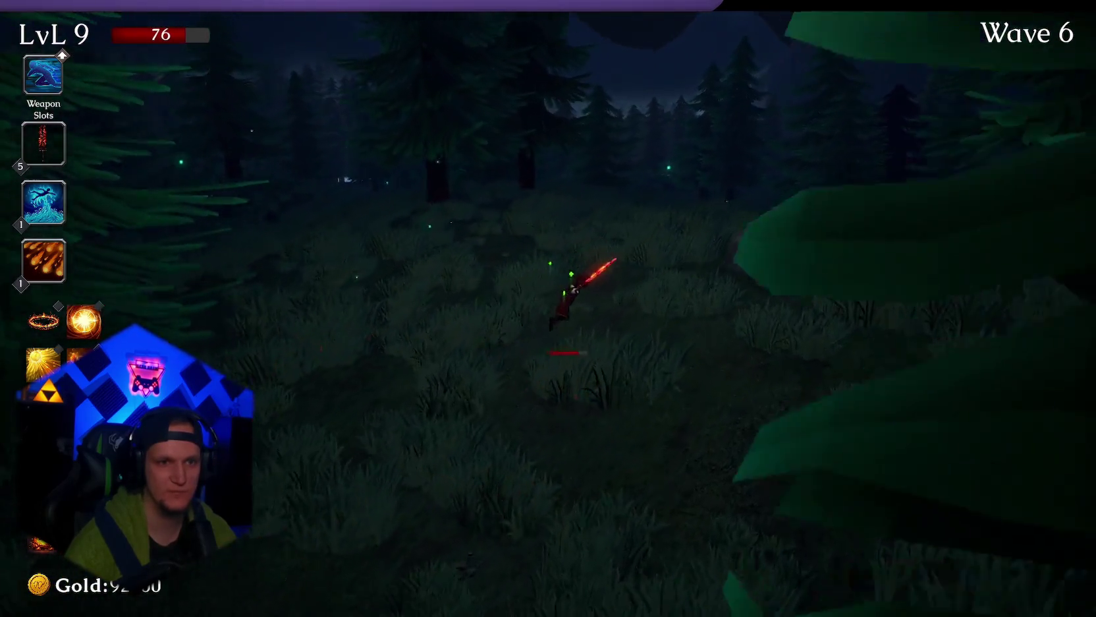
pyautogui.press('w')
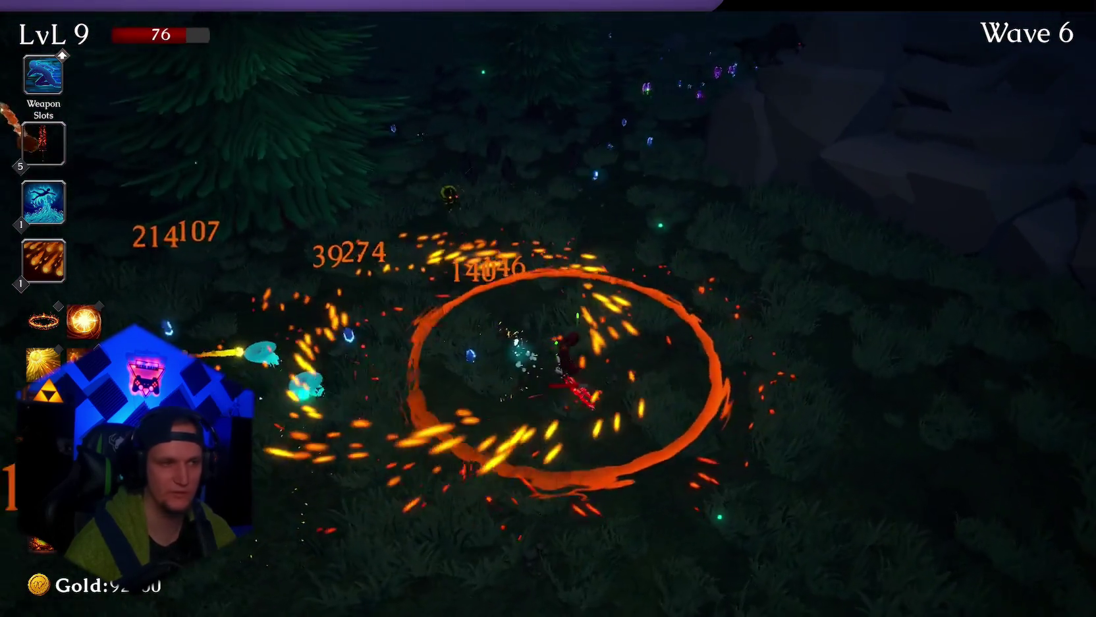
pyautogui.press('Escape')
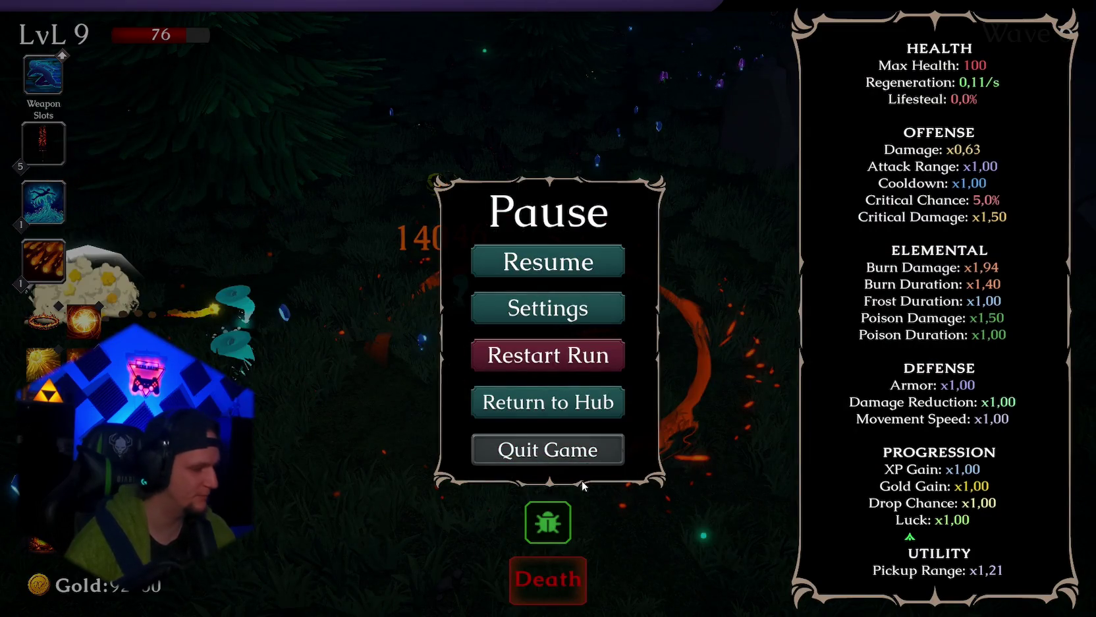
pyautogui.click(586, 481)
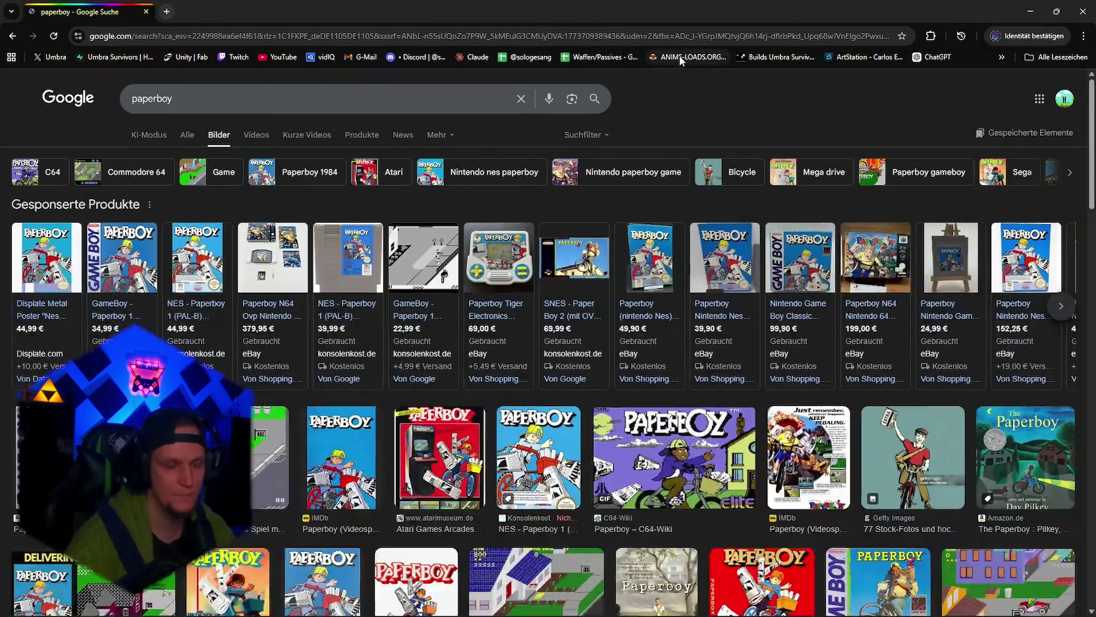
# Step: Preview the NES Paperboy image, then close the Google Images browser window
pyautogui.scroll(-5, 577, 303)
pyautogui.click(576, 299)
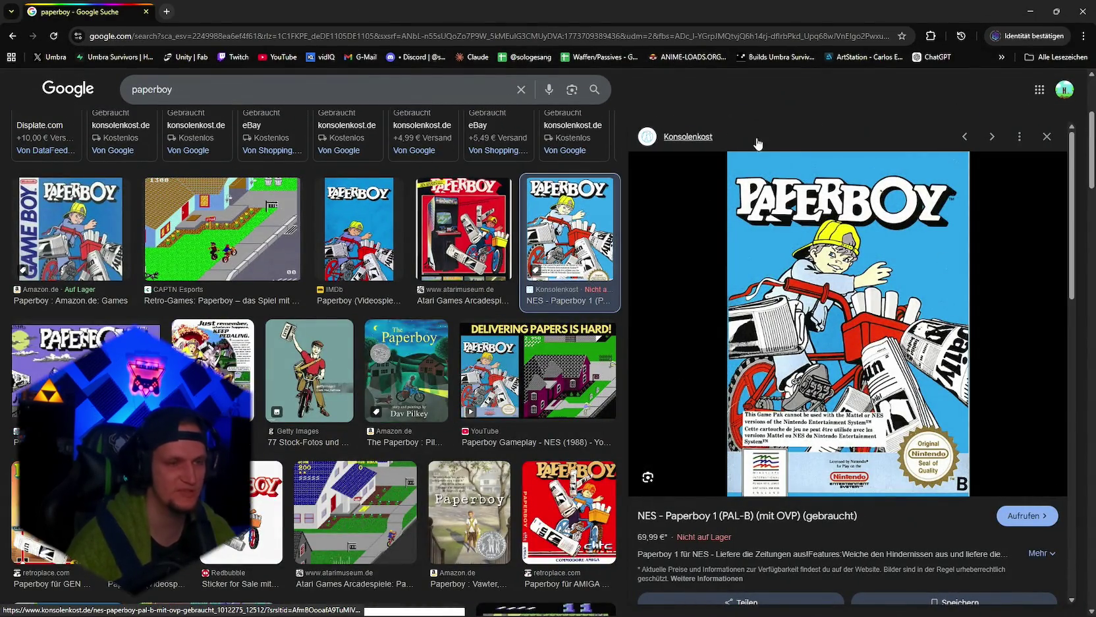
pyautogui.click(1081, 15)
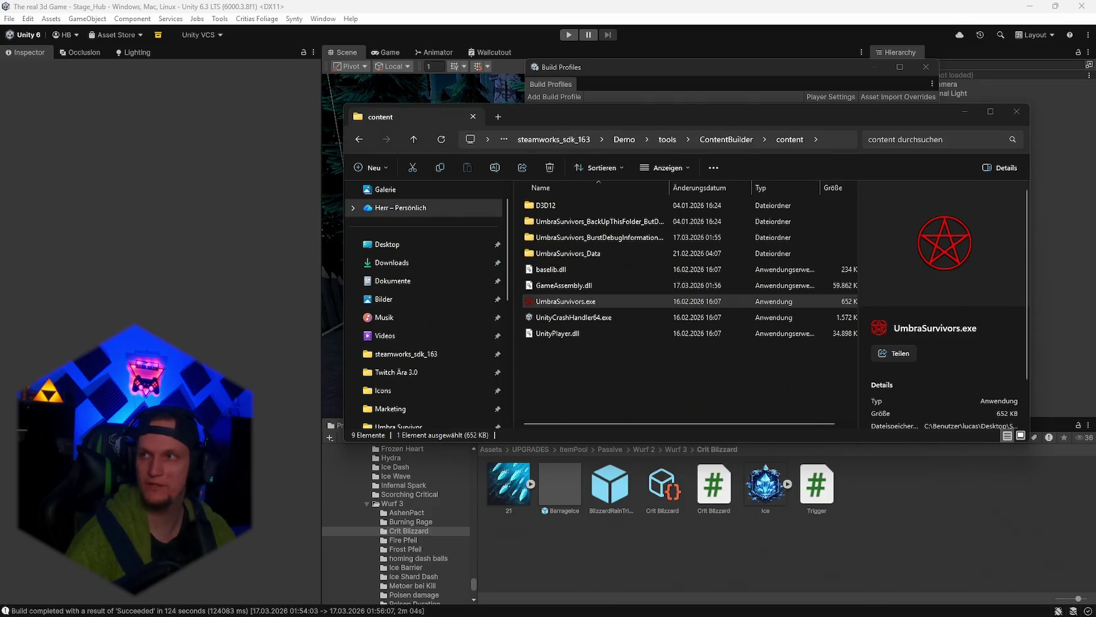
# Step: Switch to the Steamworks builds page and open the newest build's branch dropdown
pyautogui.hotkey('alt', 'Tab')
pyautogui.scroll(-2, 692, 395)
pyautogui.click(692, 419)
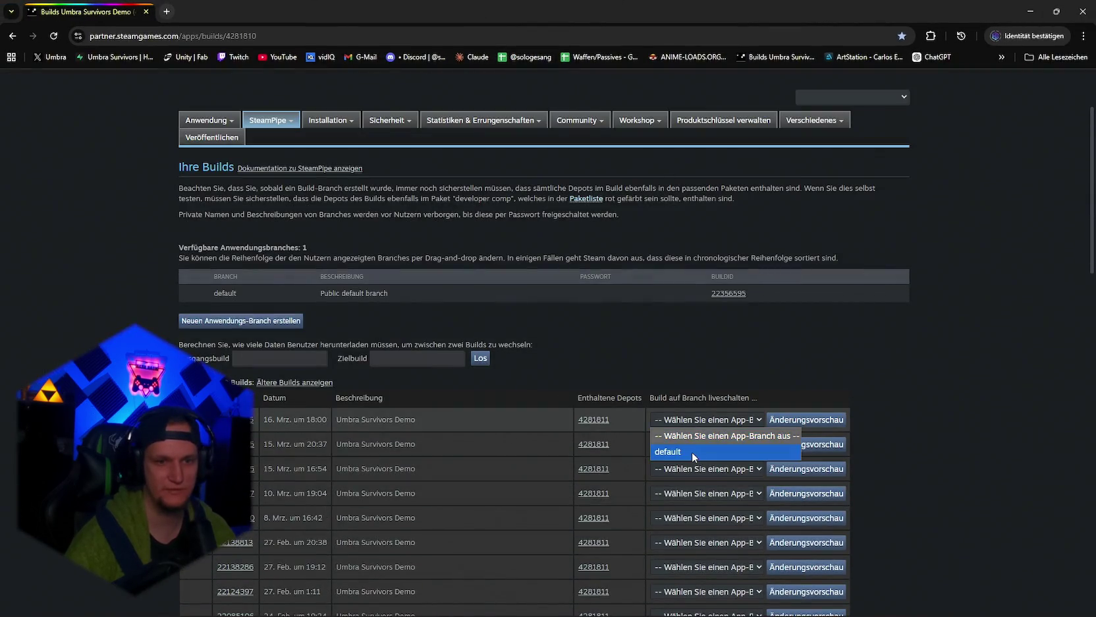
# Step: Set build 22372375 live on the default branch with the mobile code, then return to Unity's Build Profiles
pyautogui.click(692, 451)
pyautogui.click(817, 422)
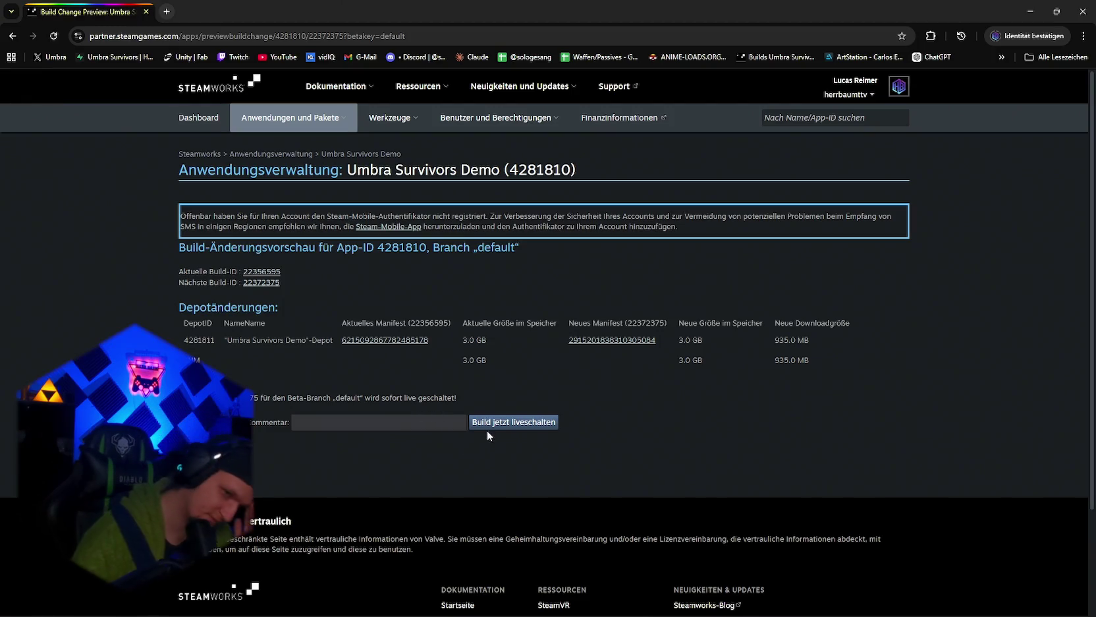
pyautogui.click(487, 429)
pyautogui.click(571, 123)
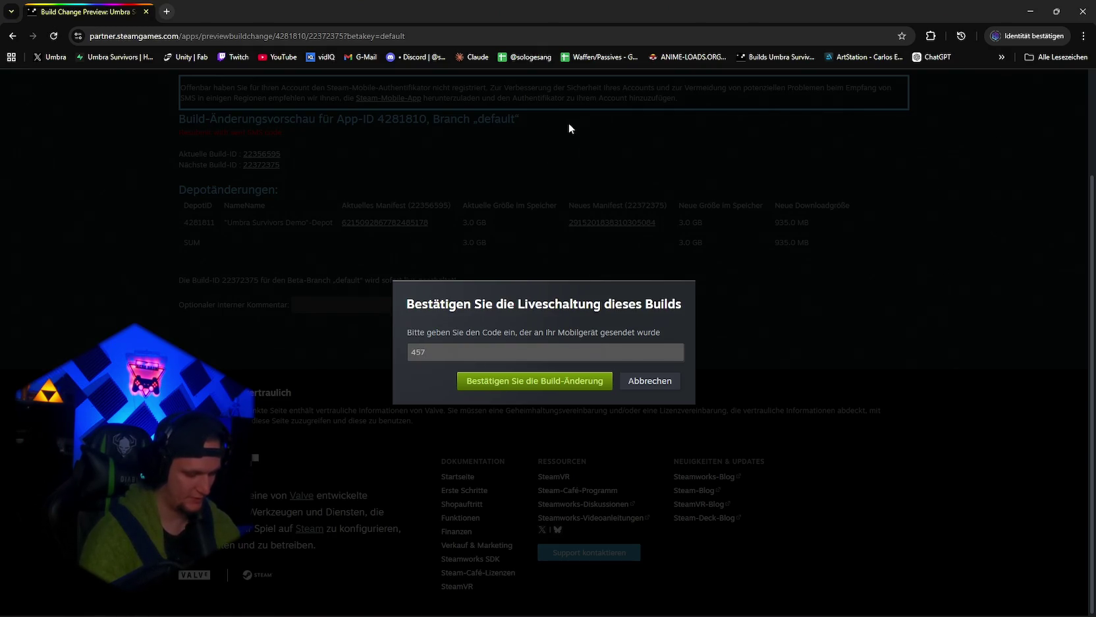
pyautogui.press('Return')
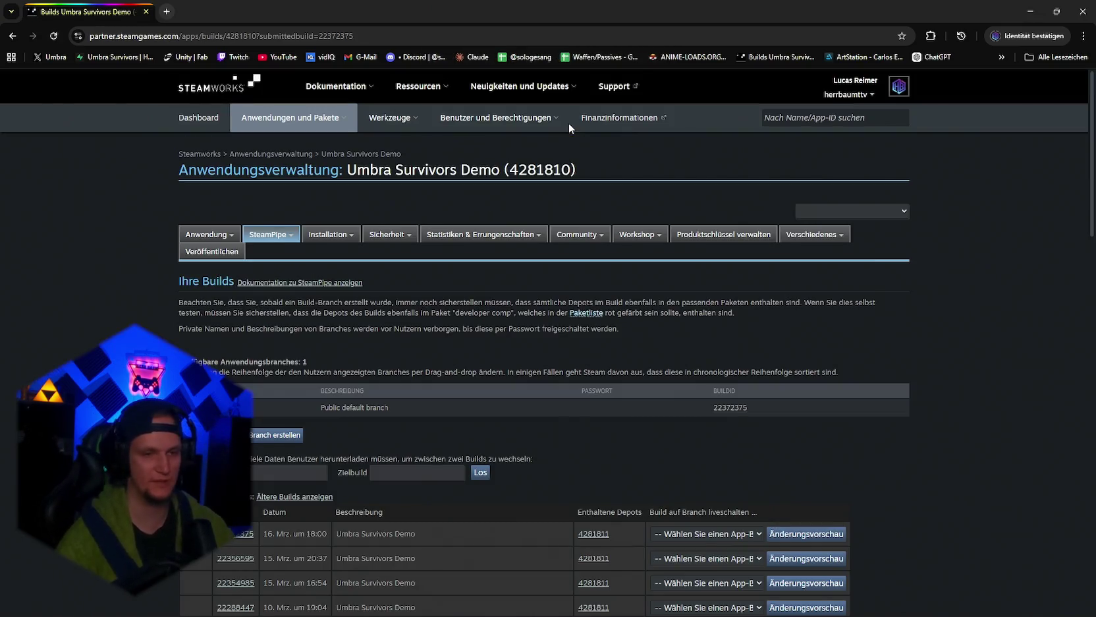
pyautogui.click(1029, 11)
pyautogui.click(906, 529)
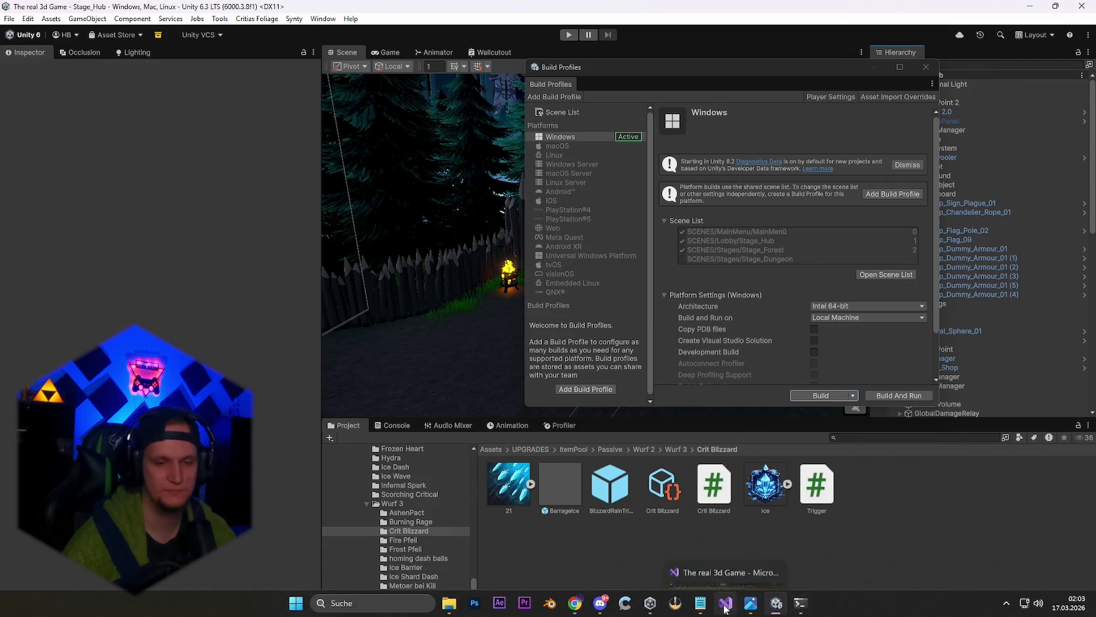
# Step: Send the drafted Patch Notes in Discord's Patches channel and confirm publishing to following servers
pyautogui.moveTo(726, 603)
pyautogui.moveTo(600, 603)
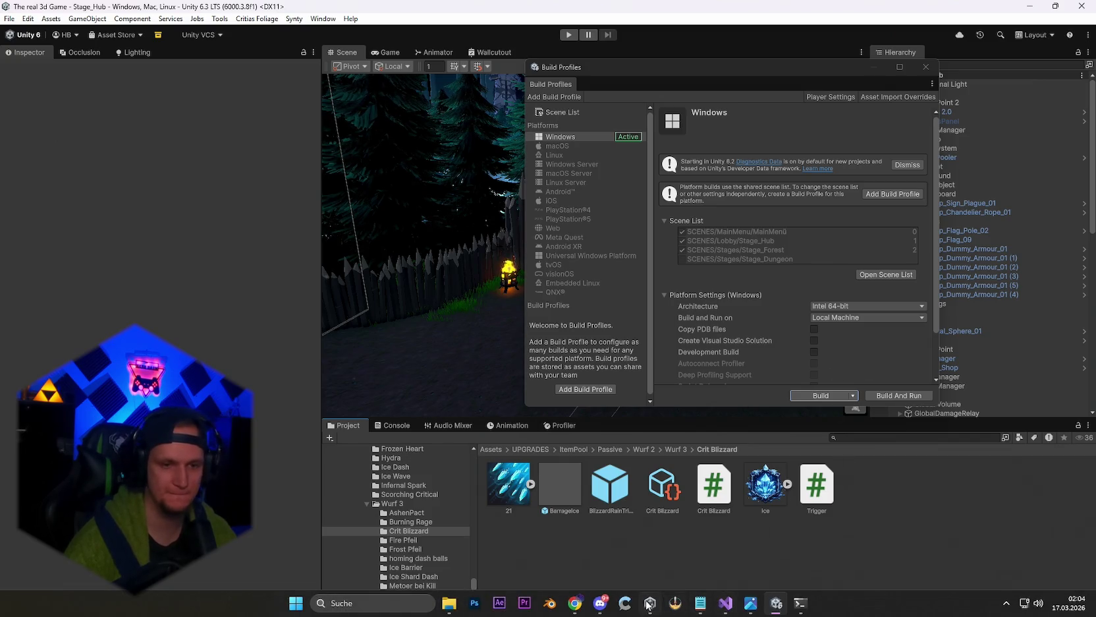
pyautogui.click(600, 603)
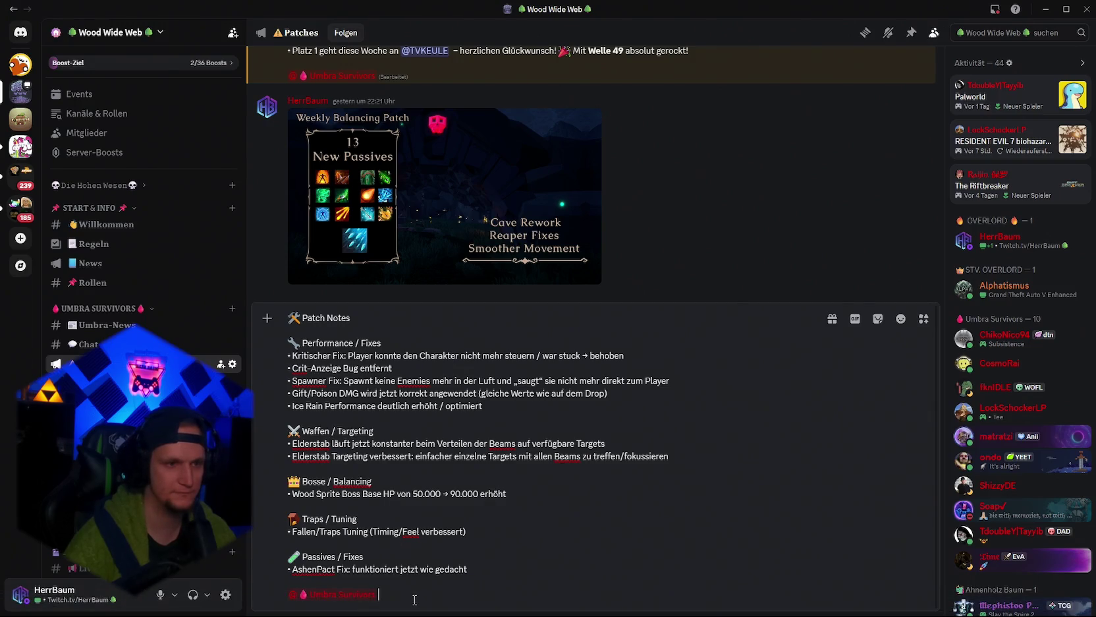
pyautogui.press('Return')
pyautogui.click(430, 553)
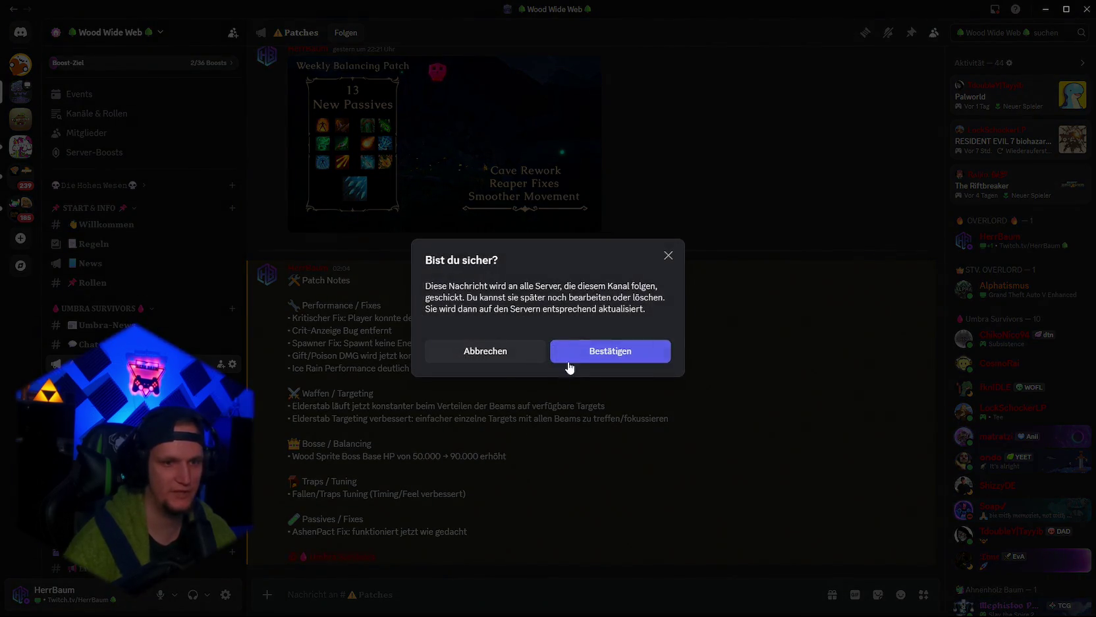
pyautogui.click(596, 348)
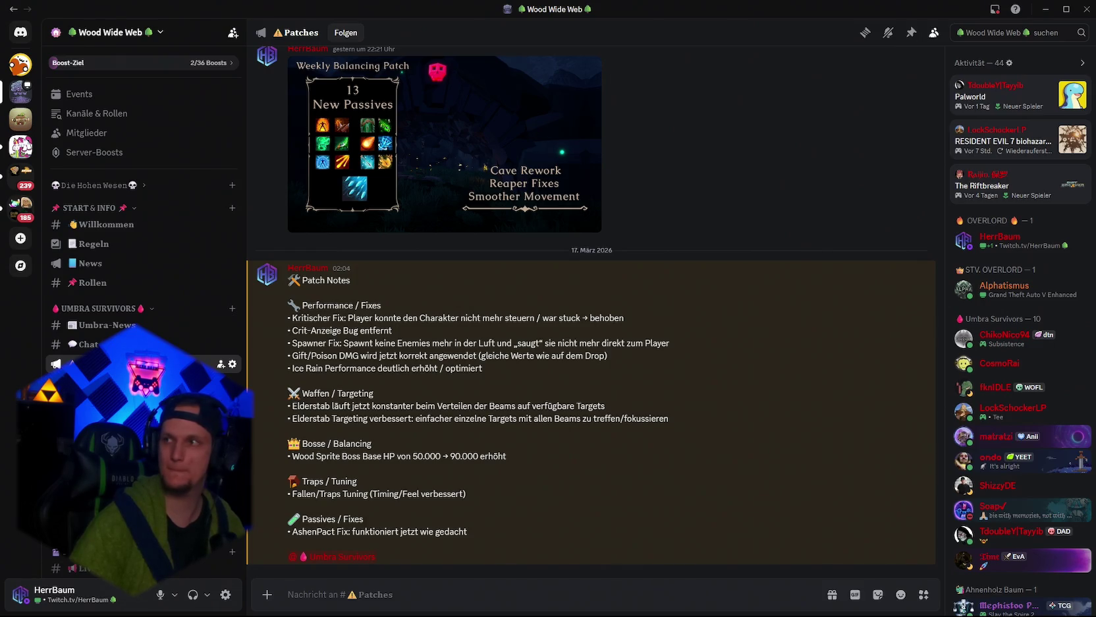
# Step: Switch from Discord to the Chrome window showing the artist's ArtStation profile
pyautogui.hotkey('alt', 'Tab')
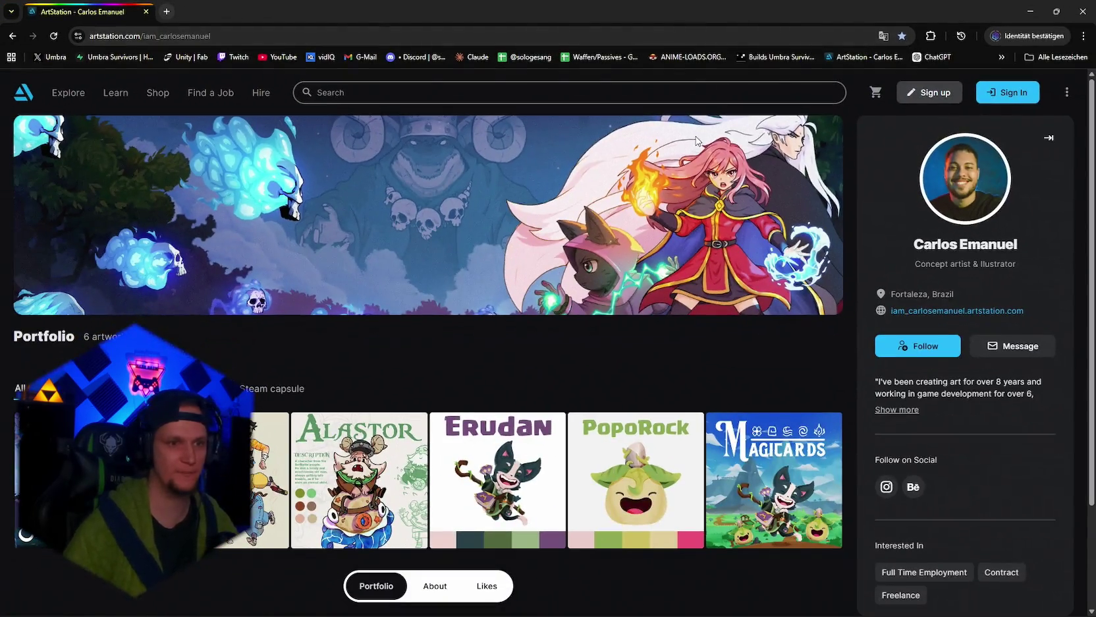
# Step: Collapse the profile sidebar and go to the Hire > Find an Artist page
pyautogui.click(1048, 138)
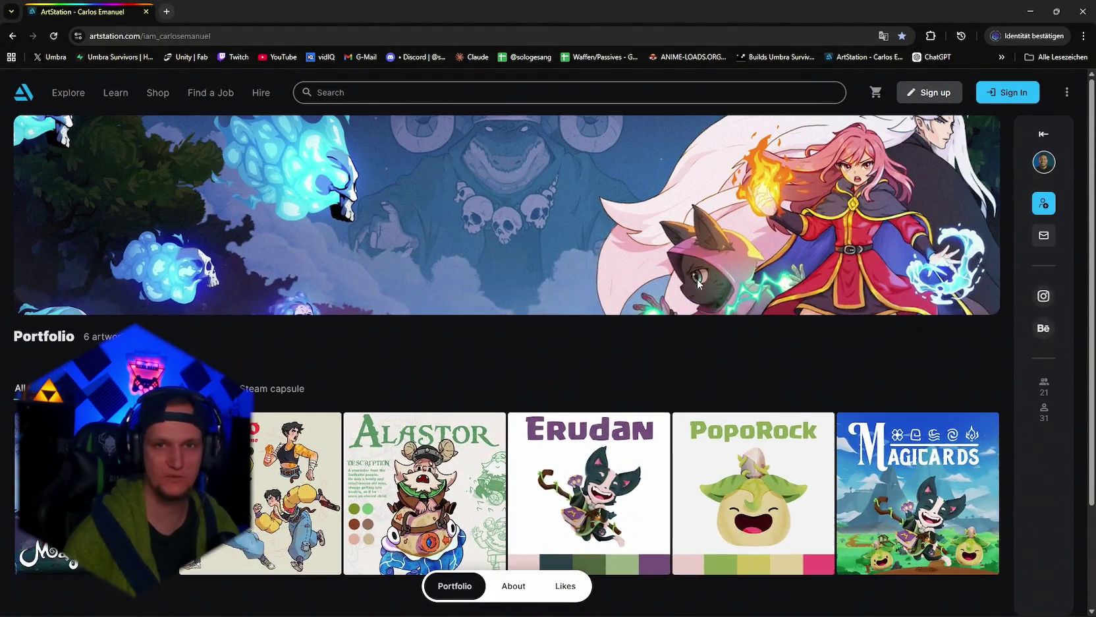
pyautogui.moveTo(154, 94)
pyautogui.moveTo(220, 97)
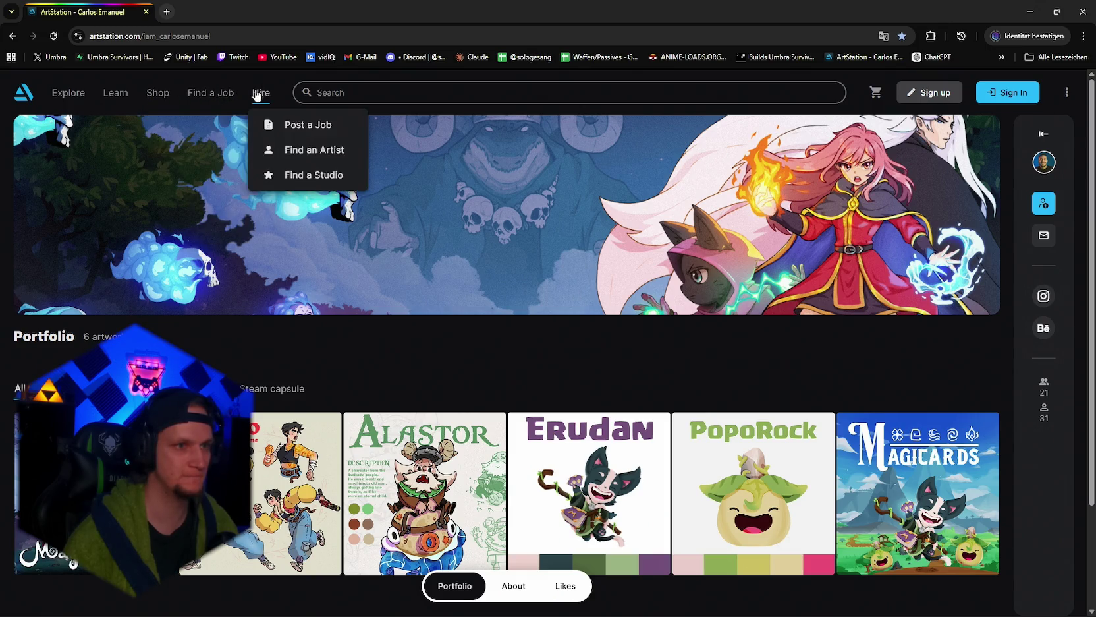
pyautogui.click(294, 153)
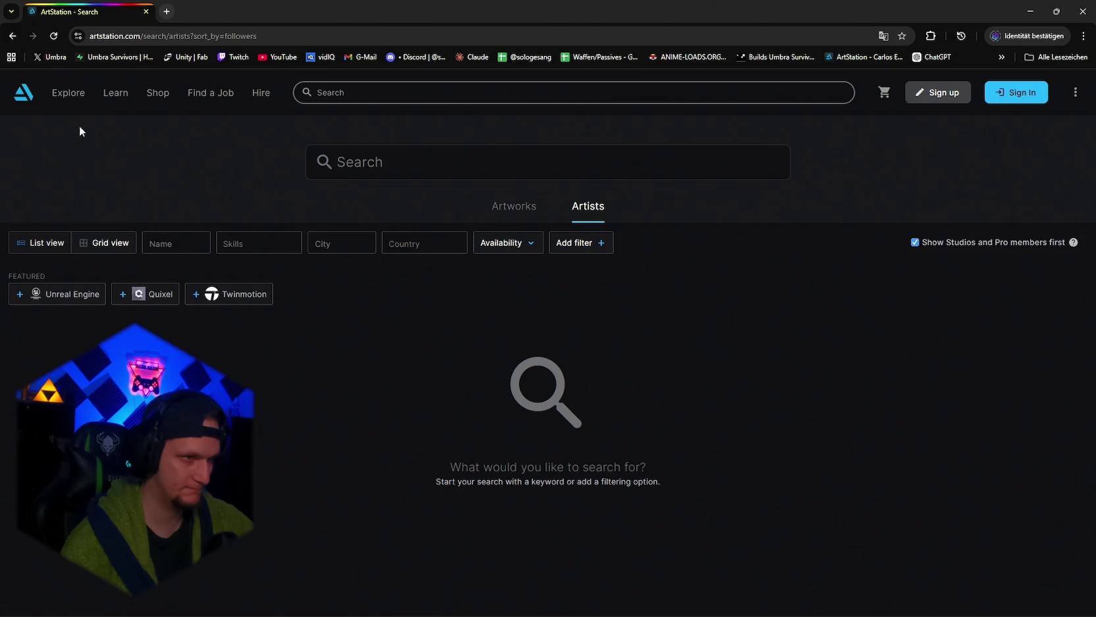
# Step: Go to the ArtStation home feed and browse the Game Art channel
pyautogui.moveTo(113, 100)
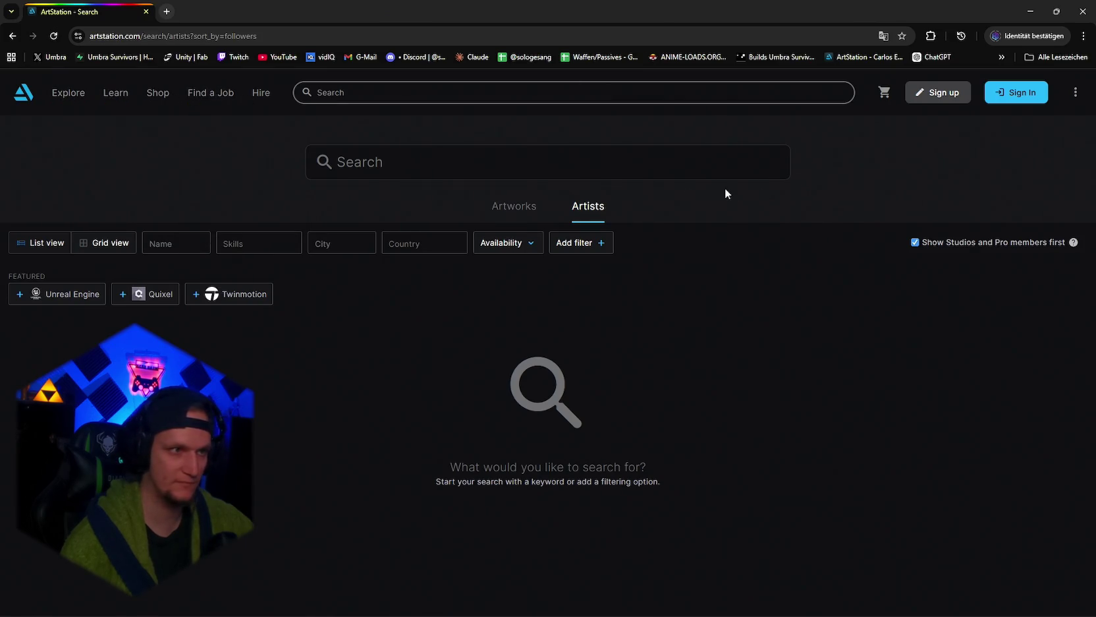
pyautogui.click(31, 94)
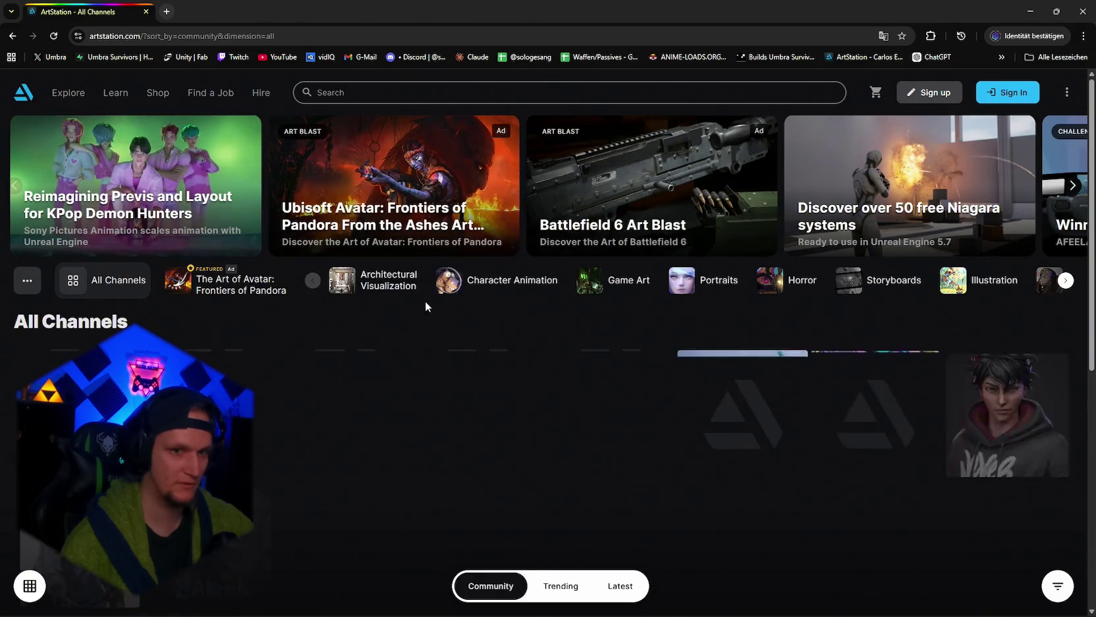
pyautogui.click(600, 289)
pyautogui.scroll(-3, 201, 222)
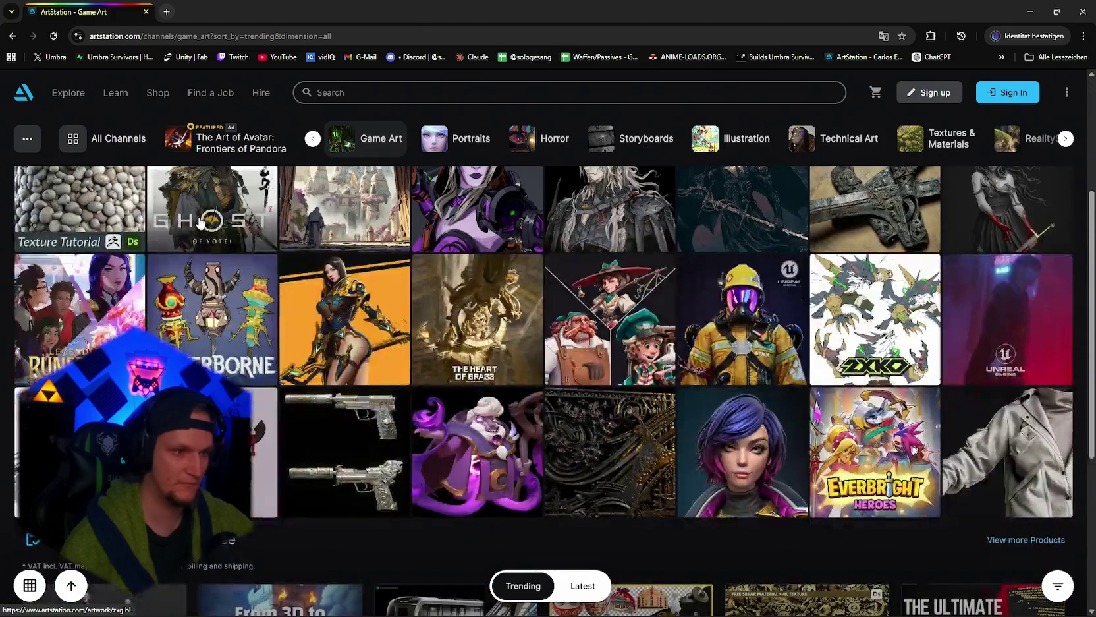
pyautogui.scroll(3, 201, 223)
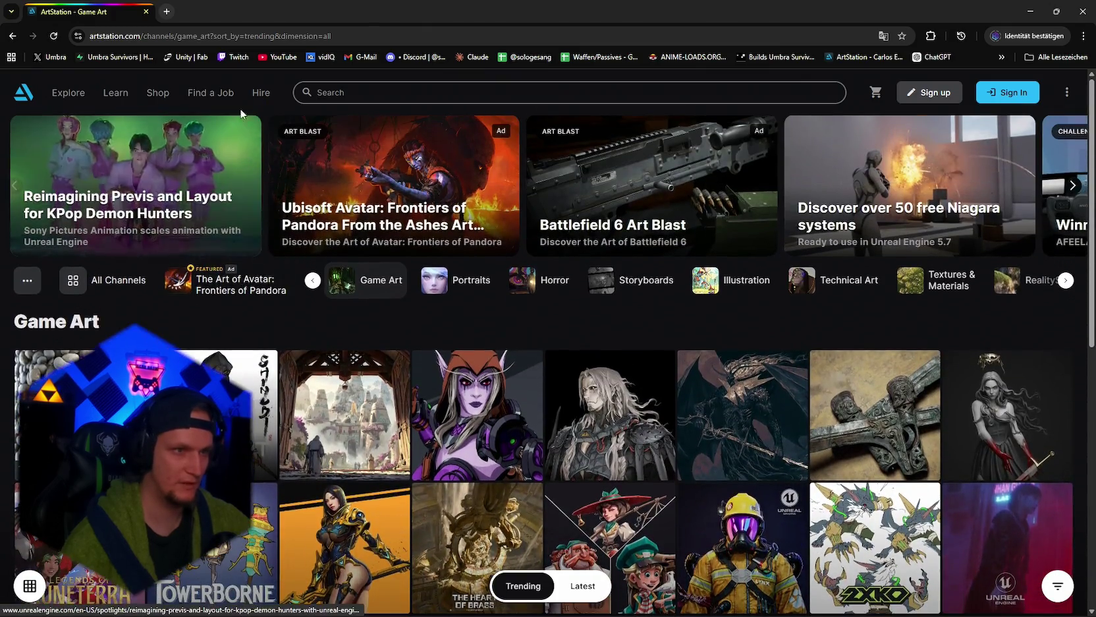
# Step: Return to the Find an Artist page via the Hire menu
pyautogui.moveTo(228, 99)
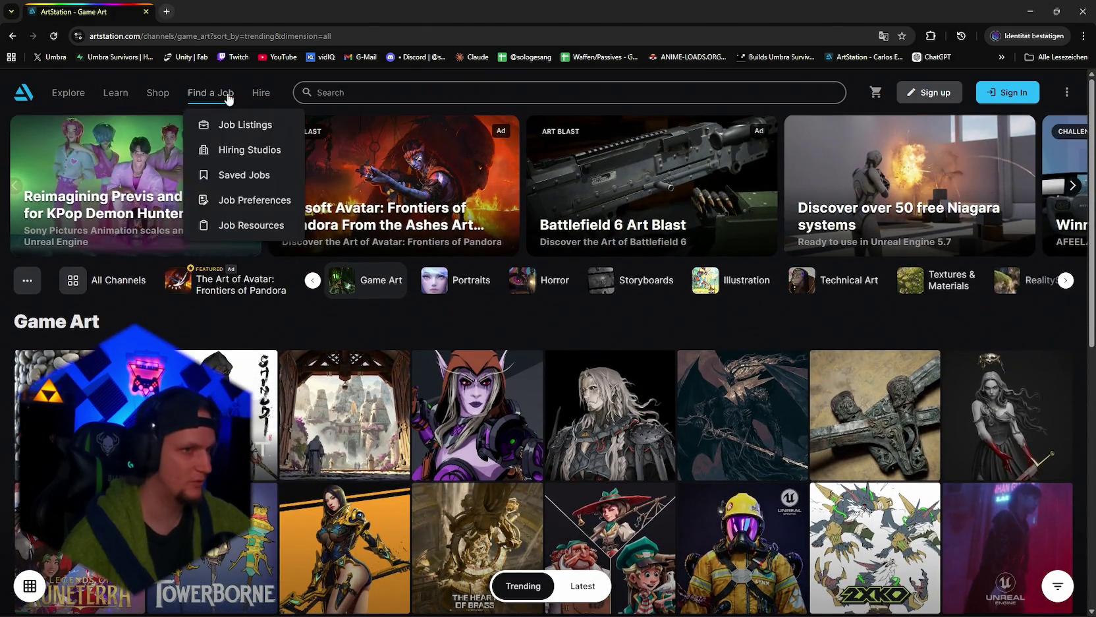
pyautogui.moveTo(261, 98)
pyautogui.click(306, 157)
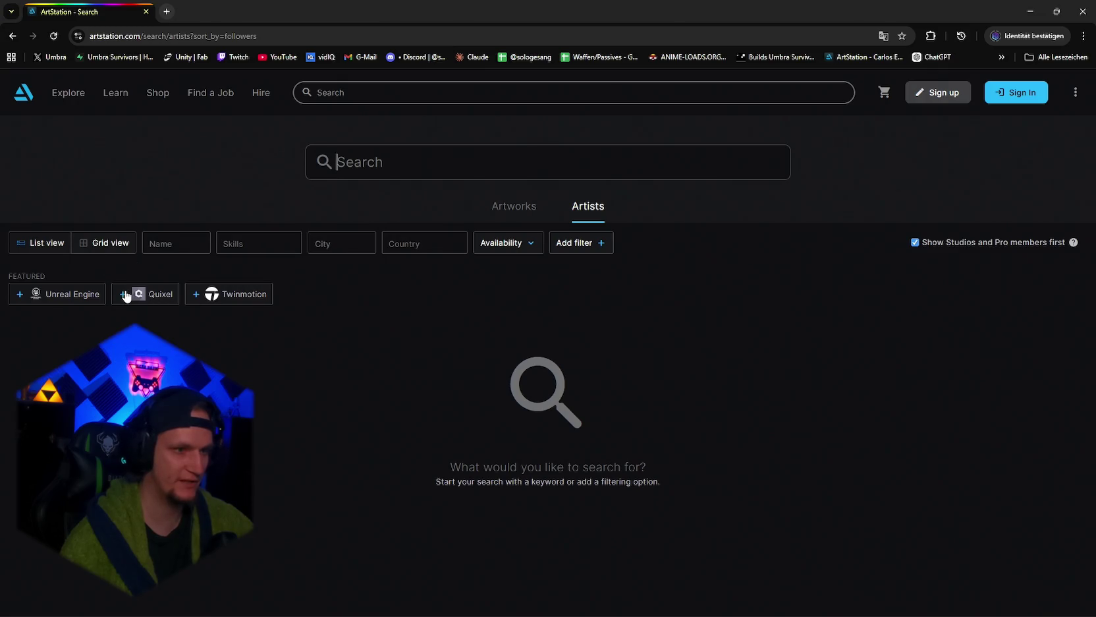
# Step: Filter artists by the Unreal Engine chip and scroll through the results
pyautogui.click(31, 295)
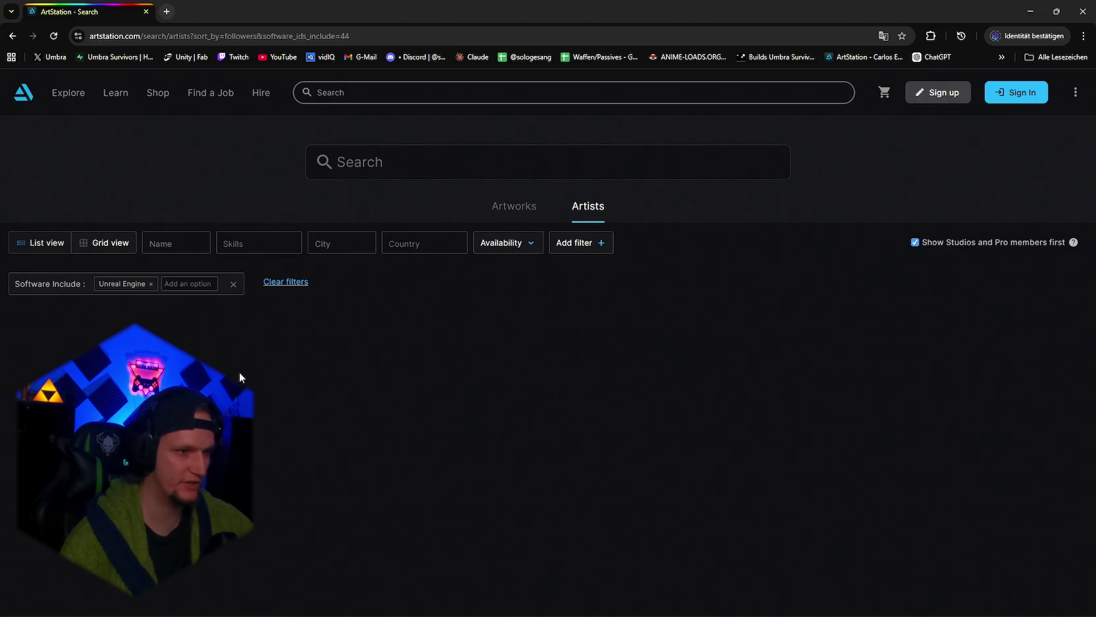
pyautogui.scroll(-2, 369, 372)
pyautogui.scroll(-2, 368, 372)
pyautogui.scroll(2, 350, 366)
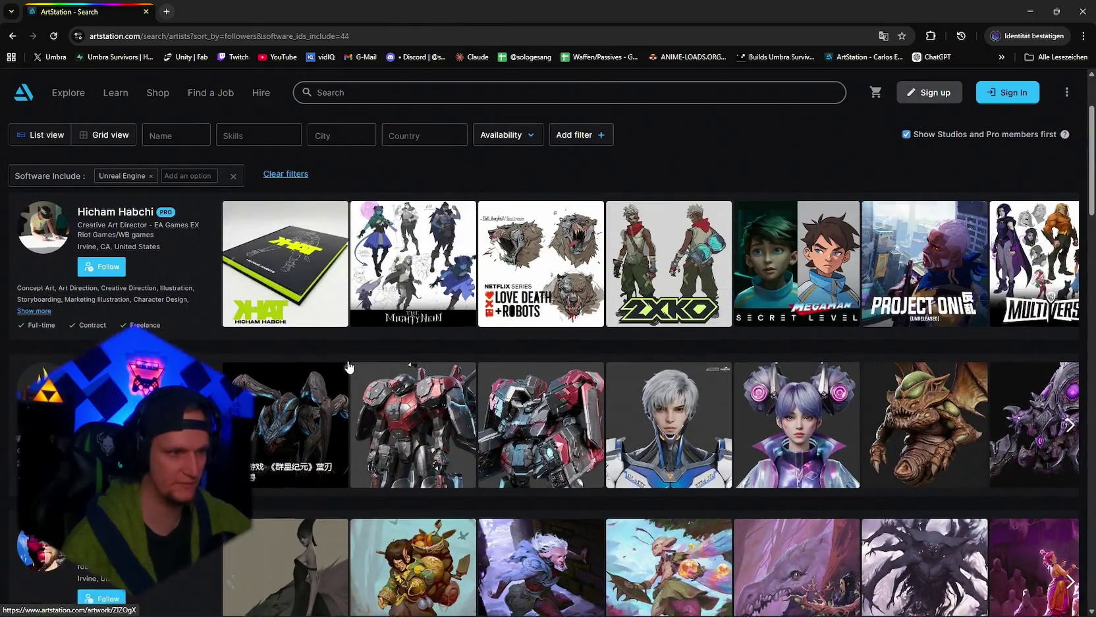
pyautogui.scroll(2, 349, 367)
pyautogui.scroll(-5, 399, 388)
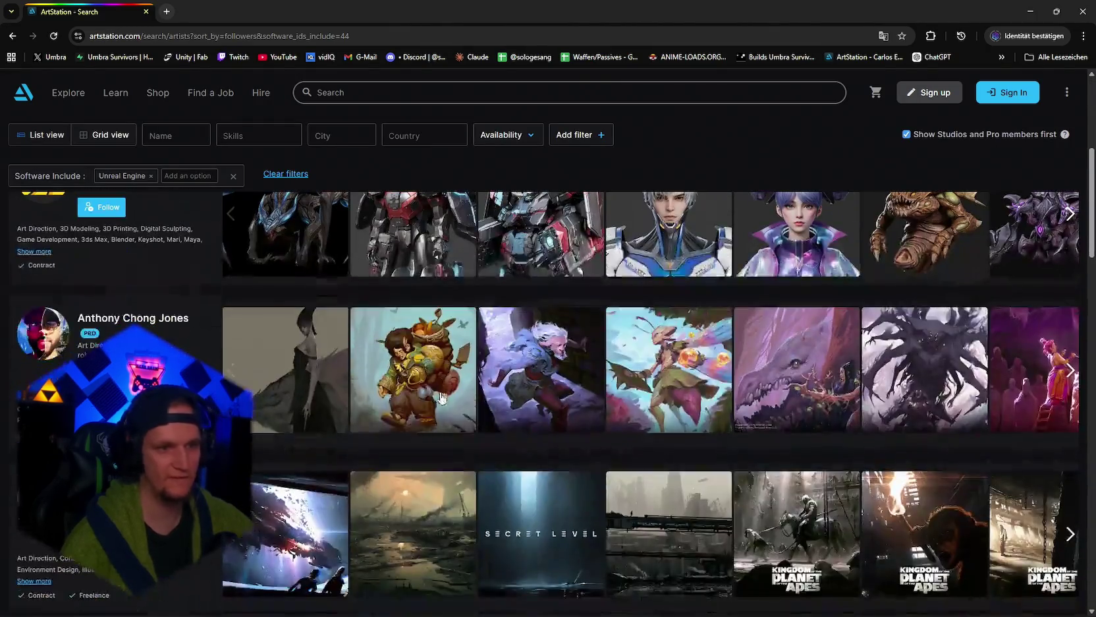
pyautogui.scroll(-4, 441, 397)
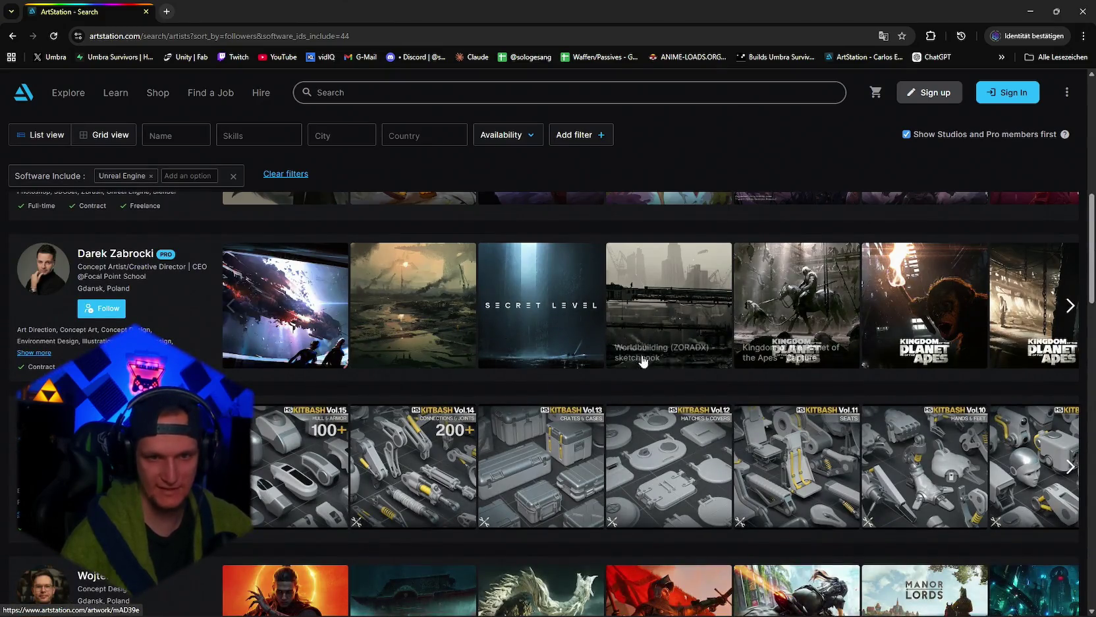
# Step: View the 'Kingdom of the Planet of the Apes - Capture' artwork in a new tab
pyautogui.click(771, 300)
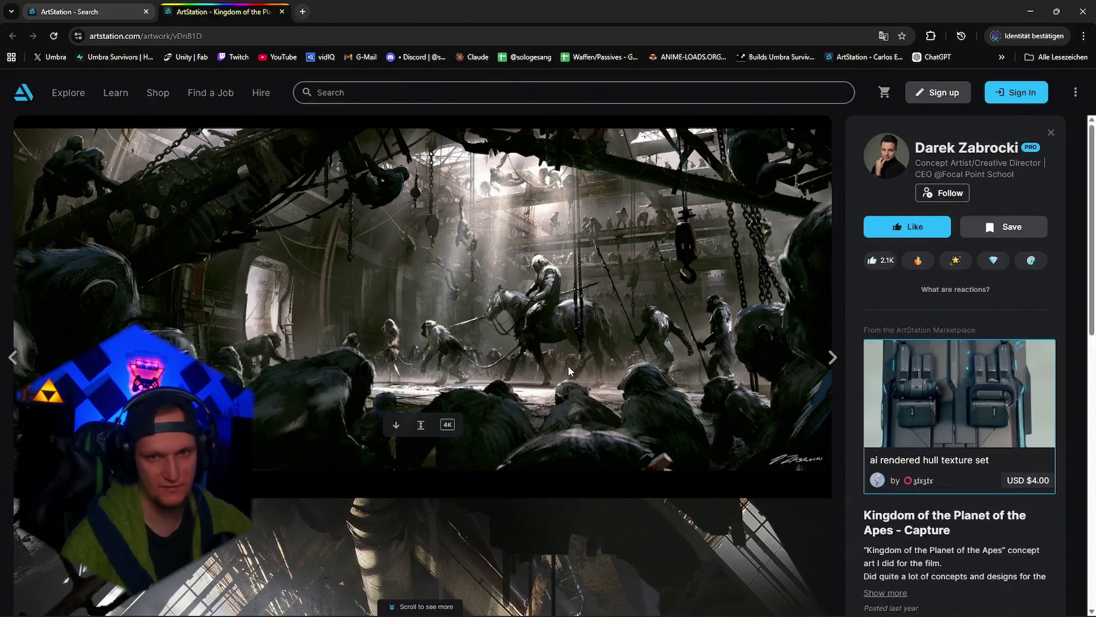
pyautogui.scroll(-4, 568, 373)
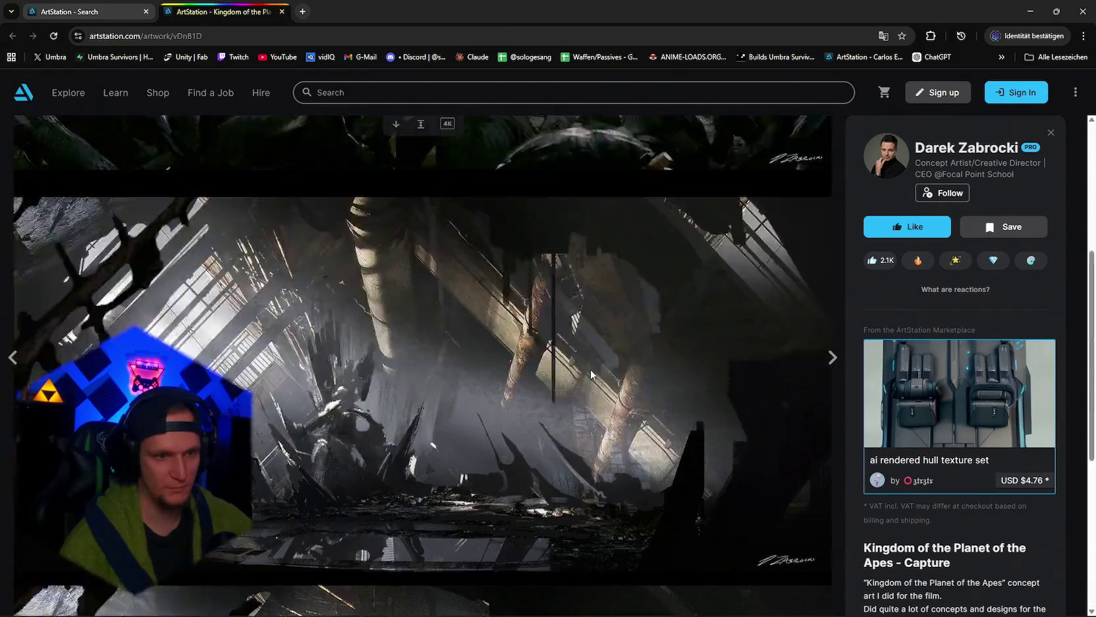
pyautogui.scroll(4, 588, 366)
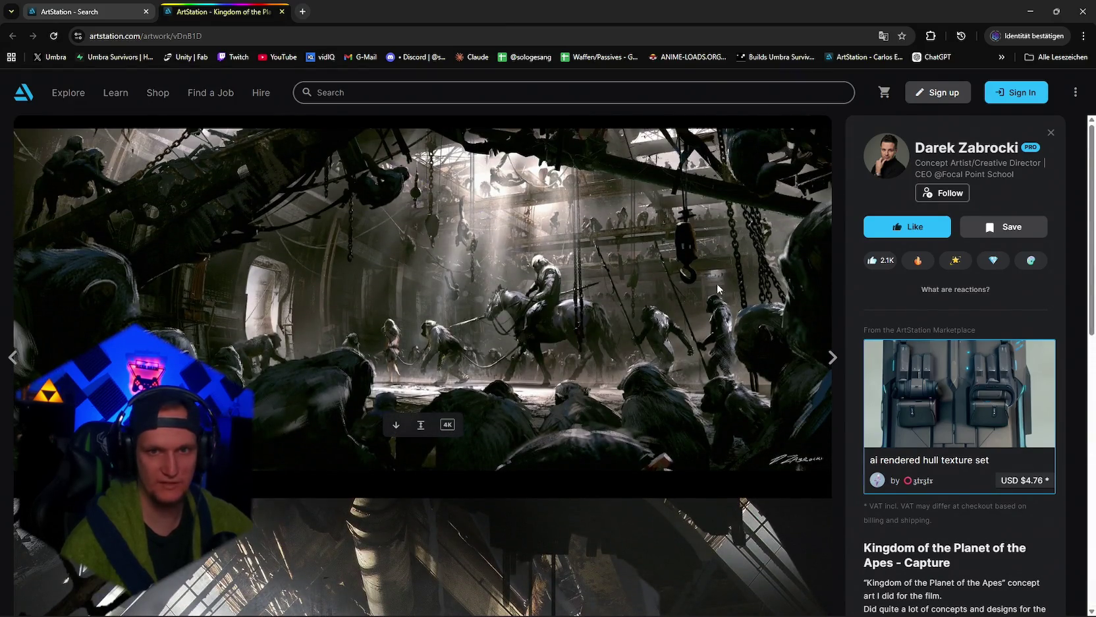
pyautogui.scroll(-5, 869, 277)
pyautogui.scroll(5, 869, 311)
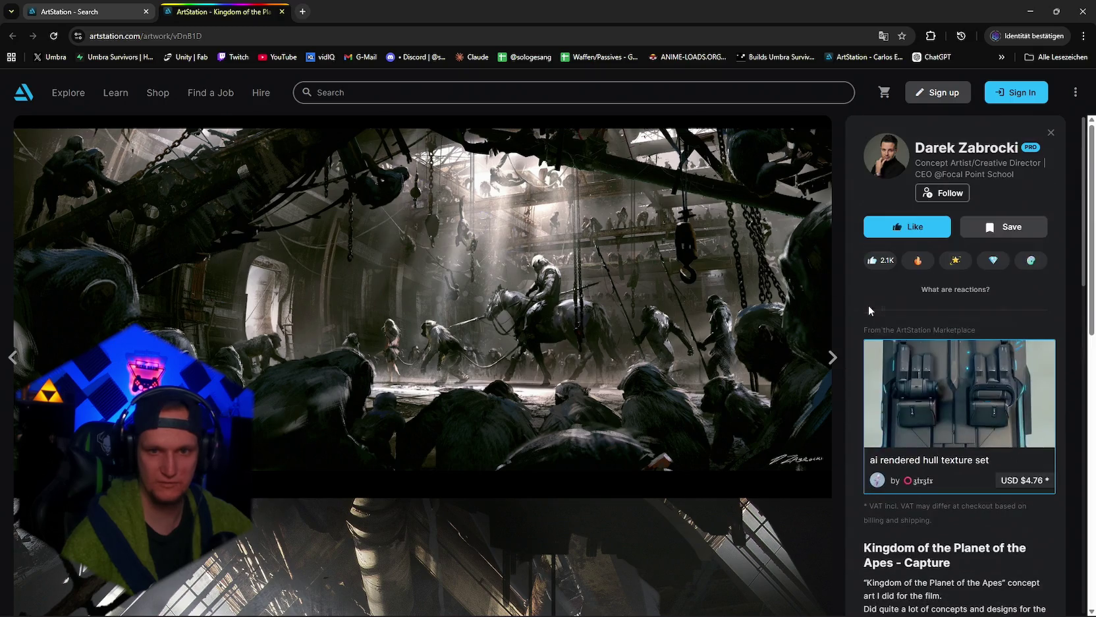
# Step: Scroll further through the Unreal Engine artist results, then close Chrome to return to Discord
pyautogui.click(70, 15)
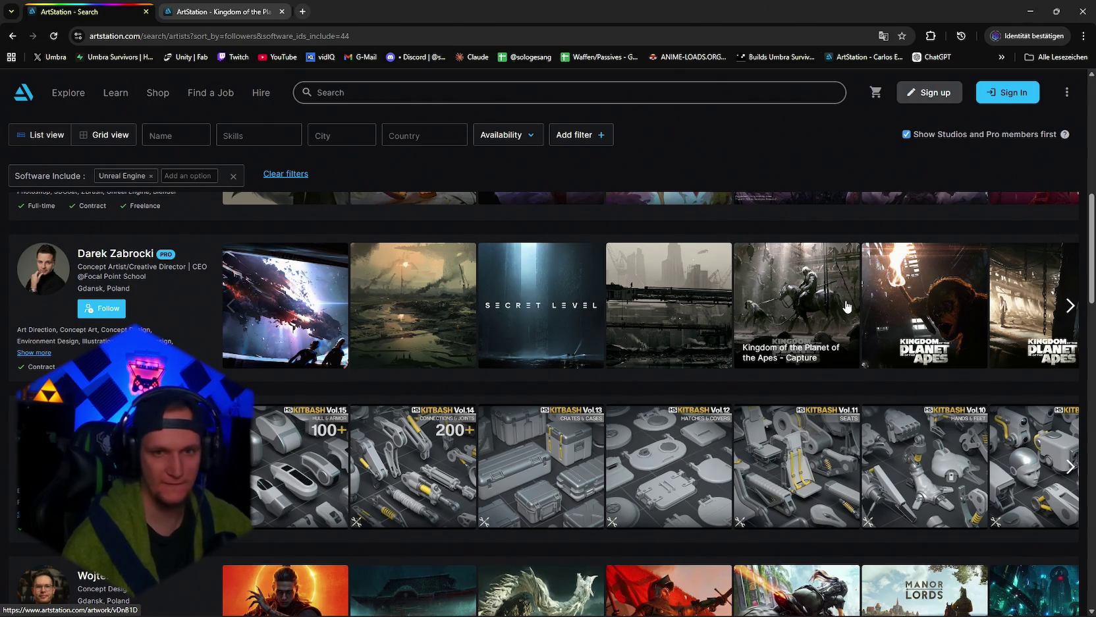
pyautogui.scroll(-2, 929, 343)
pyautogui.scroll(-2, 932, 356)
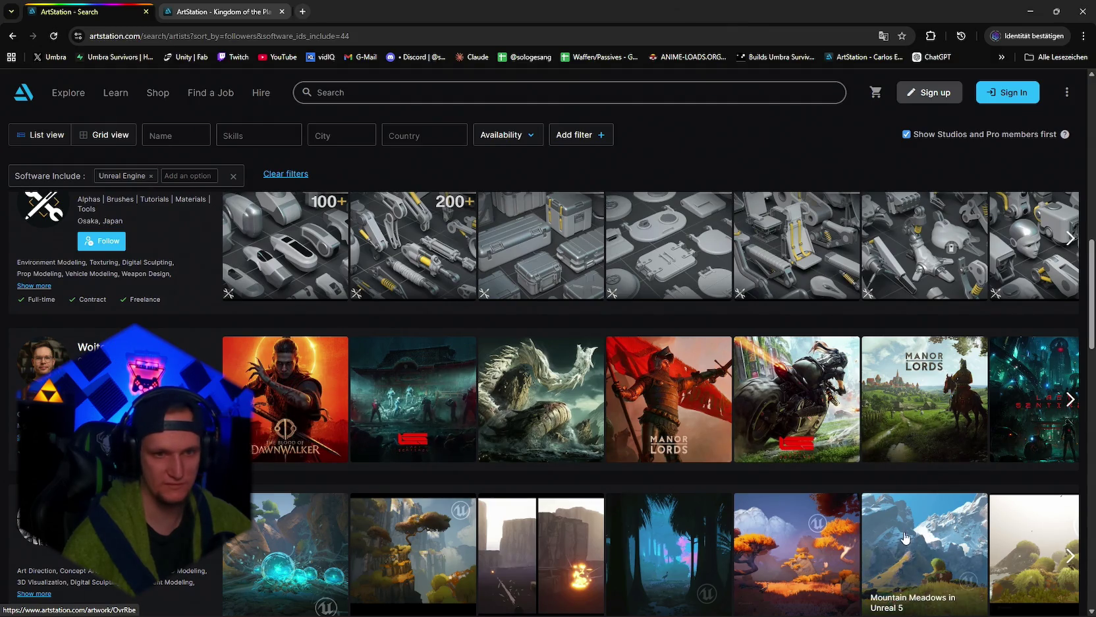
pyautogui.scroll(-7, 329, 352)
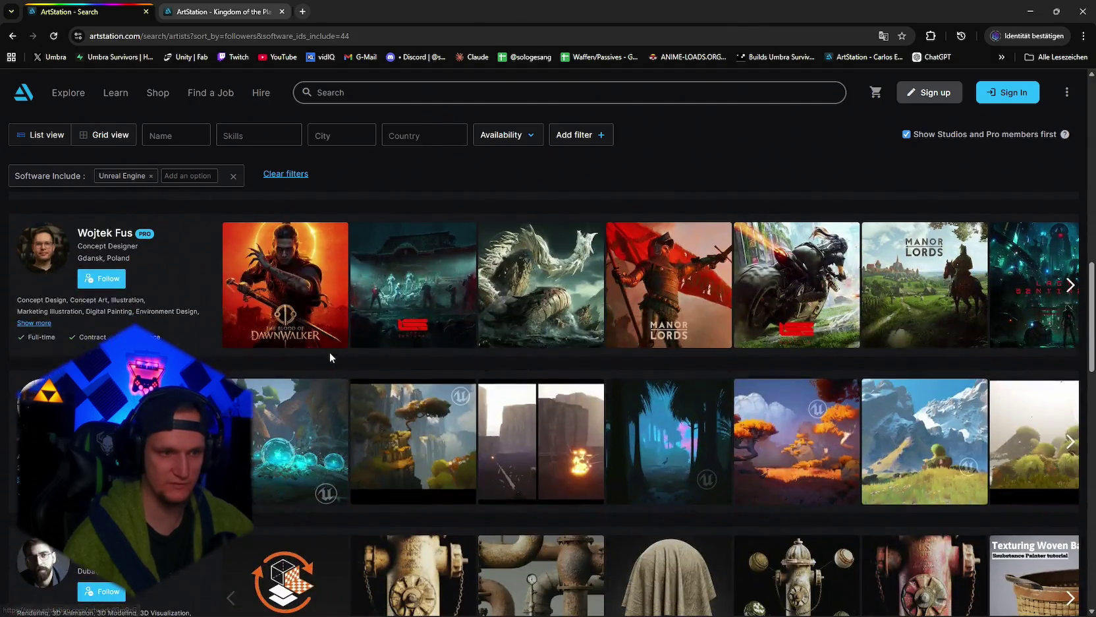
pyautogui.scroll(-9, 295, 380)
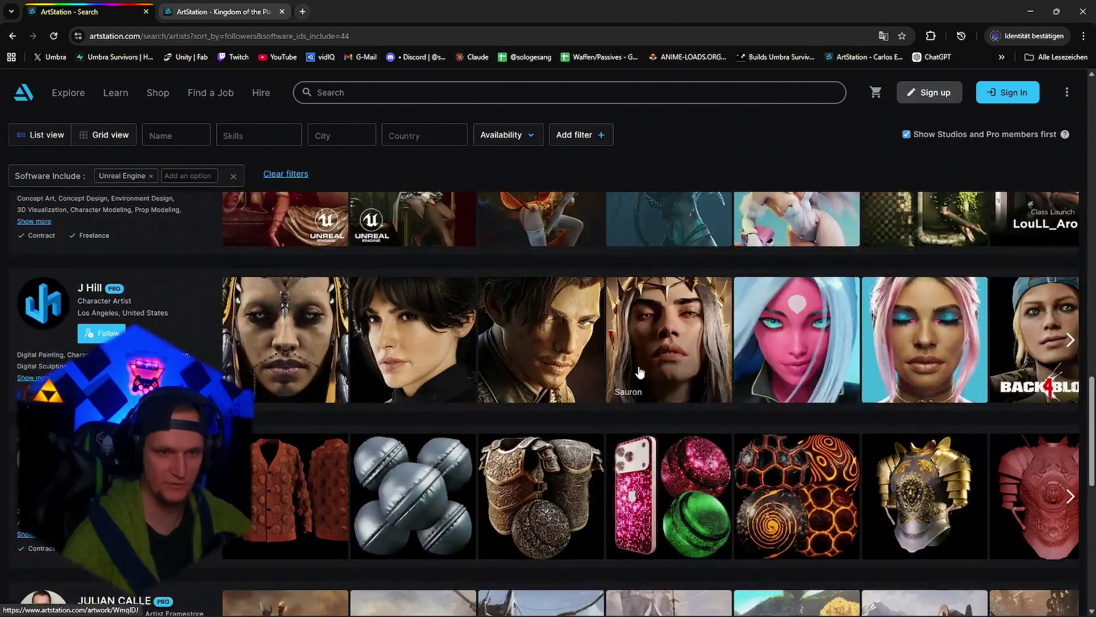
pyautogui.scroll(-5, 636, 360)
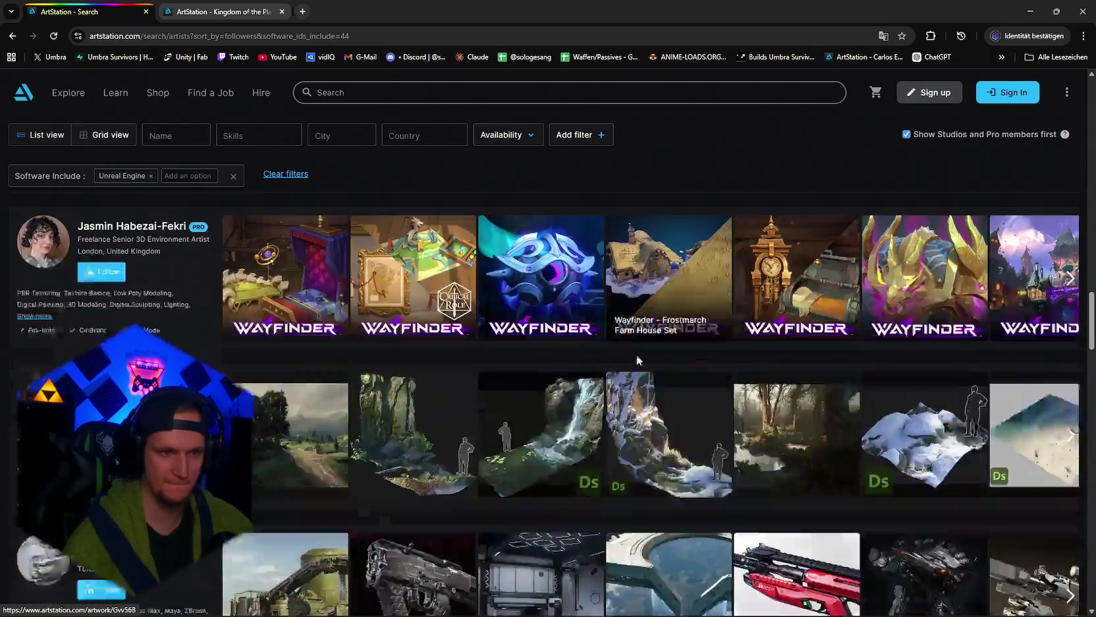
pyautogui.scroll(-9, 636, 360)
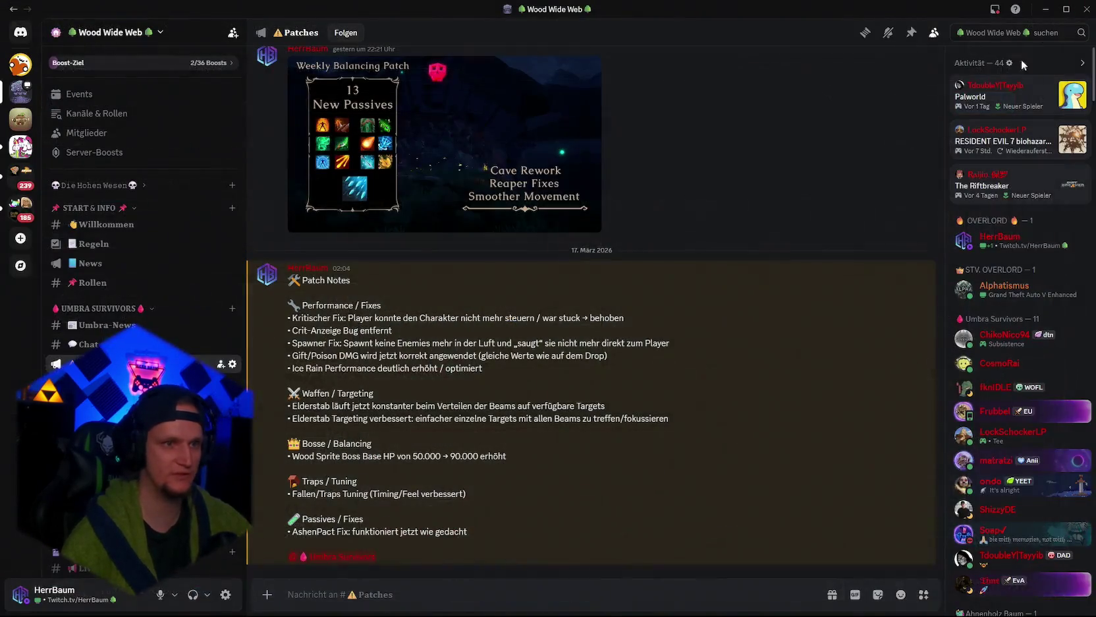
pyautogui.click(1082, 11)
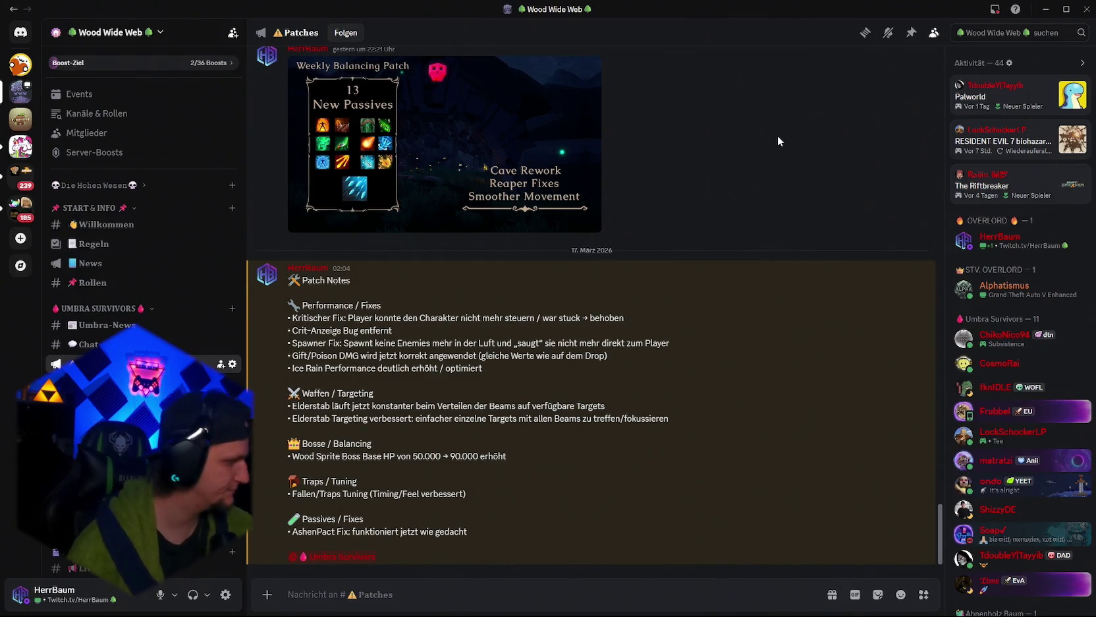
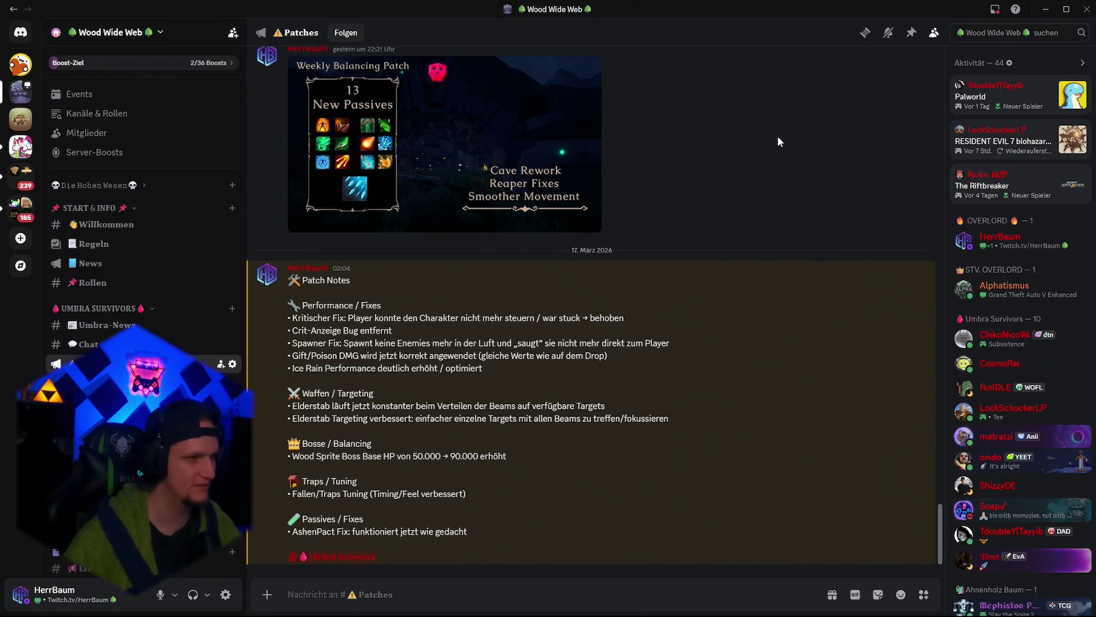
# Step: Minimize the Discord patch-notes chat to bring back Unity's Build Profiles window
pyautogui.click(1045, 9)
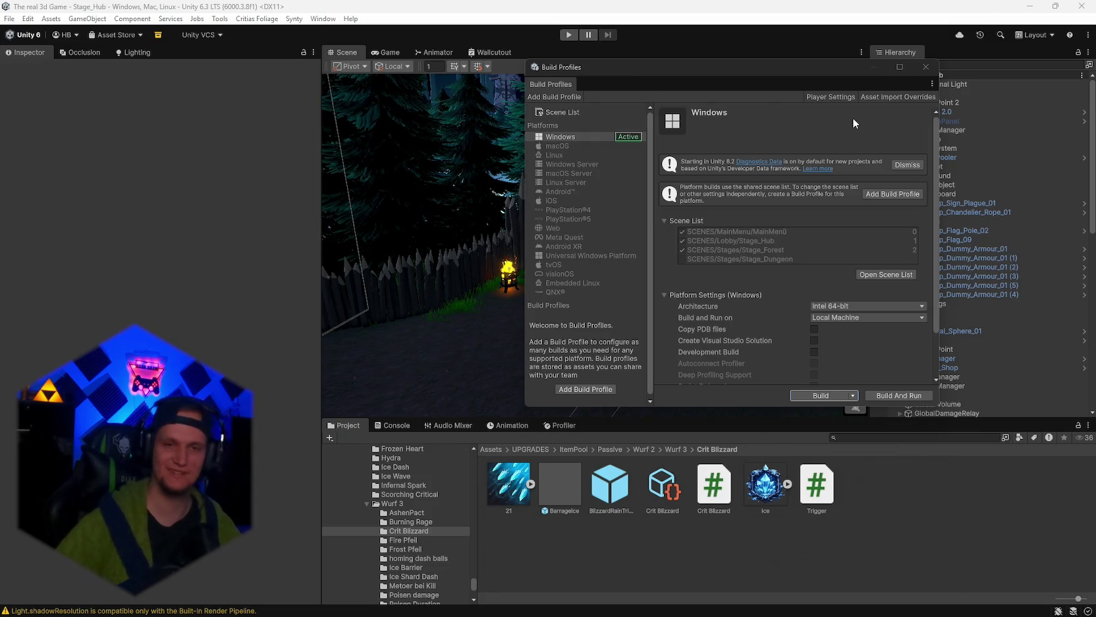
# Step: Close Build Profiles, then fly the Scene view from the training dummies to the portal, house and castle
pyautogui.moveTo(861, 67); pyautogui.dragTo(656, 67)
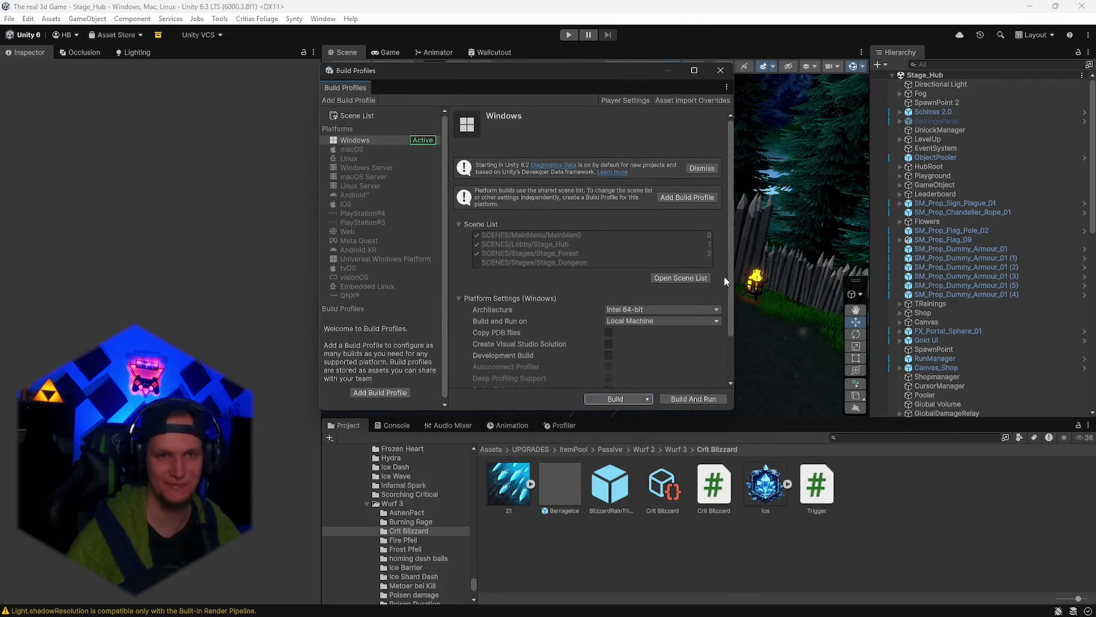
pyautogui.click(723, 68)
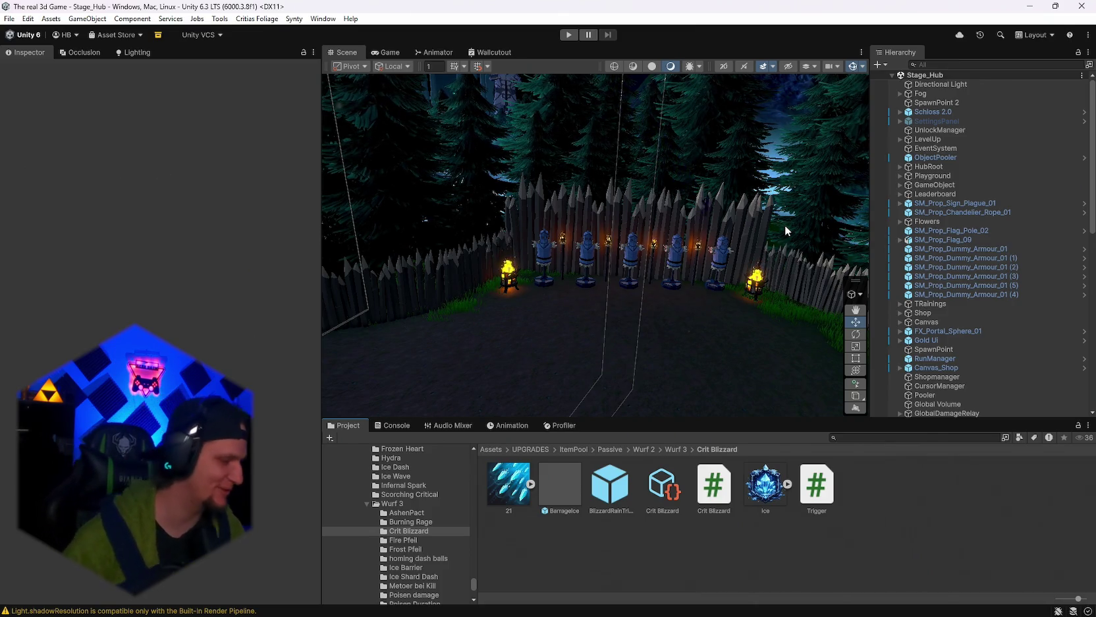
pyautogui.moveTo(781, 301)
pyautogui.mouseDown()
pyautogui.moveTo(653, 320)
pyautogui.moveTo(567, 252)
pyautogui.moveTo(575, 264)
pyautogui.moveTo(224, 261)
pyautogui.moveTo(117, 248)
pyautogui.moveTo(233, 212)
pyautogui.moveTo(15, 242)
pyautogui.moveTo(1028, 243)
pyautogui.moveTo(1015, 227)
pyautogui.moveTo(1032, 254)
pyautogui.mouseUp()
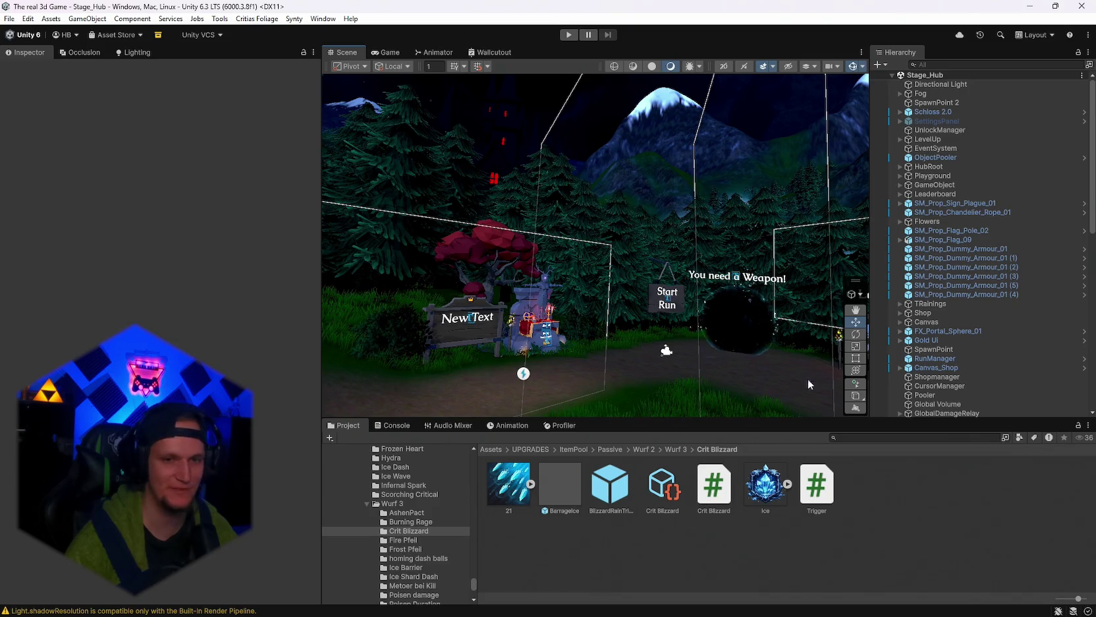
pyautogui.moveTo(808, 379); pyautogui.dragTo(756, 278)
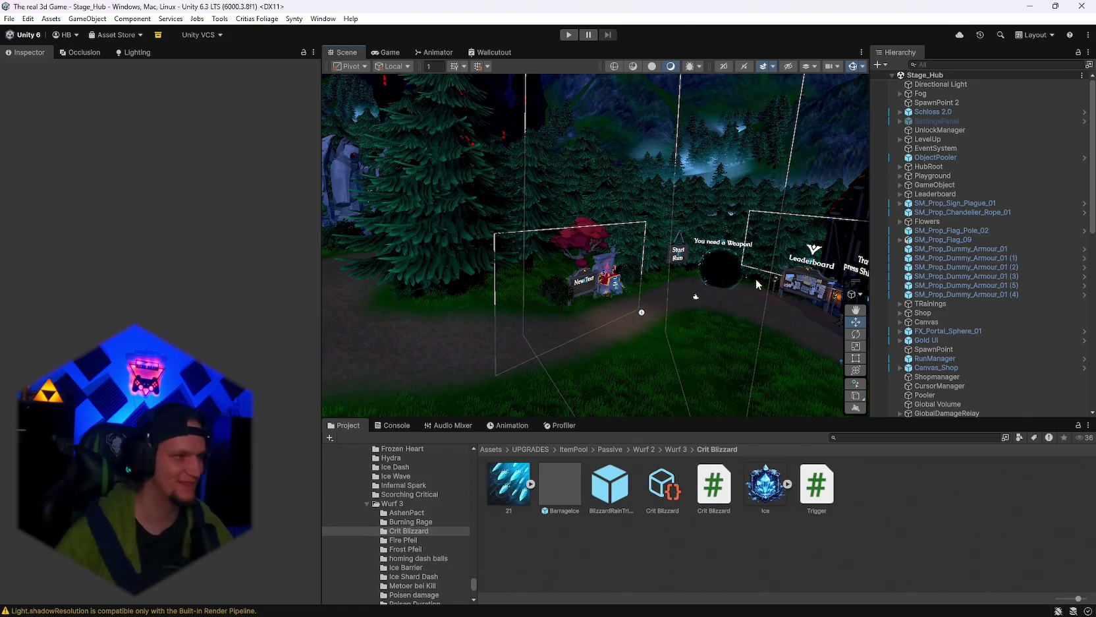
pyautogui.moveTo(755, 278)
pyautogui.mouseDown()
pyautogui.moveTo(856, 282)
pyautogui.moveTo(349, 286)
pyautogui.moveTo(845, 337)
pyautogui.moveTo(657, 314)
pyautogui.moveTo(1017, 310)
pyautogui.moveTo(1021, 293)
pyautogui.moveTo(531, 283)
pyautogui.moveTo(587, 294)
pyautogui.moveTo(599, 336)
pyautogui.moveTo(685, 395)
pyautogui.moveTo(704, 374)
pyautogui.mouseUp()
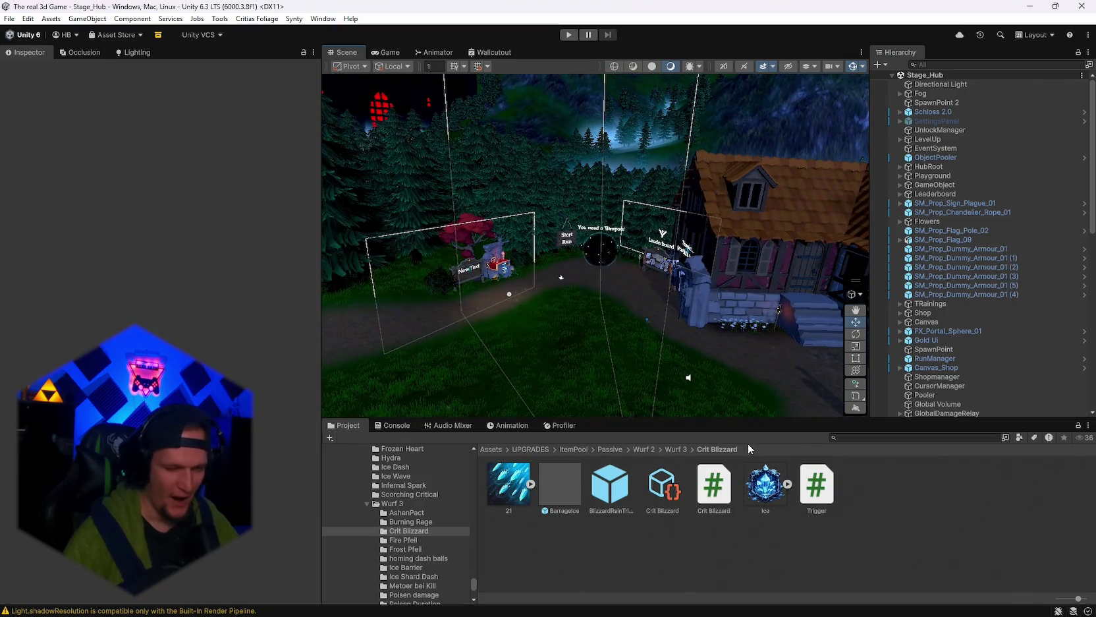
# Step: Open the Poisen Pfeil folder and inspect its AcidMissile and SM_Arrow_01 prefabs
pyautogui.moveTo(790, 611)
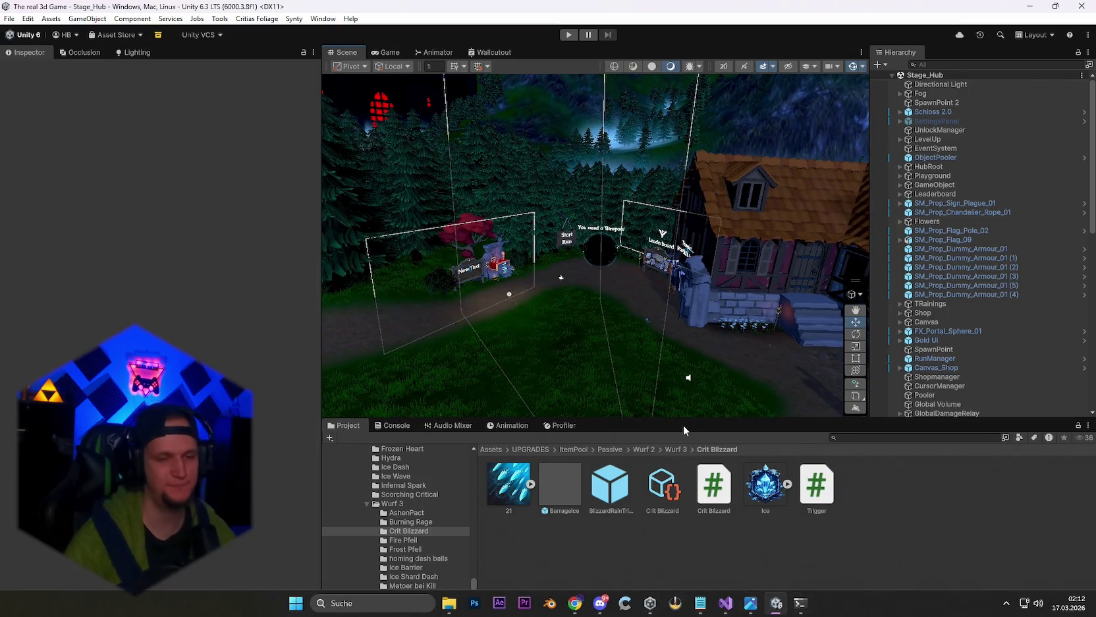
pyautogui.scroll(-4, 437, 546)
pyautogui.click(435, 545)
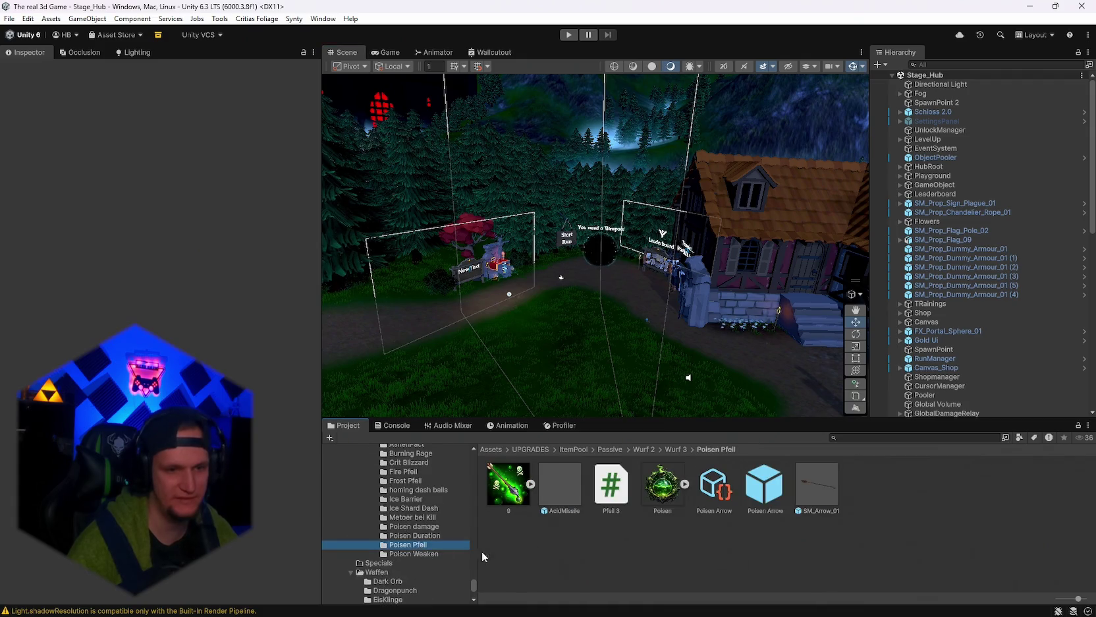
pyautogui.doubleClick(561, 487)
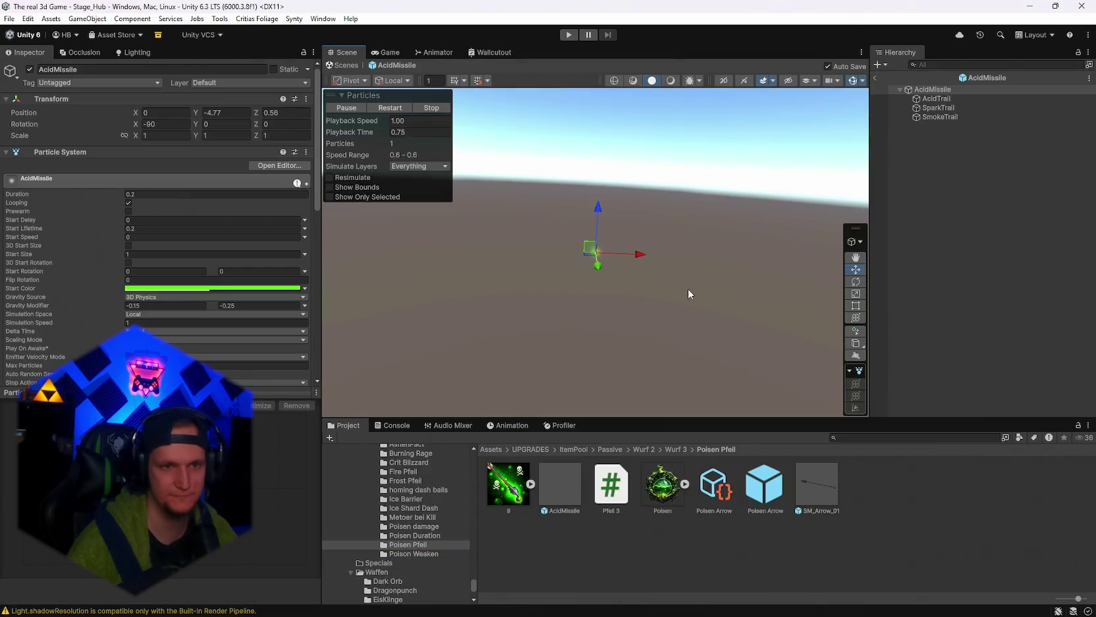
pyautogui.doubleClick(802, 475)
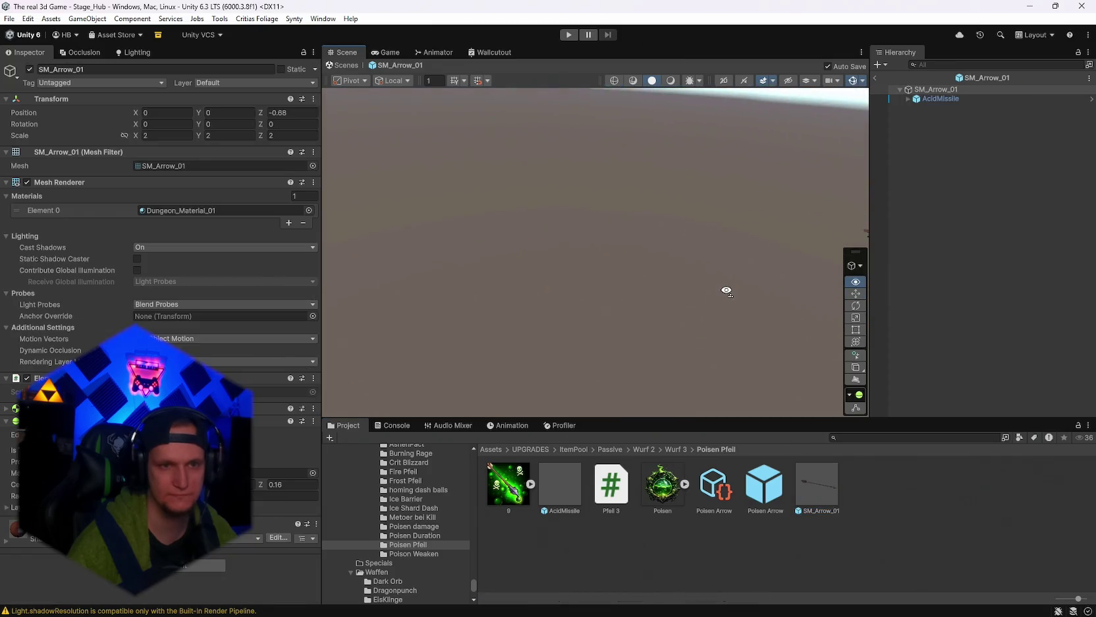
pyautogui.click(875, 77)
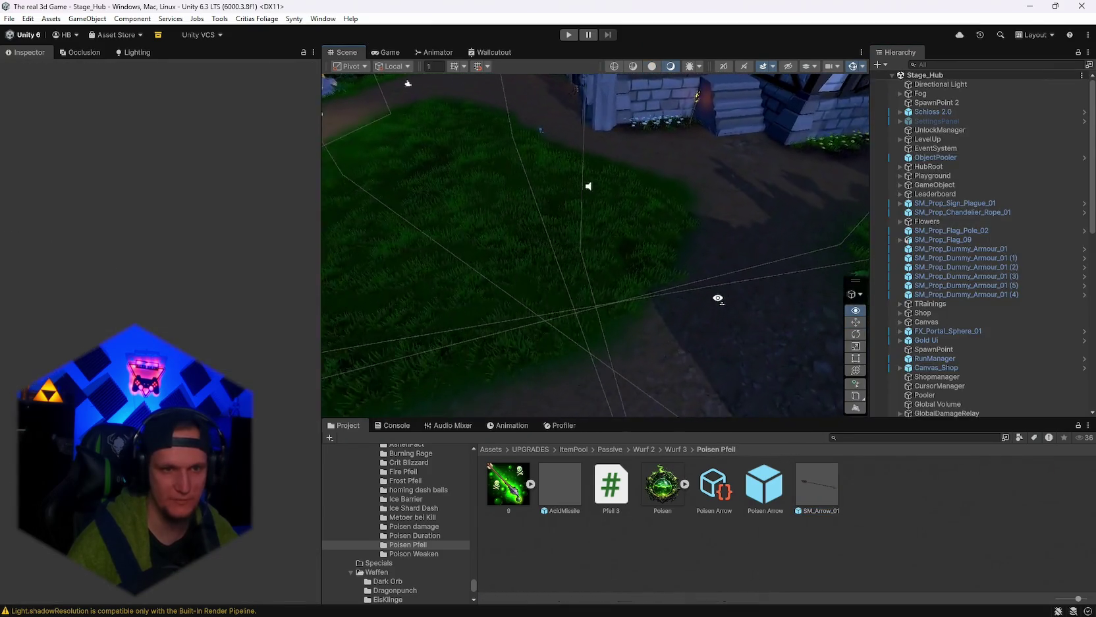
pyautogui.moveTo(817, 484)
pyautogui.mouseDown()
pyautogui.moveTo(642, 295)
pyautogui.moveTo(708, 314)
pyautogui.moveTo(754, 374)
pyautogui.moveTo(799, 504)
pyautogui.mouseUp()
# Step: Set the poison arrow's SM_Arrow_01 Transform scale to 3, 3, 3
pyautogui.click(165, 203)
pyautogui.write('3')
pyautogui.click(226, 203)
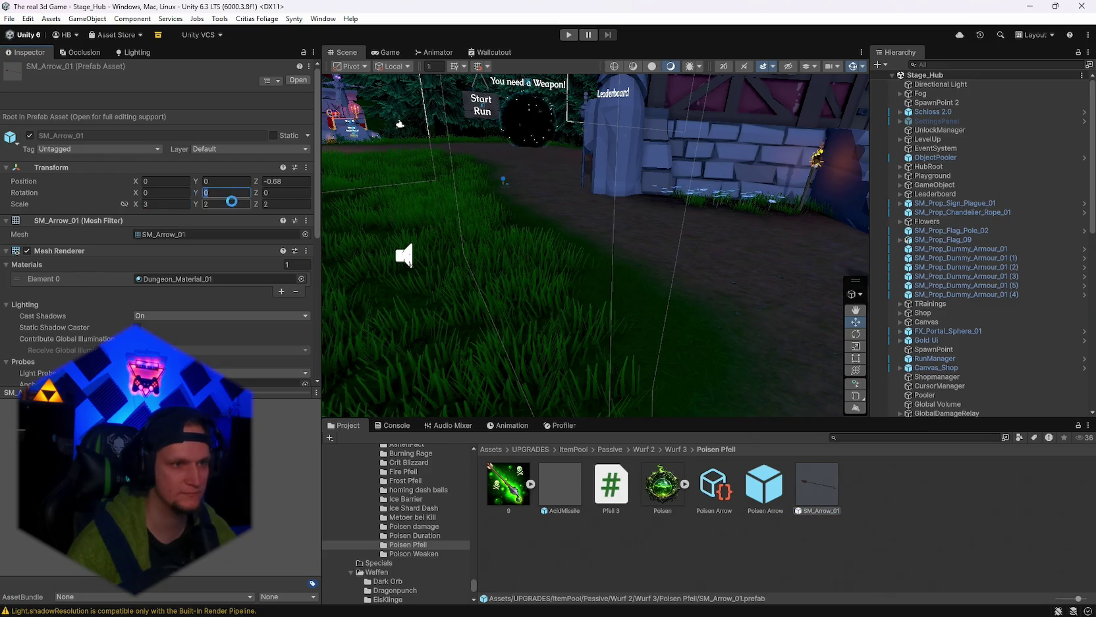
pyautogui.write('3')
pyautogui.click(277, 203)
pyautogui.write('3')
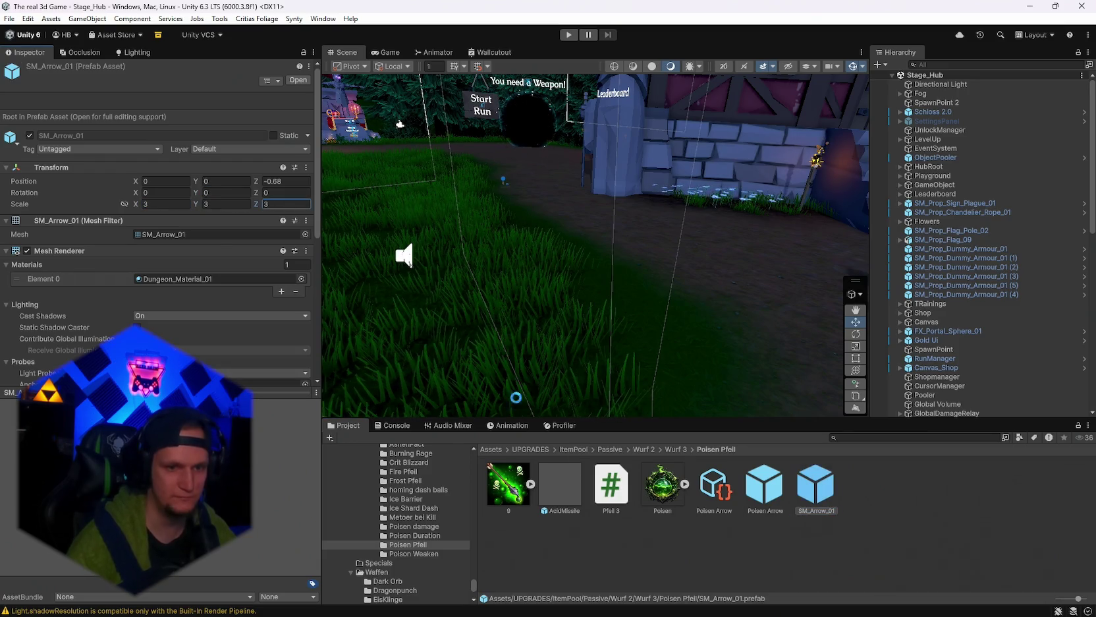
# Step: Scale the Fire and Frost Pfeil SM_Arrow_01 prefabs together to 3, 3, 3, then enter Play mode
pyautogui.click(757, 500)
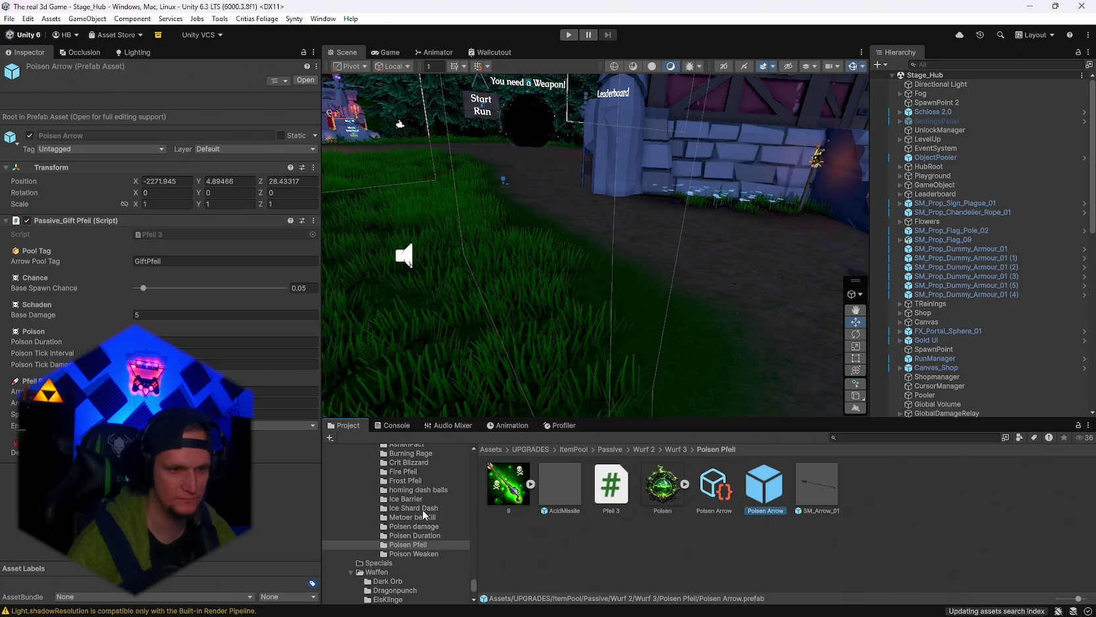
pyautogui.click(415, 480)
pyautogui.click(410, 472)
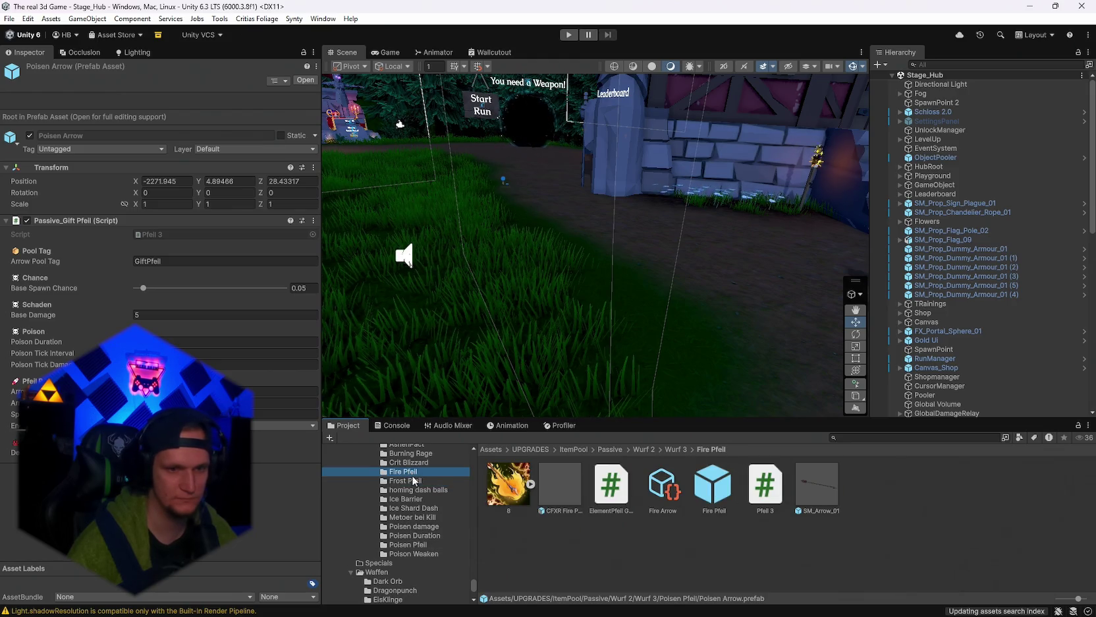
pyautogui.click(820, 501)
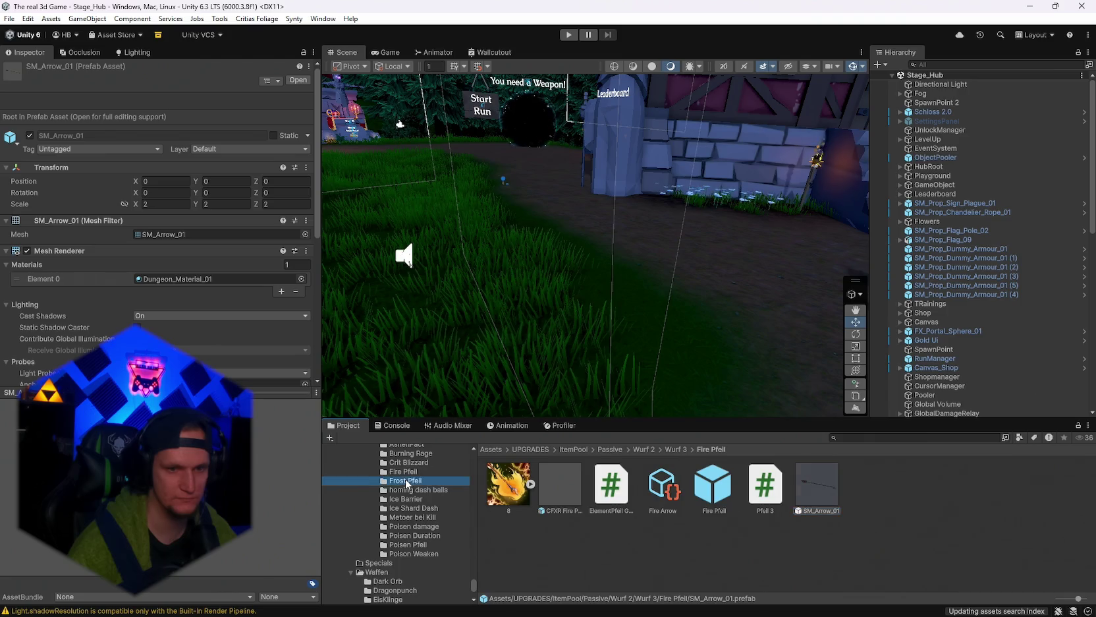
pyautogui.keyDown('ctrl'); pyautogui.click(823, 499); pyautogui.keyUp('ctrl')
pyautogui.click(164, 204)
pyautogui.write('3')
pyautogui.press('Tab')
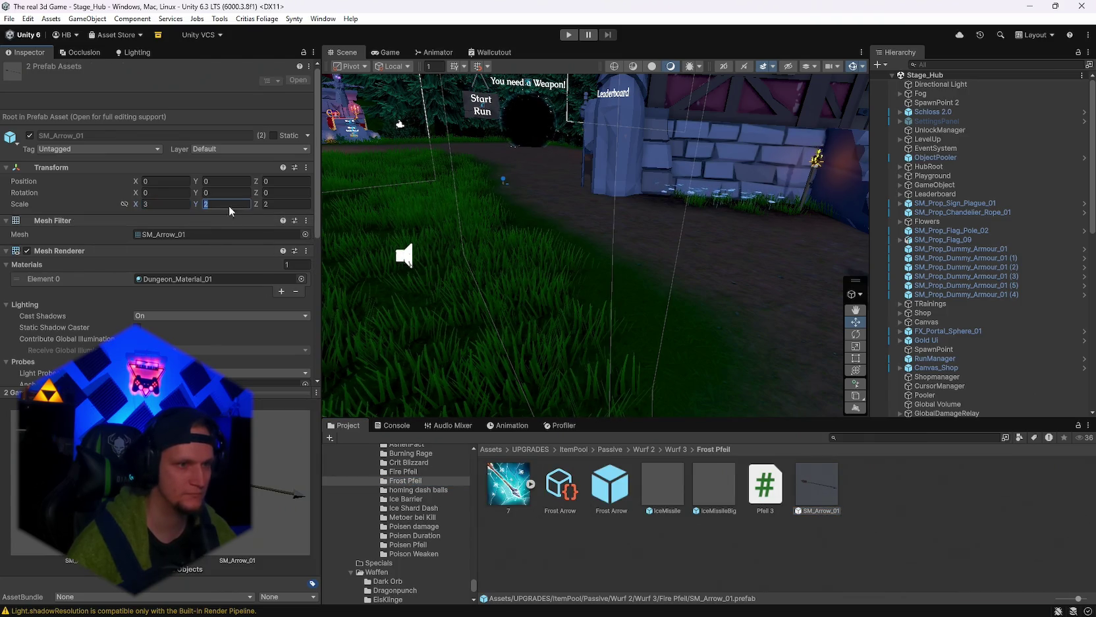
pyautogui.write('3')
pyautogui.press('Tab')
pyautogui.write('3')
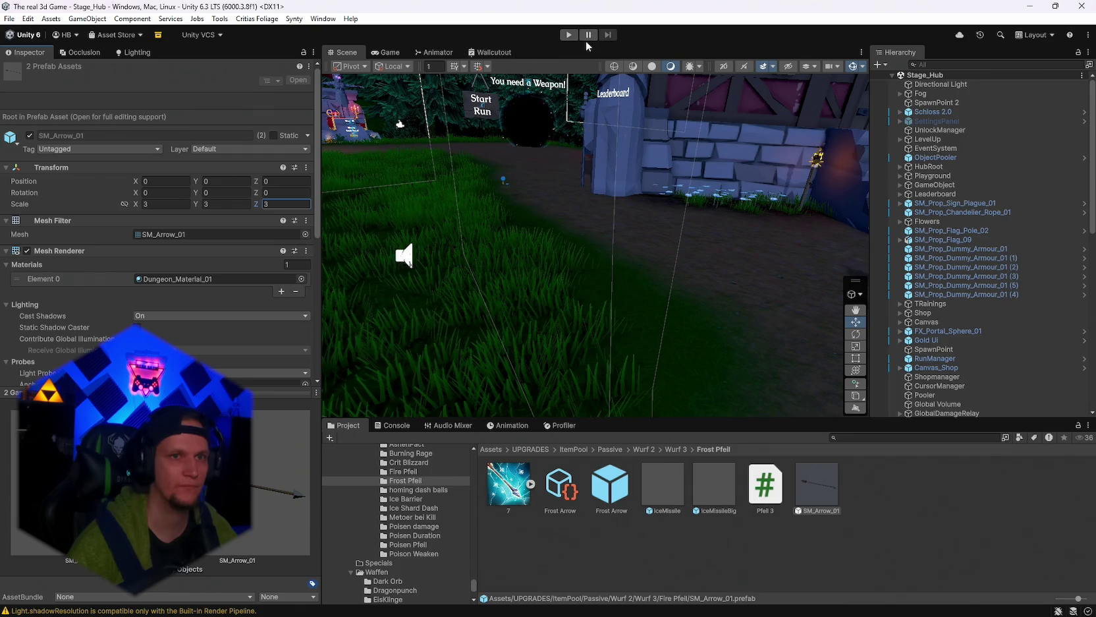
pyautogui.click(568, 35)
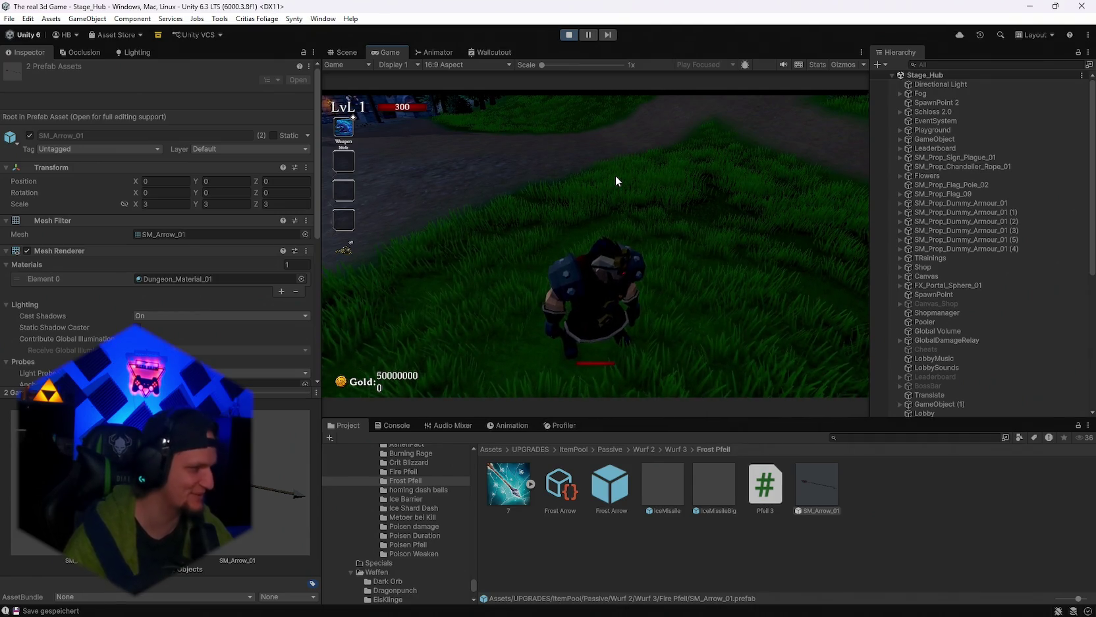
# Step: Run the level 1 character forward through the hub in Play mode
pyautogui.press('w')
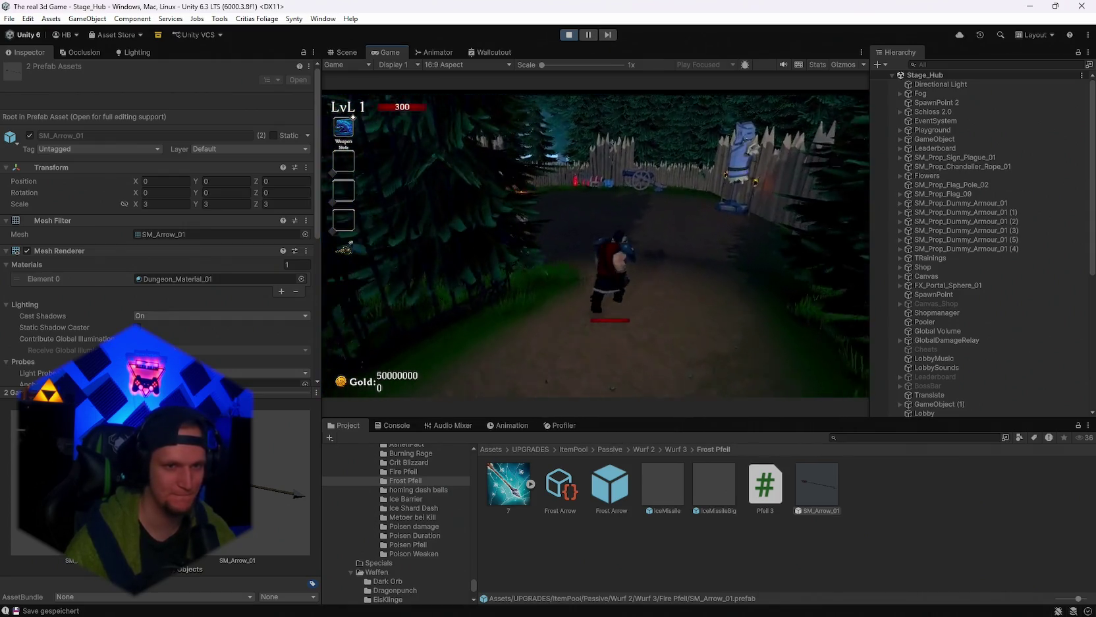
# Step: Pick the Dark Orb weapon card in a maximized game view and take a passive upgrade
pyautogui.press('r')
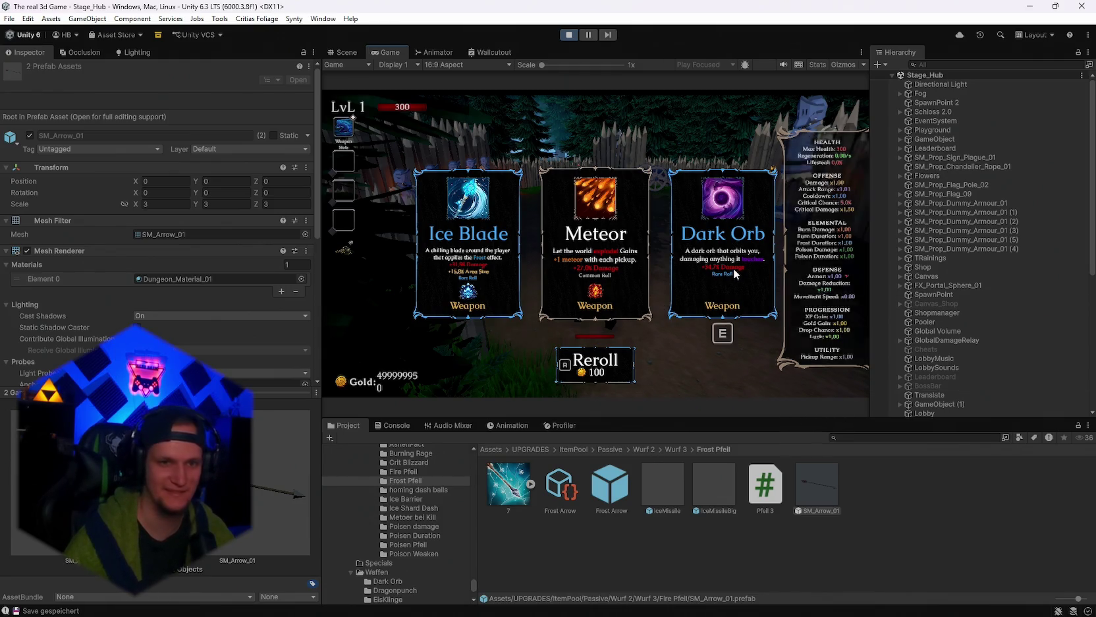
pyautogui.click(678, 270)
pyautogui.press('e')
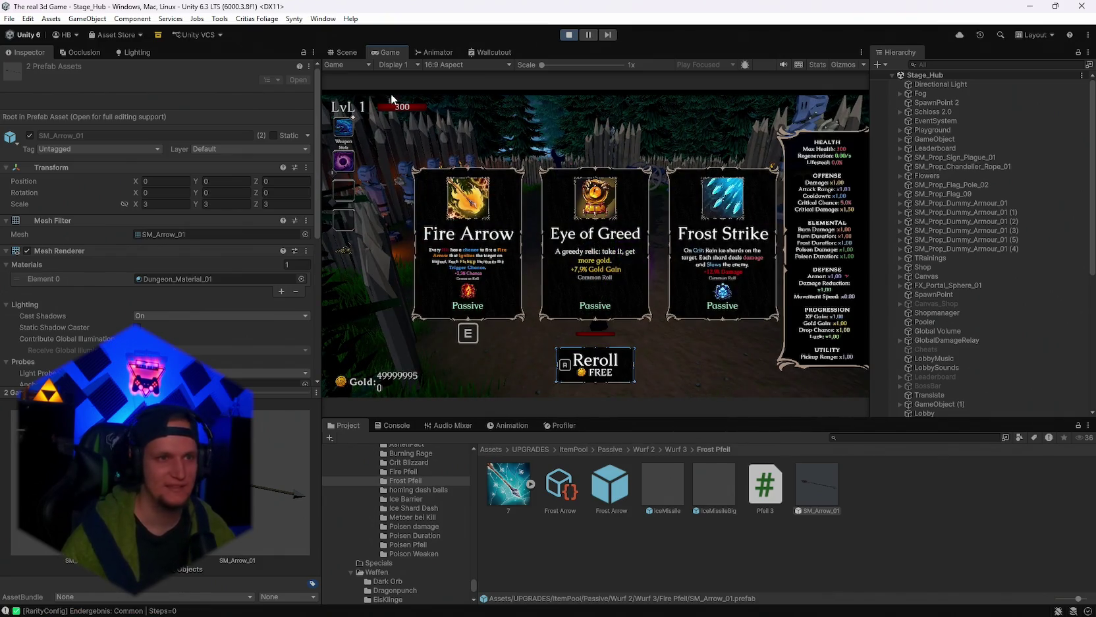
pyautogui.doubleClick(390, 52)
pyautogui.click(331, 333)
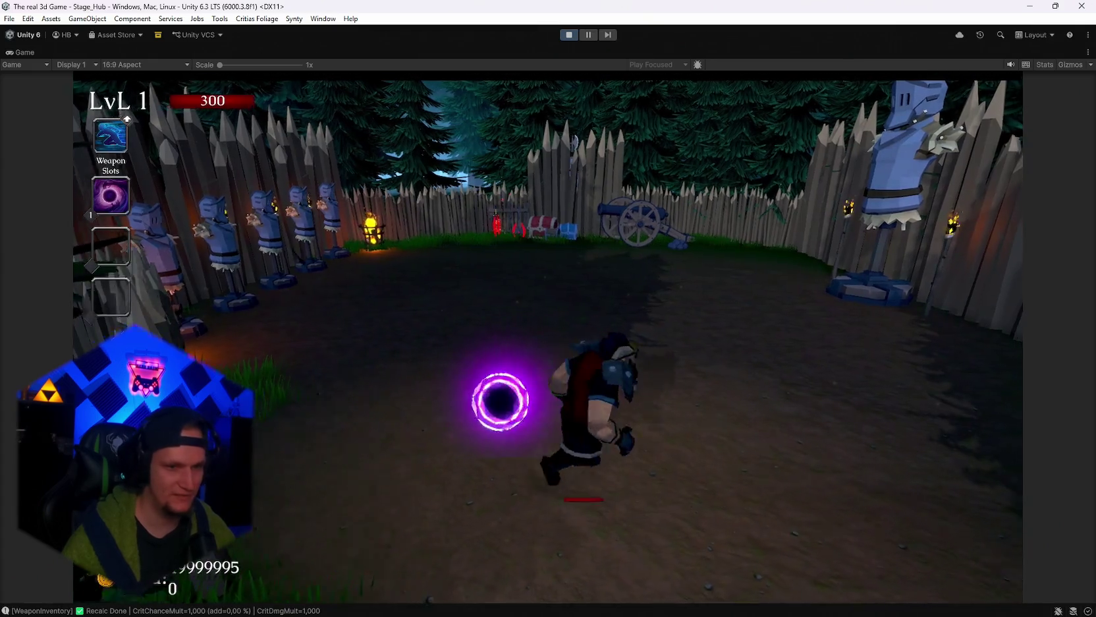
# Step: Reroll for the Silver Blade upgrade, pause, and restore the editor with the Animator showing
pyautogui.press('e')
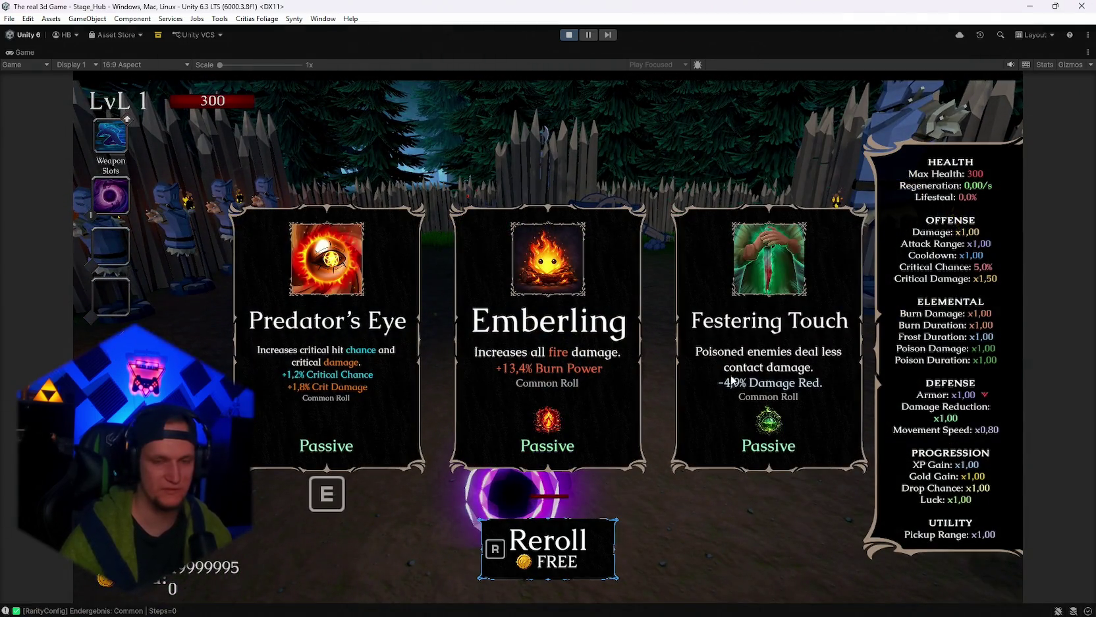
pyautogui.press('r')
pyautogui.click(353, 334)
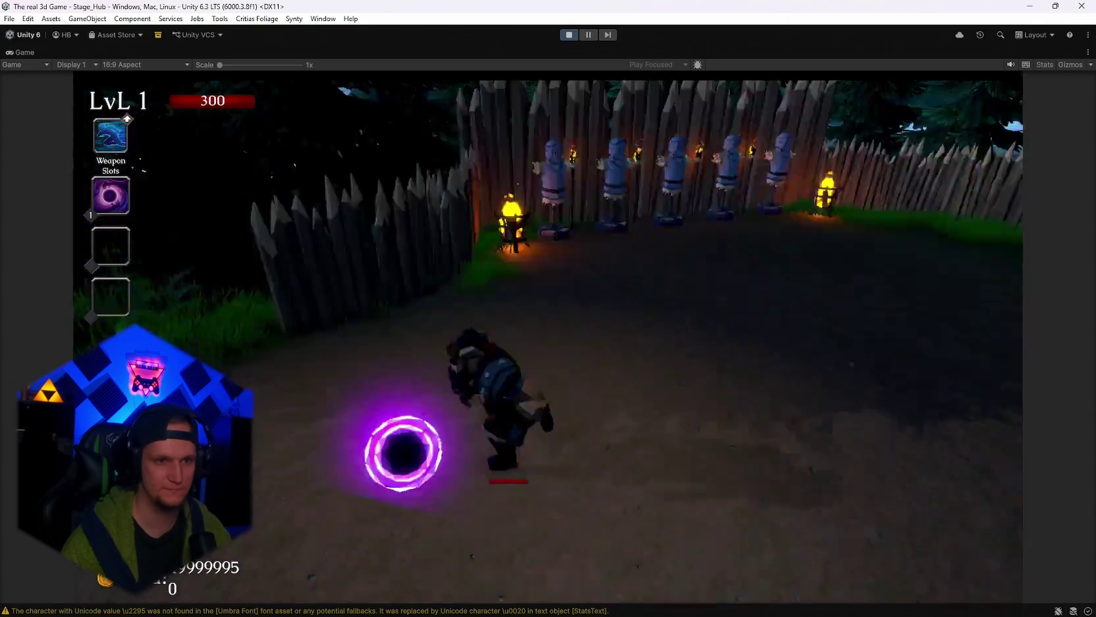
pyautogui.press('Escape')
pyautogui.press('Escape')
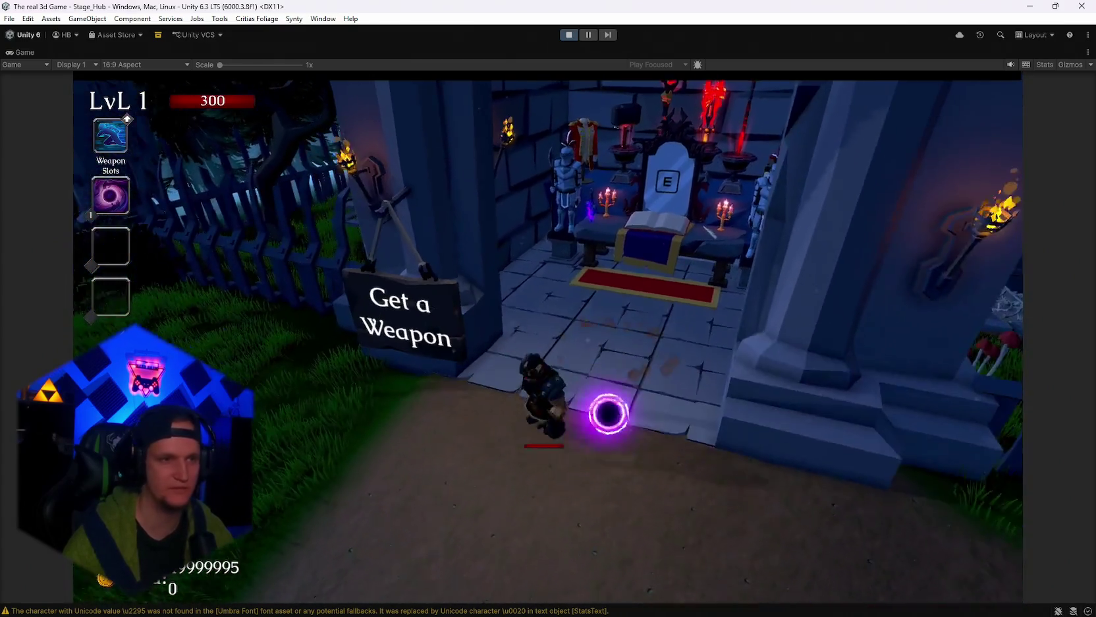
pyautogui.press('Escape')
pyautogui.doubleClick(21, 52)
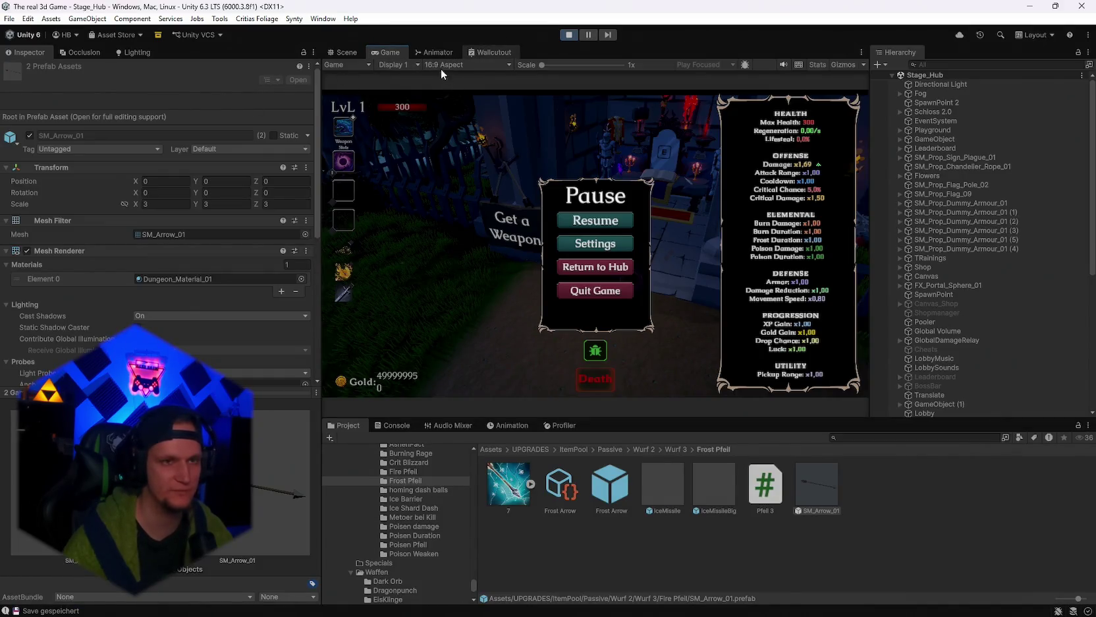
pyautogui.click(432, 52)
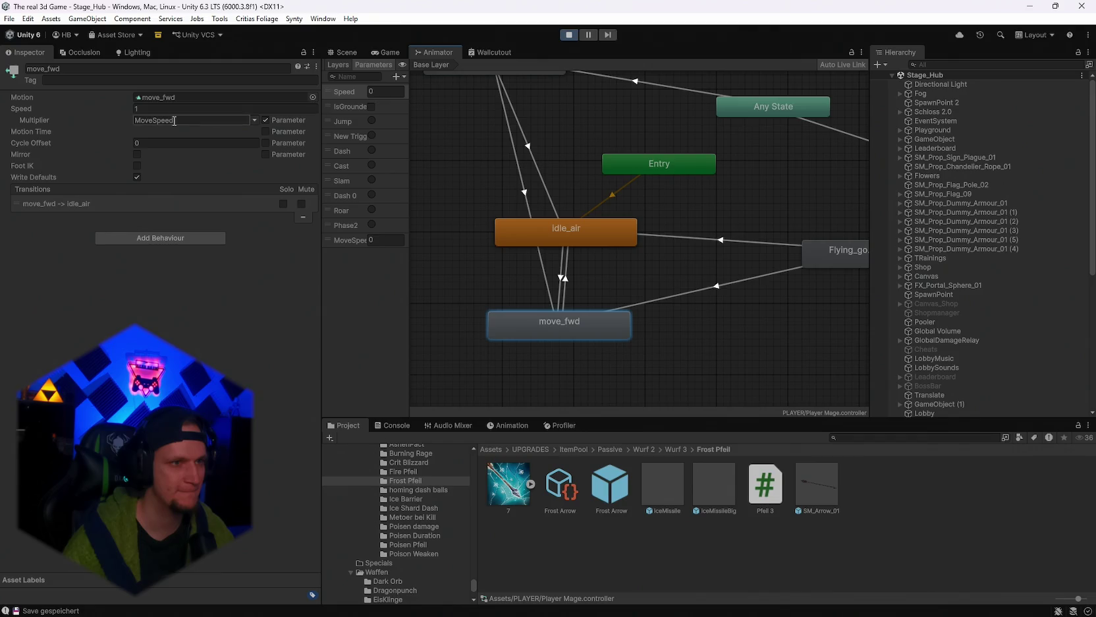
# Step: Inspect the idle_air and move_fwd states, then run the character briefly and pause again
pyautogui.click(585, 243)
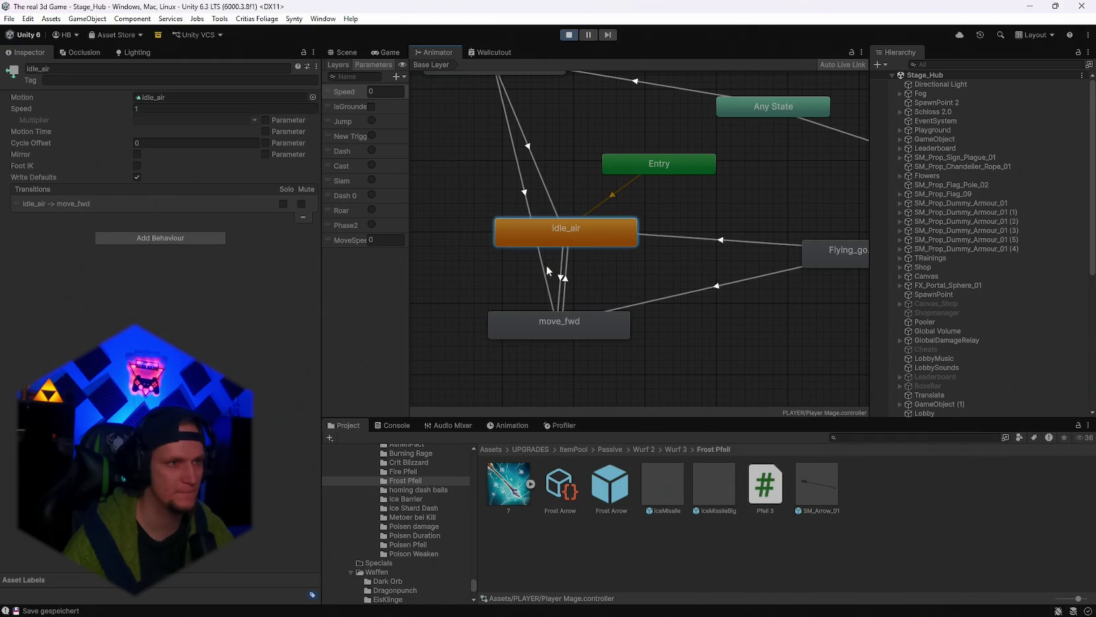
pyautogui.click(544, 324)
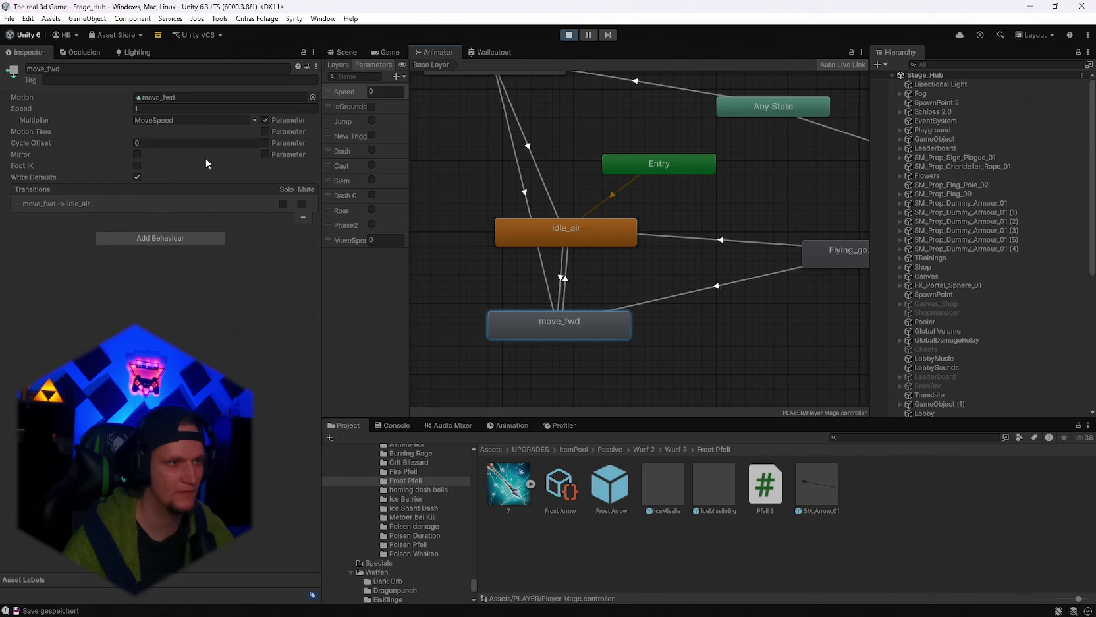
pyautogui.click(397, 50)
pyautogui.click(596, 221)
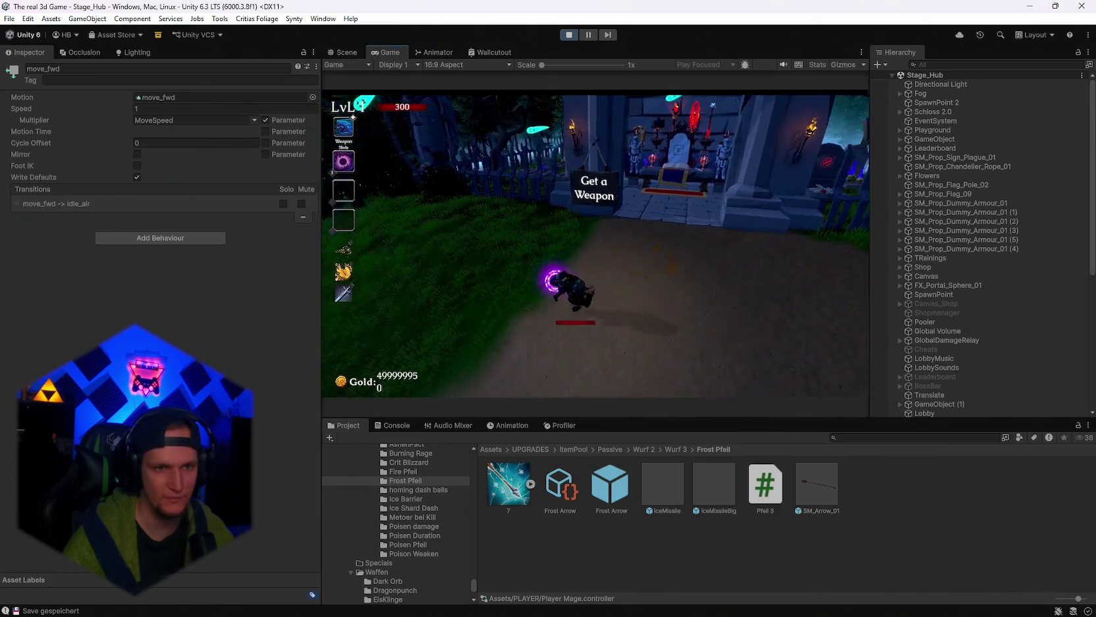
pyautogui.press('w')
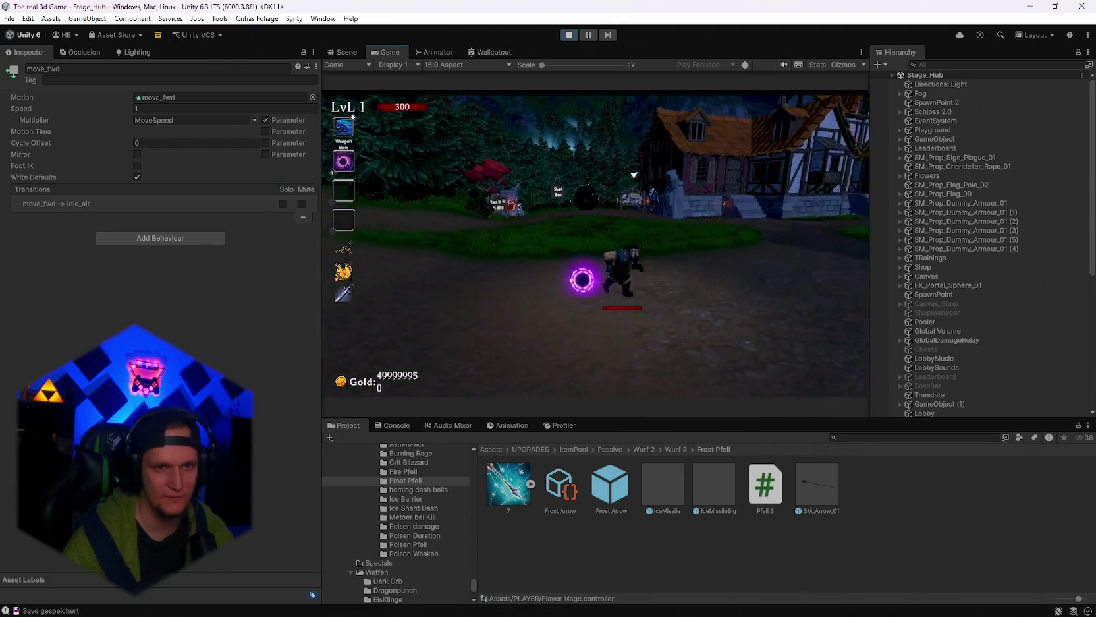
pyautogui.press('Escape')
# Step: Set the move_fwd state speed to 0.8 and play-test the running animation
pyautogui.click(434, 52)
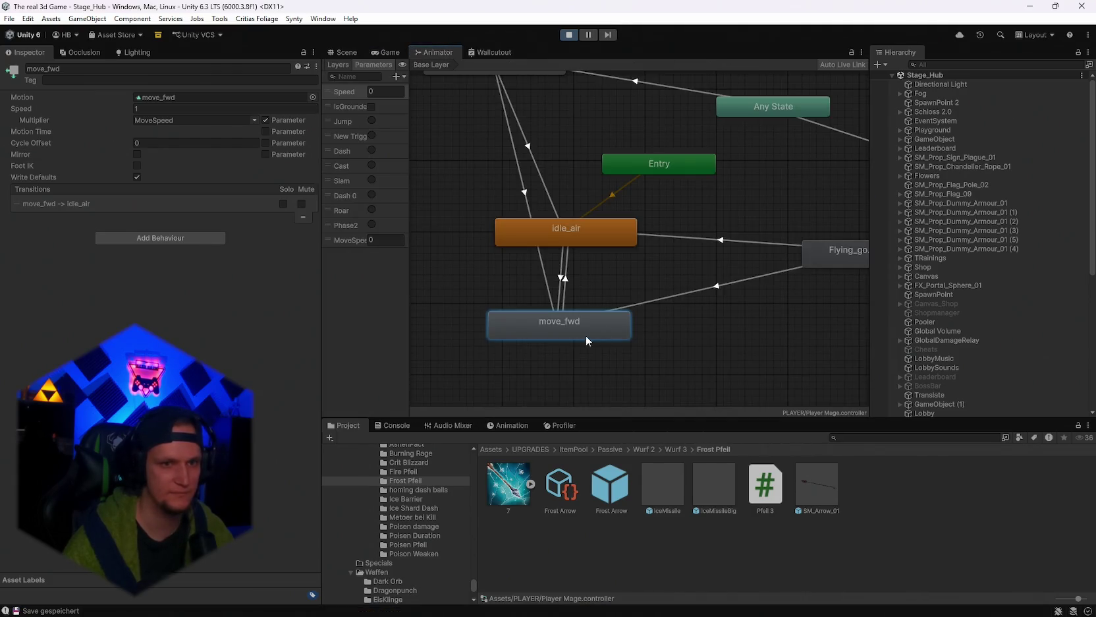
pyautogui.click(165, 108)
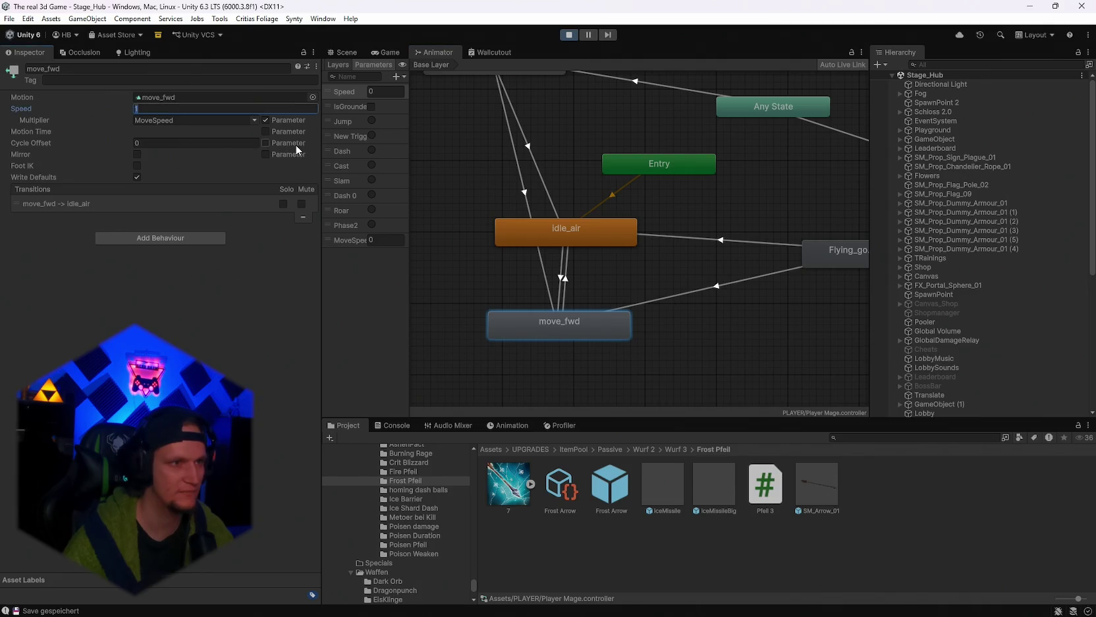
pyautogui.write('0.8')
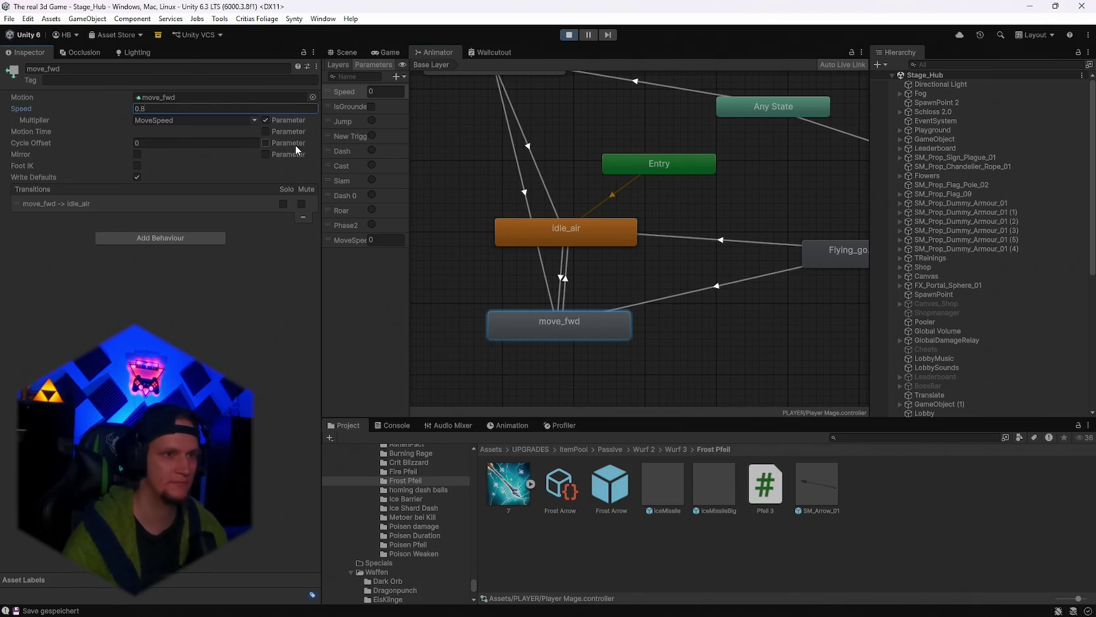
pyautogui.click(395, 51)
pyautogui.click(563, 221)
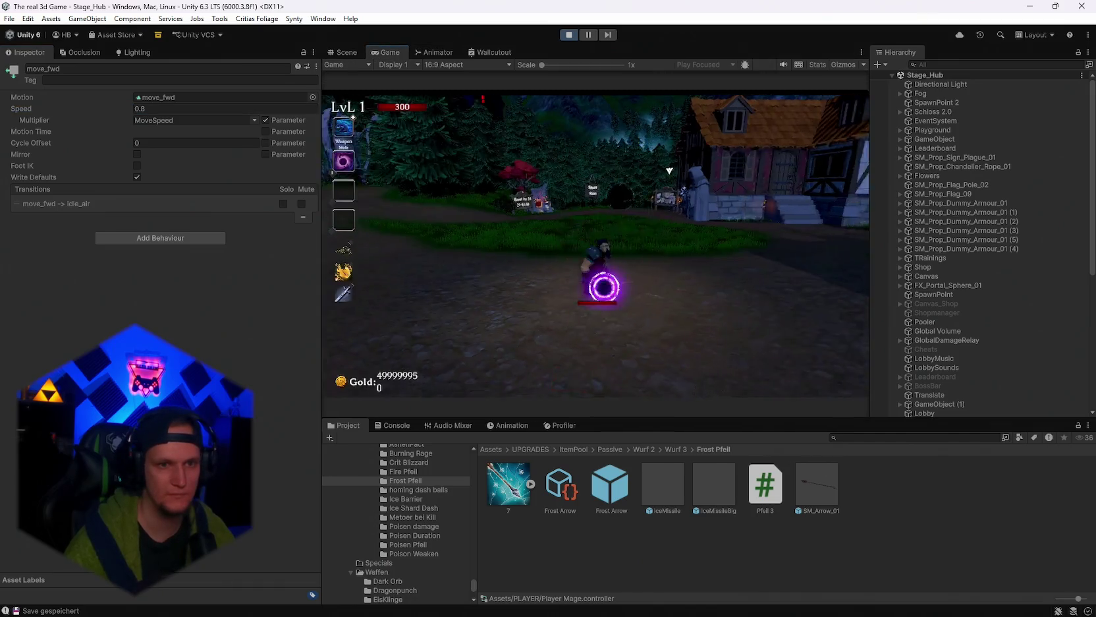
pyautogui.press('Escape')
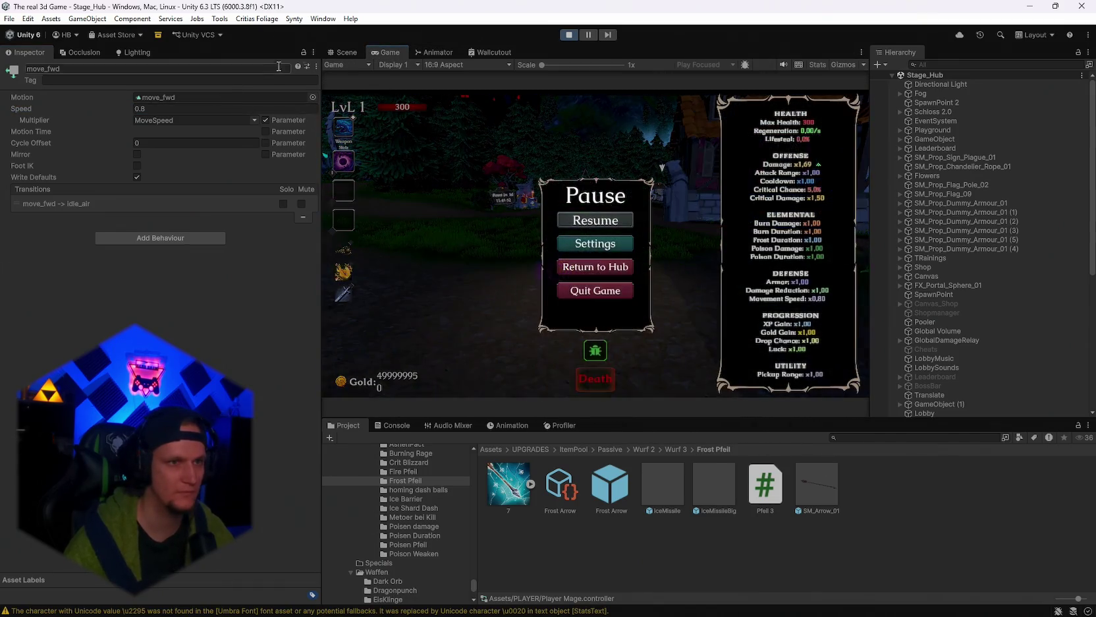
pyautogui.doubleClick(382, 51)
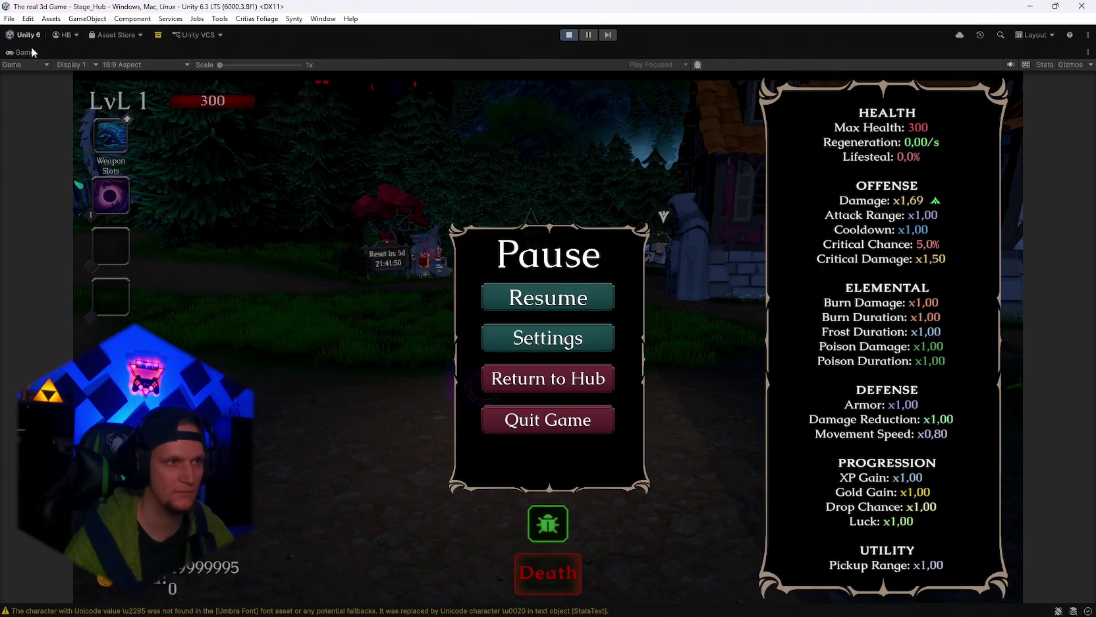
pyautogui.doubleClick(31, 50)
# Step: Zoom out the Player Mage state graph and scroll the Hierarchy to the DontDestroyOnLoad objects
pyautogui.click(432, 50)
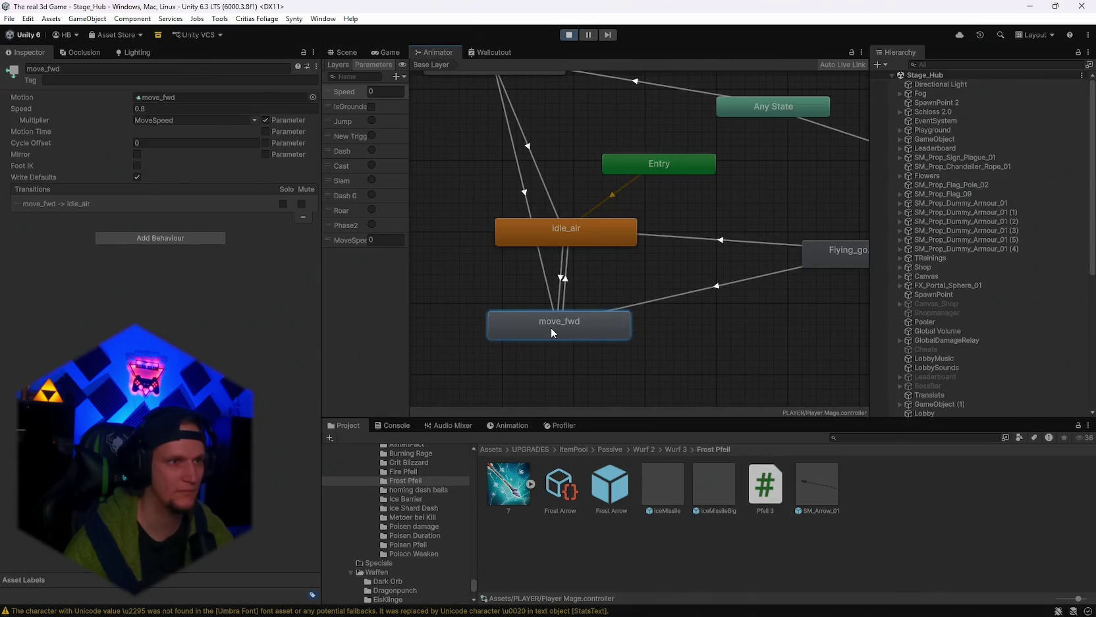
pyautogui.scroll(-1, 490, 295)
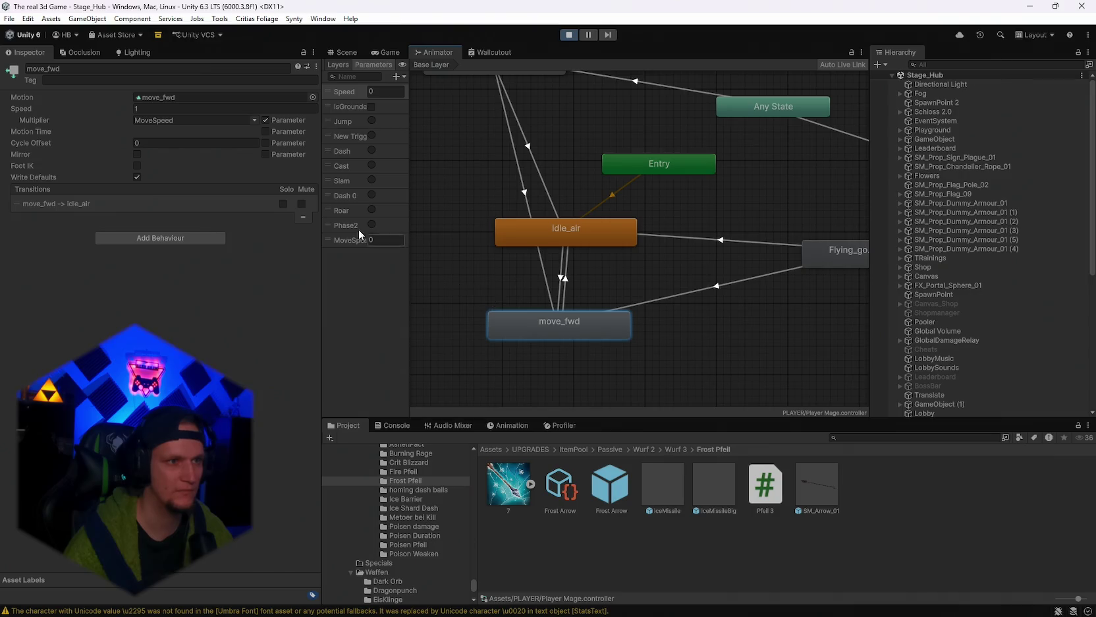
pyautogui.scroll(3, 552, 262)
pyautogui.scroll(-8, 585, 242)
pyautogui.moveTo(586, 162); pyautogui.dragTo(593, 220)
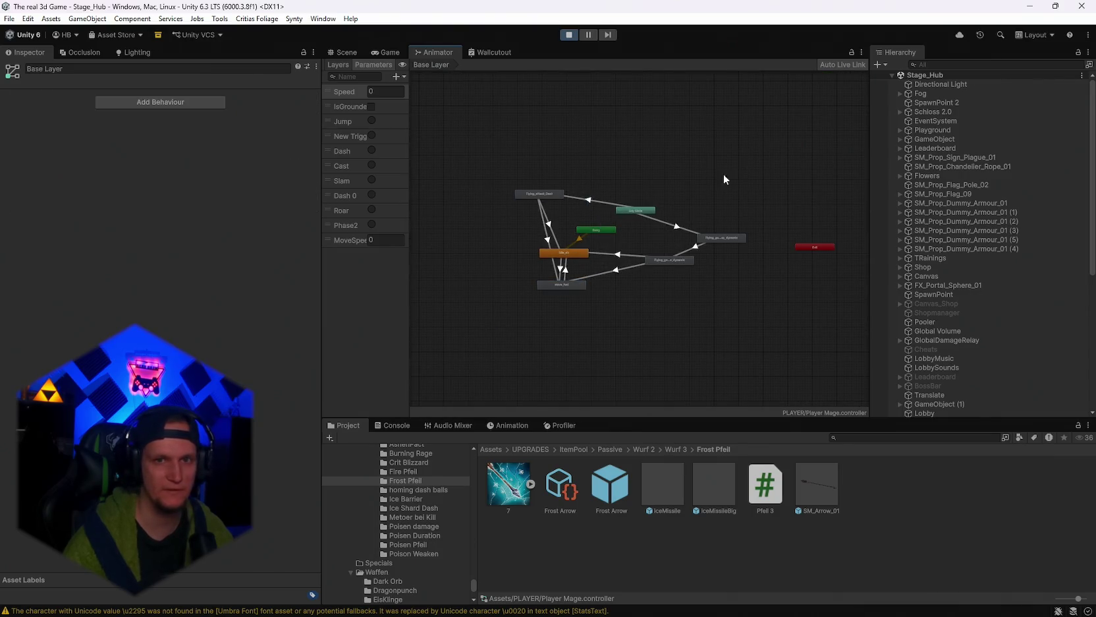
pyautogui.scroll(-5, 933, 287)
pyautogui.scroll(5, 957, 312)
pyautogui.scroll(-15, 957, 312)
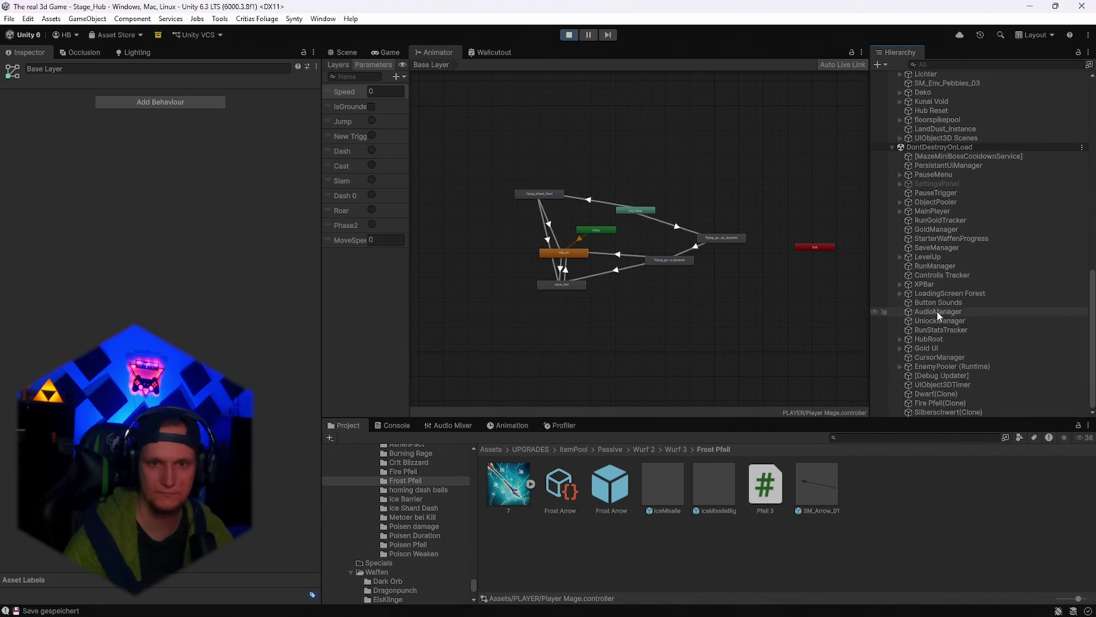
# Step: Select Skin_Dwarf under MainPlayer > Player, set its Mvm_Jog speed to 1.2, and resume play
pyautogui.click(899, 212)
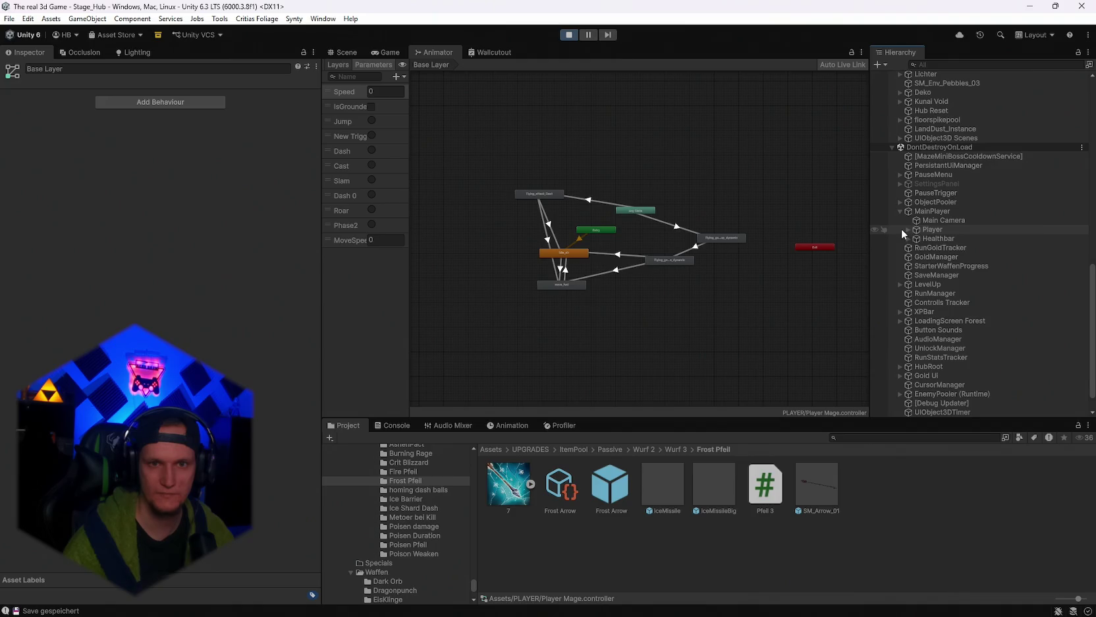
pyautogui.click(908, 229)
pyautogui.click(948, 293)
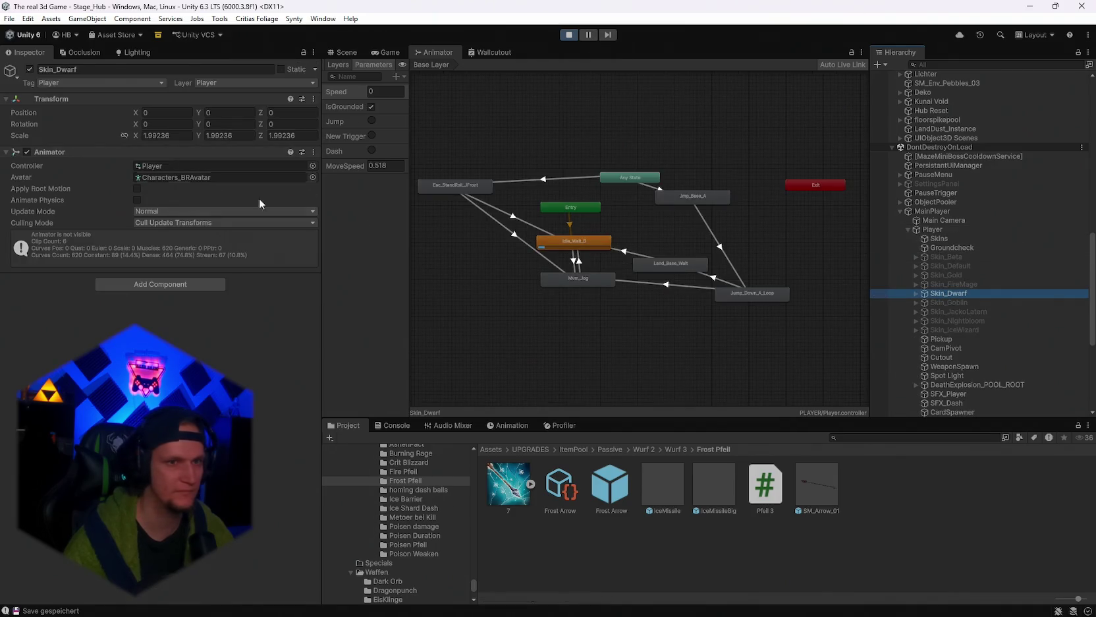
pyautogui.scroll(5, 540, 255)
pyautogui.click(626, 230)
pyautogui.click(573, 304)
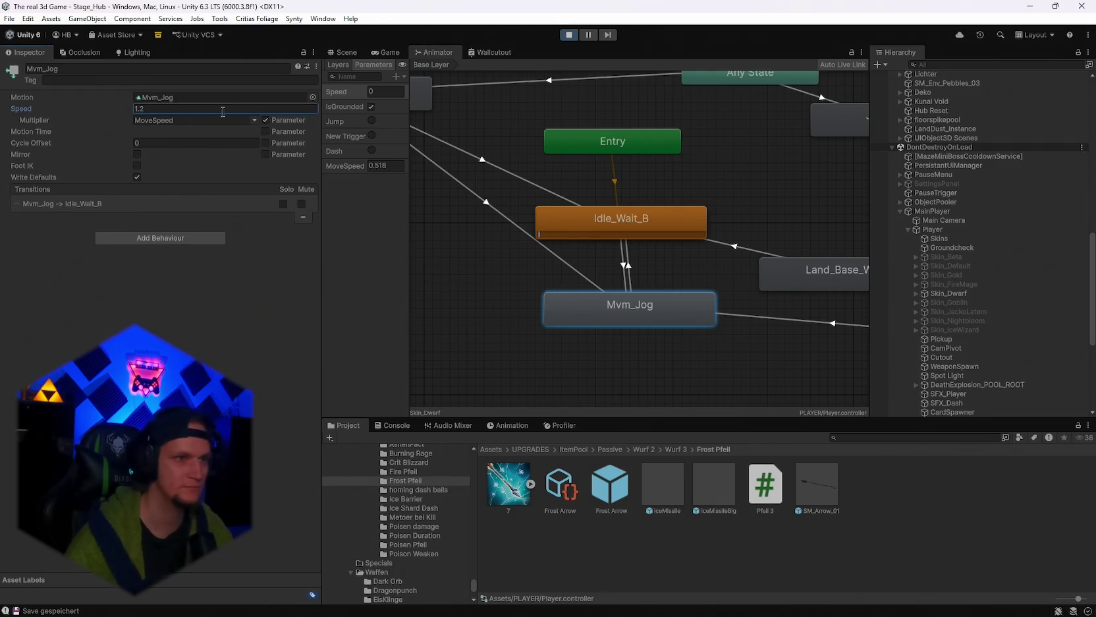
pyautogui.click(387, 52)
pyautogui.click(594, 220)
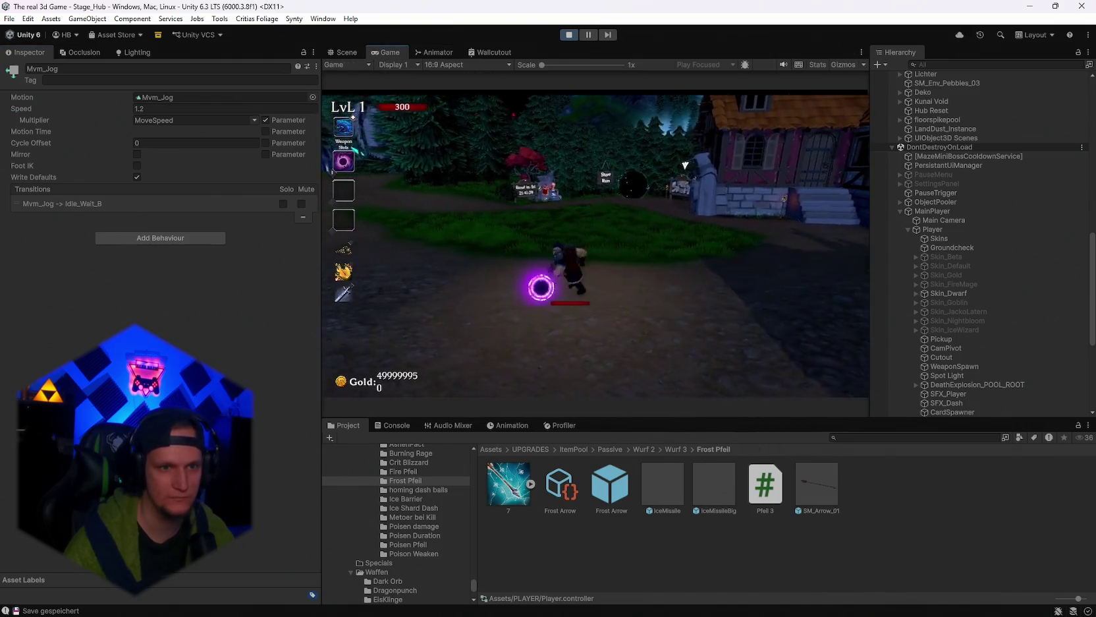
# Step: While play-testing, adjust the dwarf's Mvm_Jog speed to 1.4 and then 1.5
pyautogui.press('w')
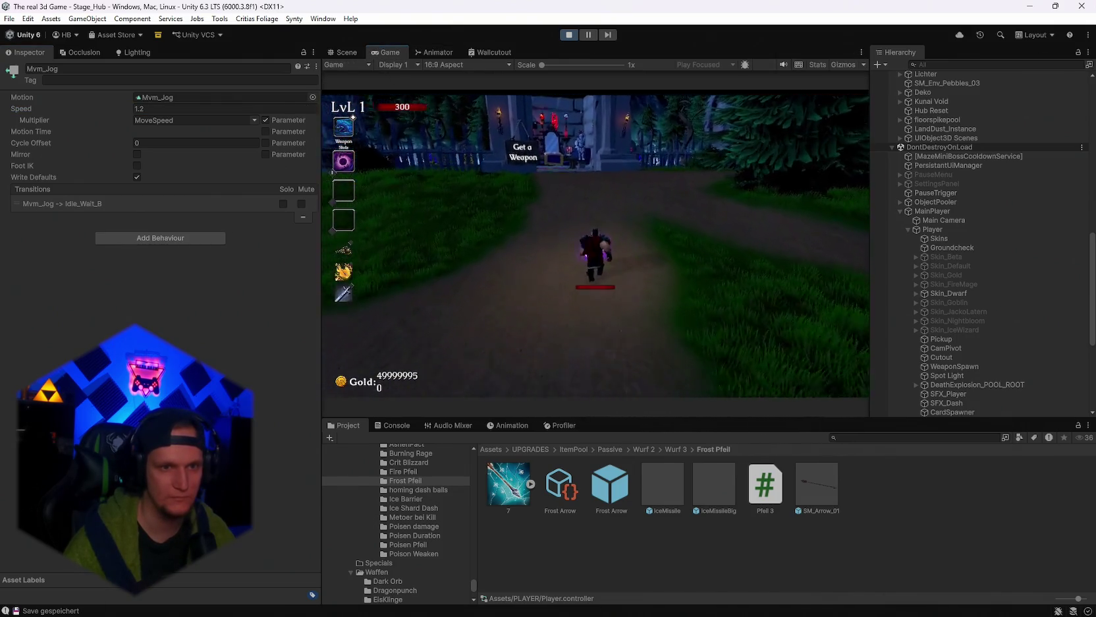
pyautogui.press('a')
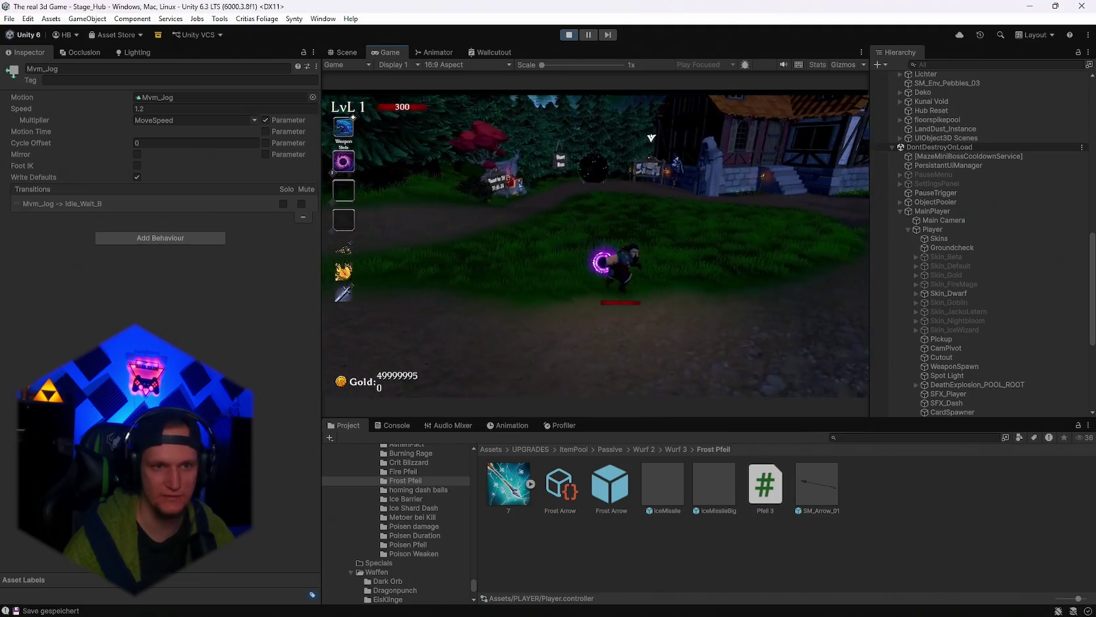
pyautogui.press('Escape')
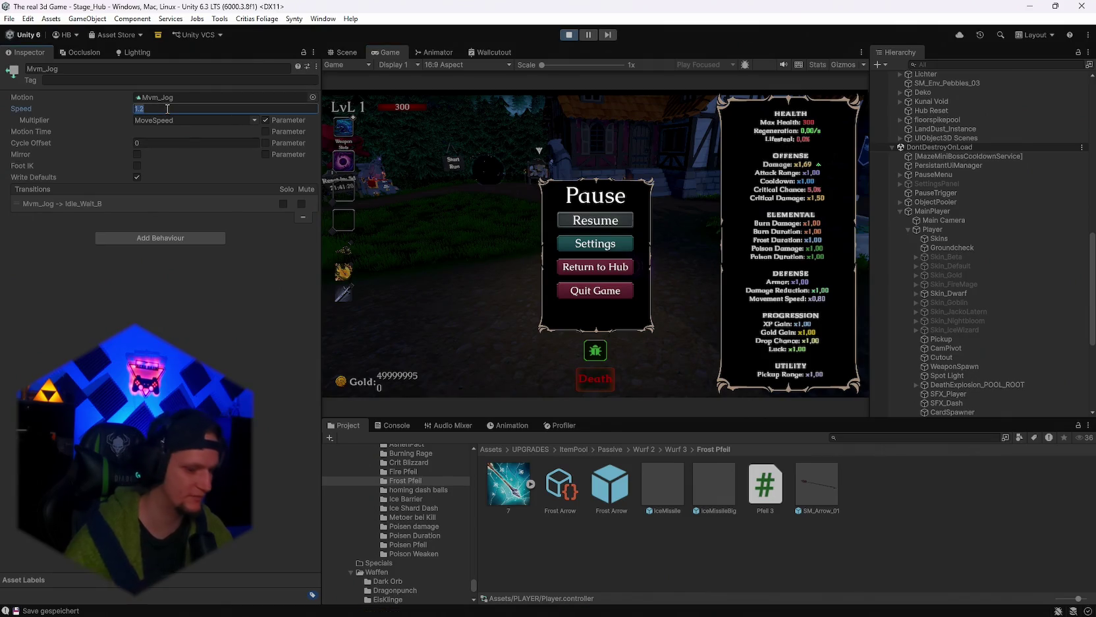
pyautogui.click(582, 221)
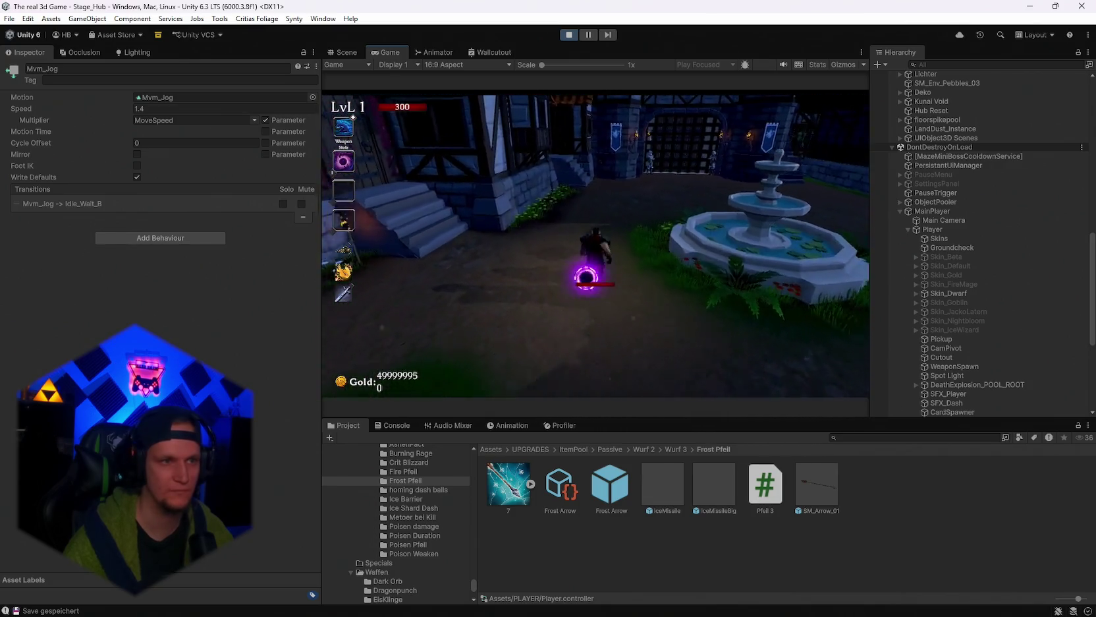
pyautogui.press('Escape')
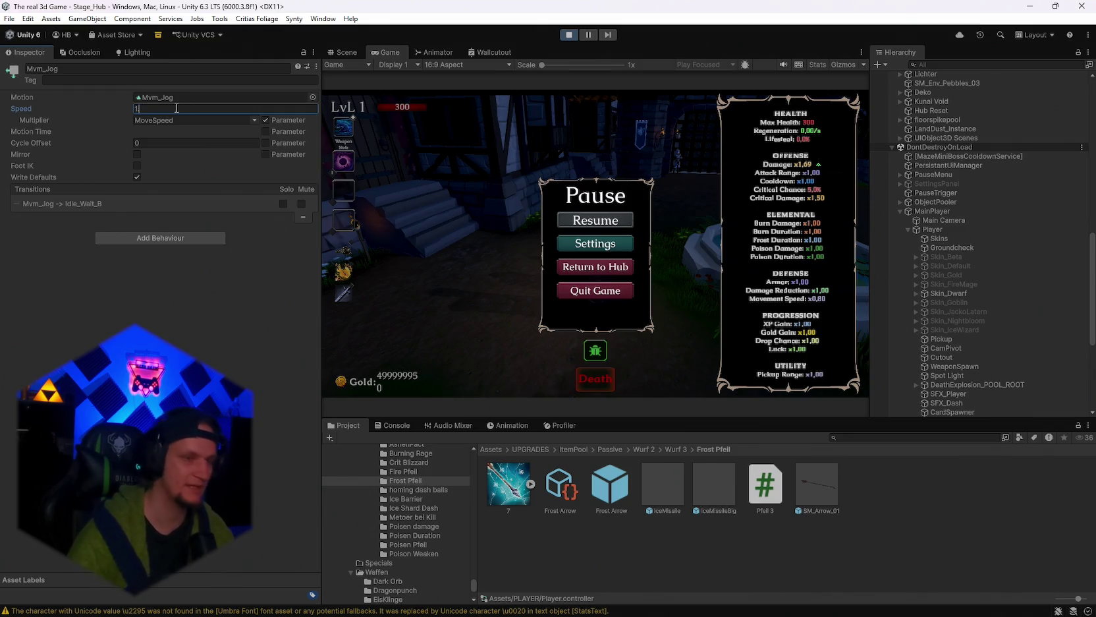
pyautogui.write('.5')
pyautogui.click(575, 226)
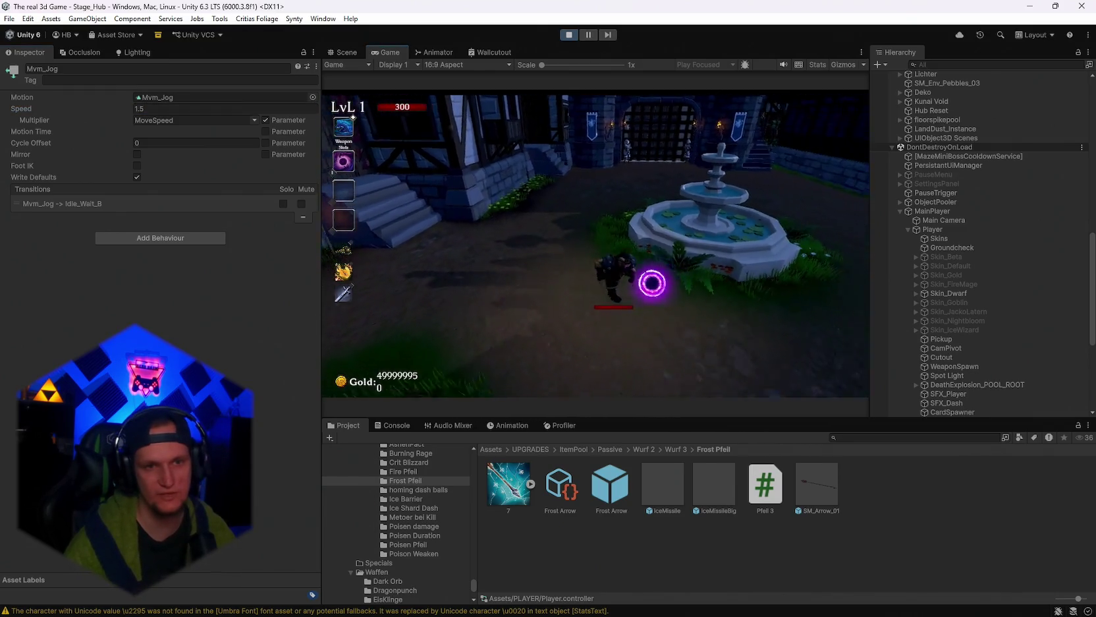
# Step: Run into the Get a Weapon building and open the weapon selection book
pyautogui.press('w')
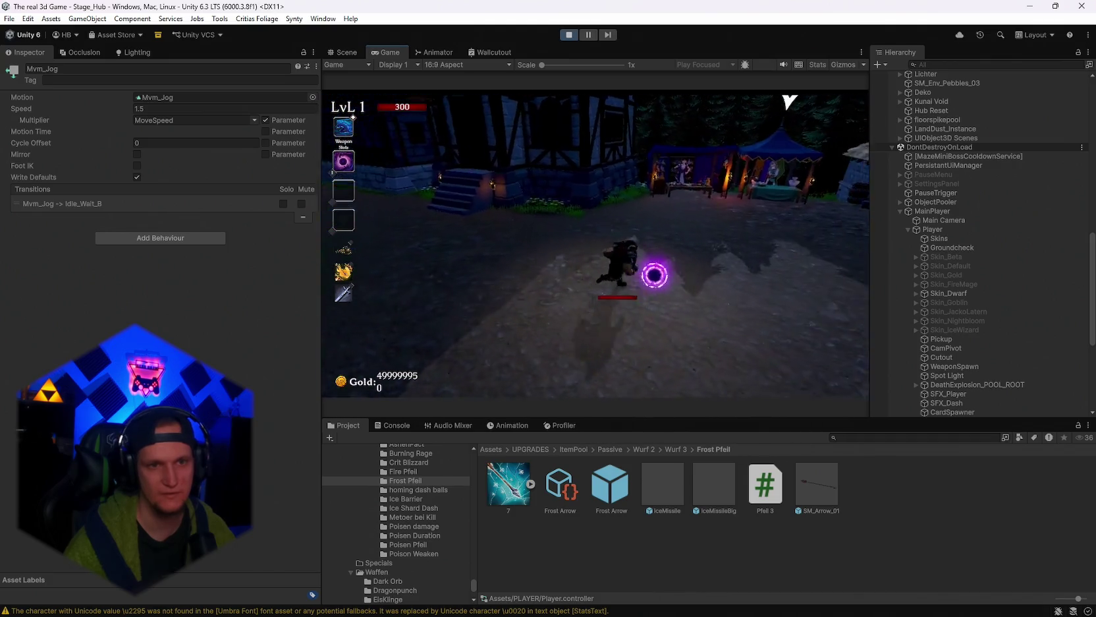
pyautogui.press('d')
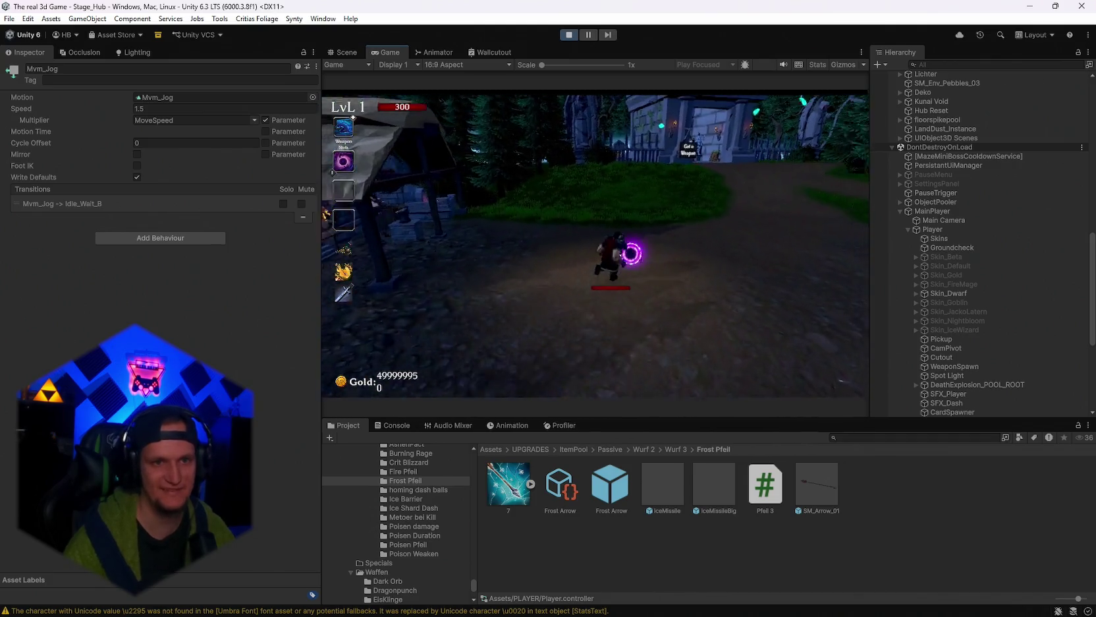
pyautogui.press('a')
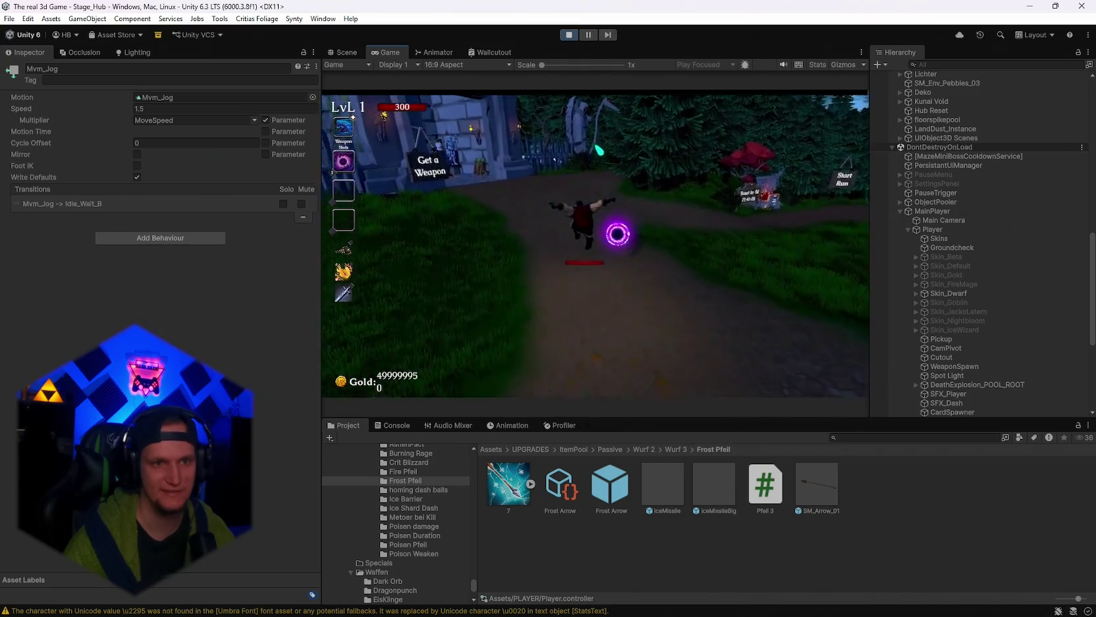
pyautogui.press('w')
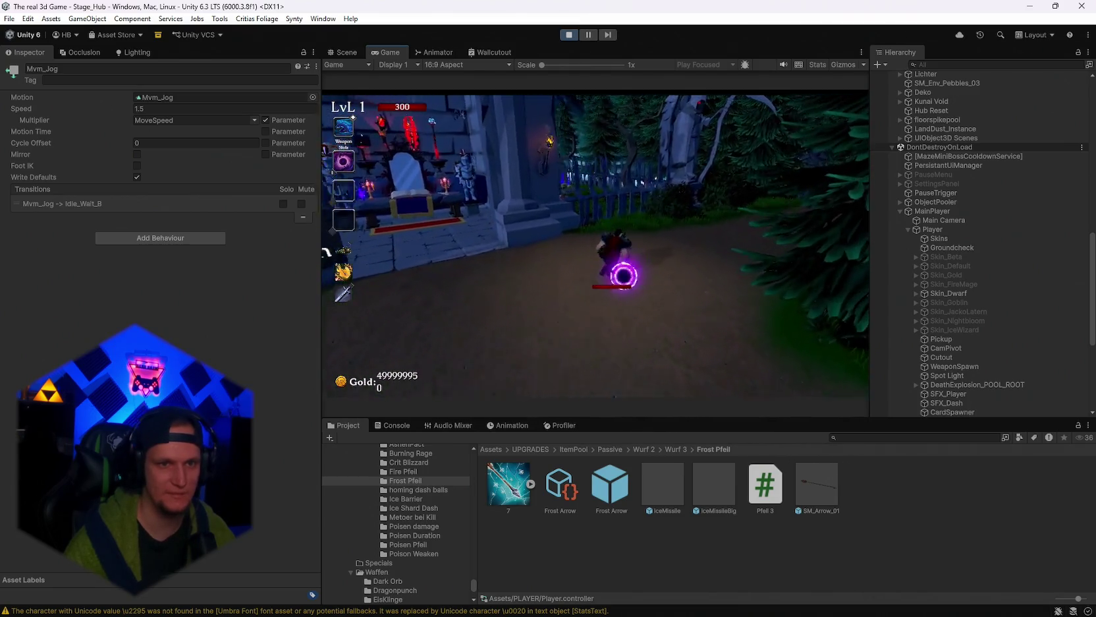
pyautogui.press('s')
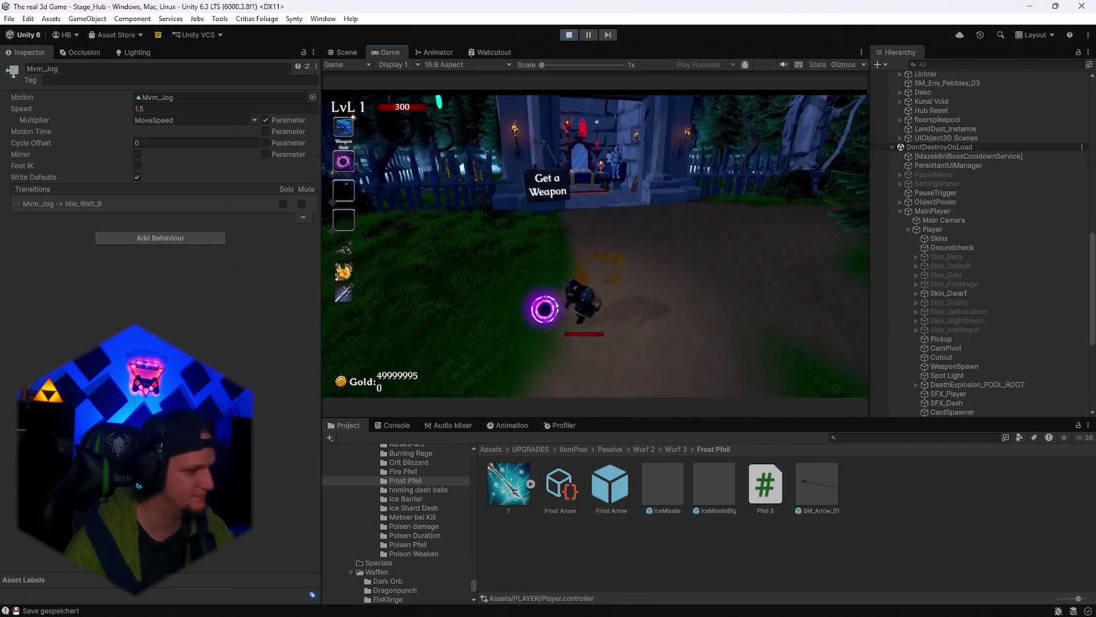
pyautogui.press('w')
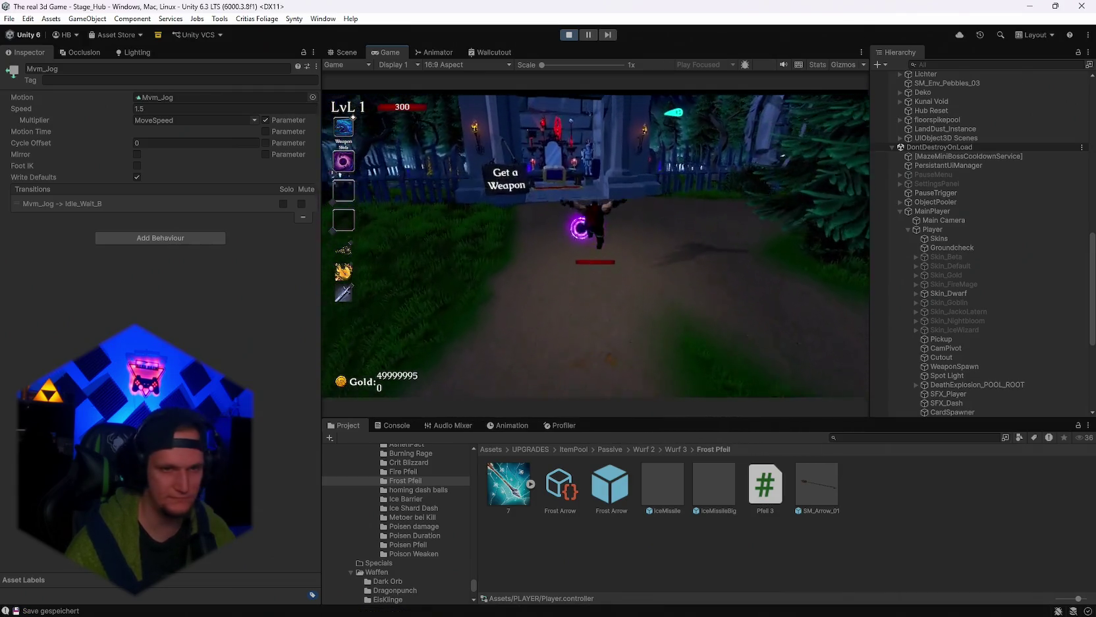
pyautogui.press('e')
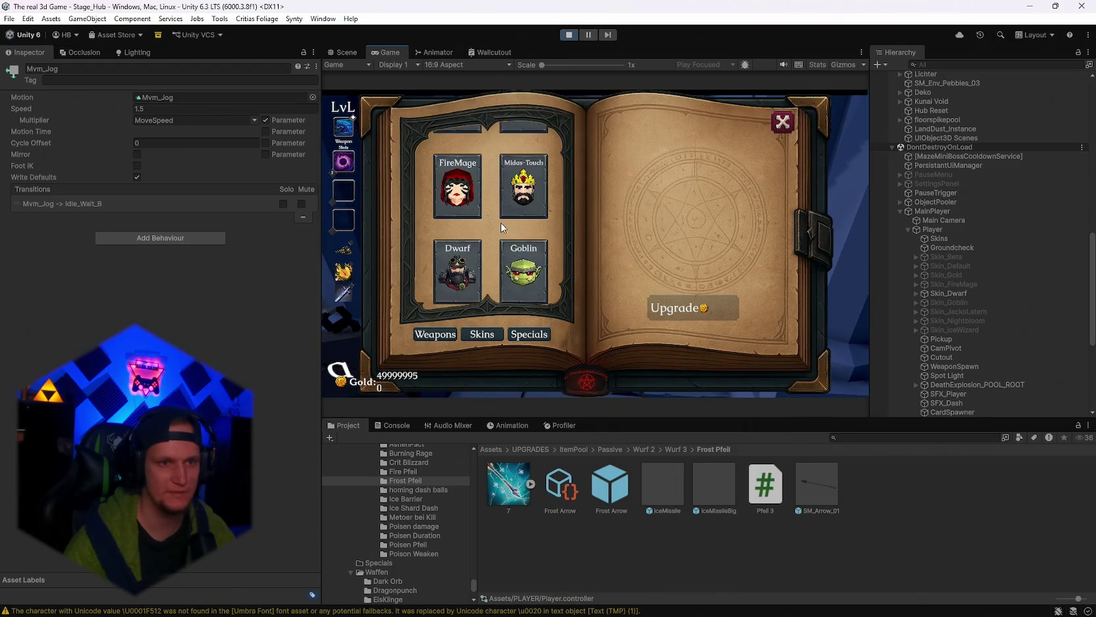
# Step: Close the weapon book, run through the temple gate to the altar, and open the skin book
pyautogui.click(784, 122)
pyautogui.press('s')
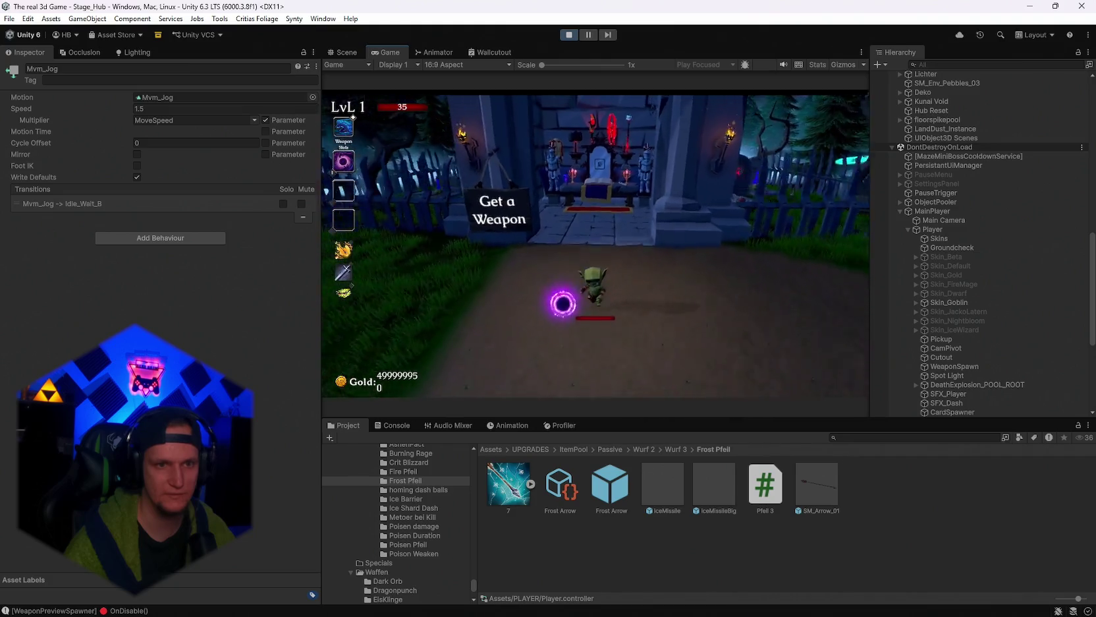
pyautogui.press('w')
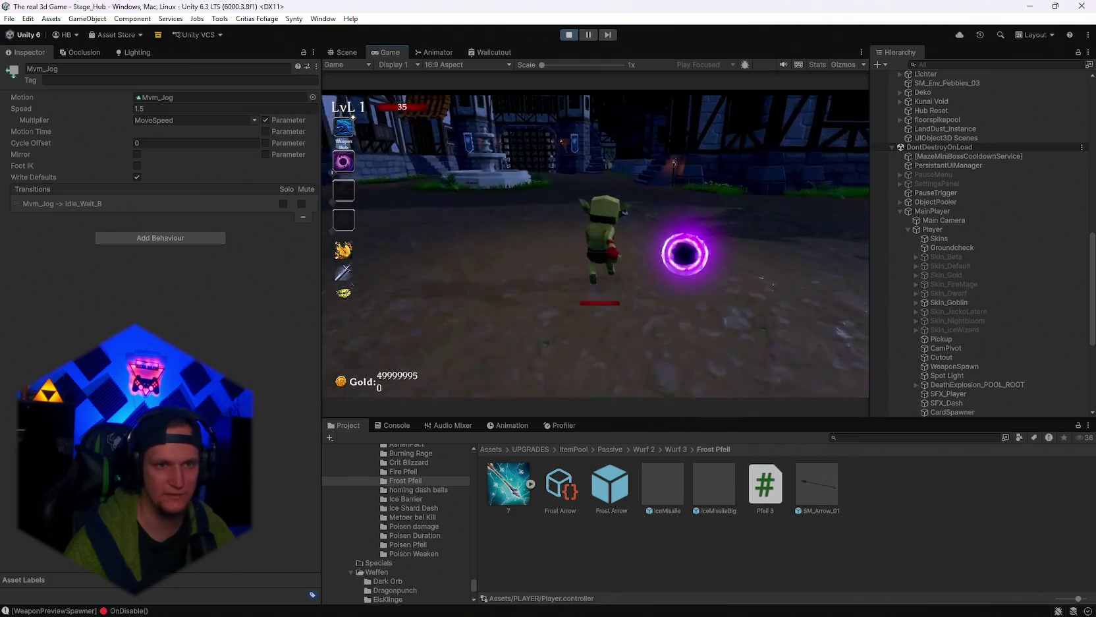
pyautogui.press('a')
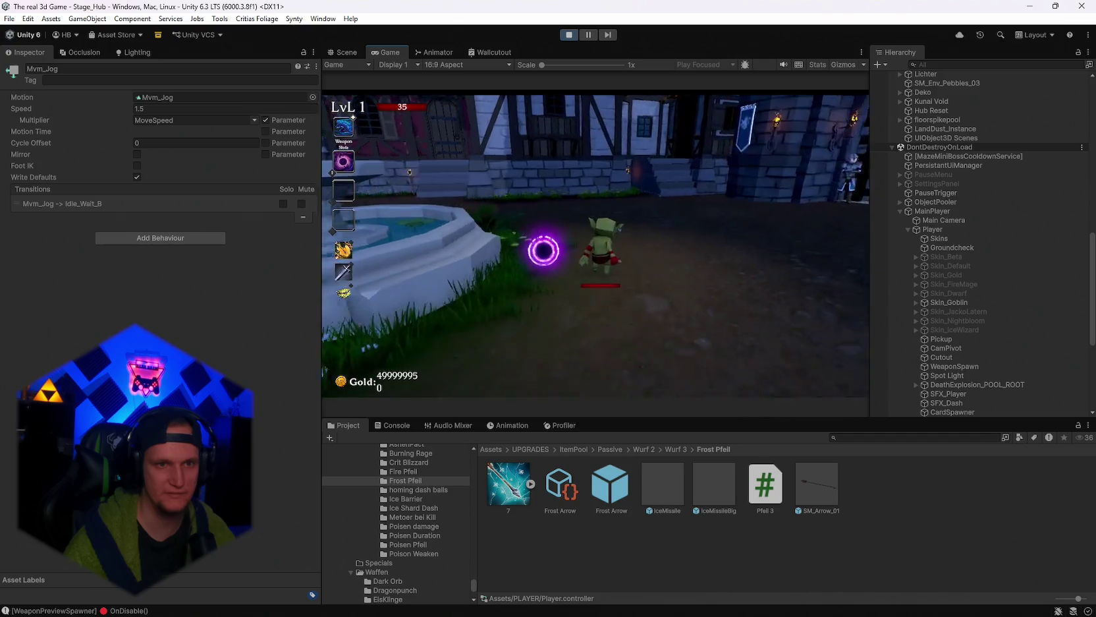
pyautogui.press('w')
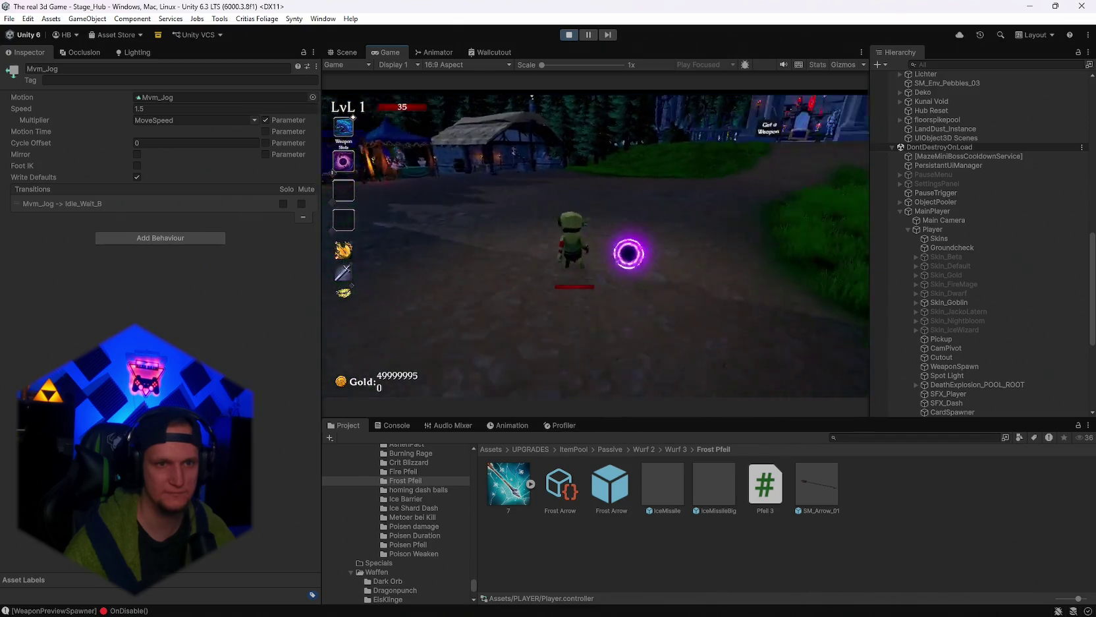
pyautogui.press('w')
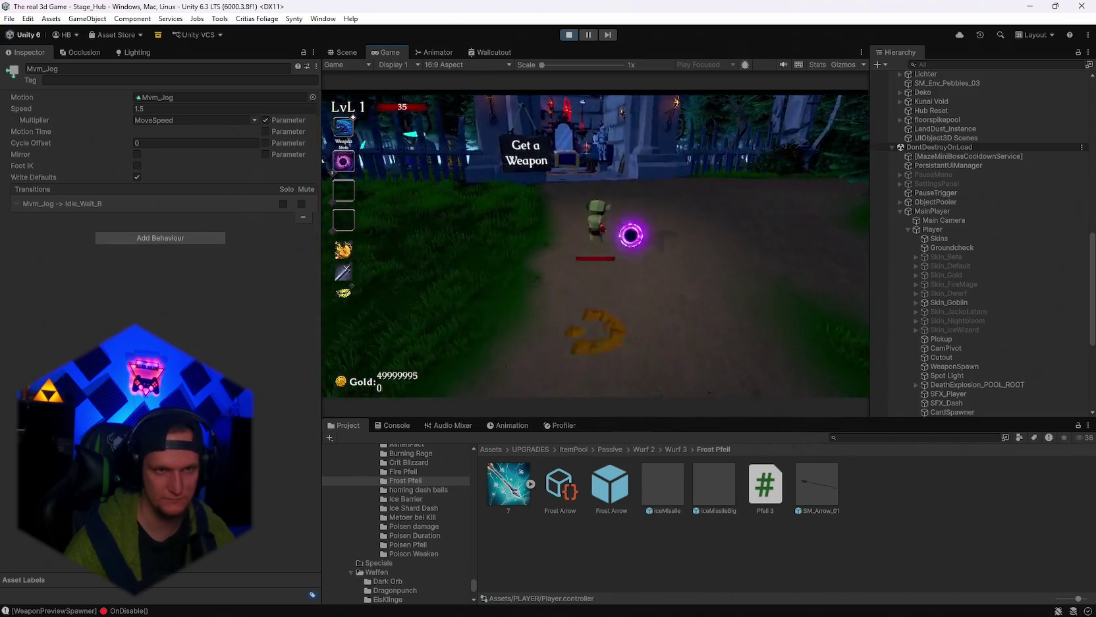
pyautogui.press('e')
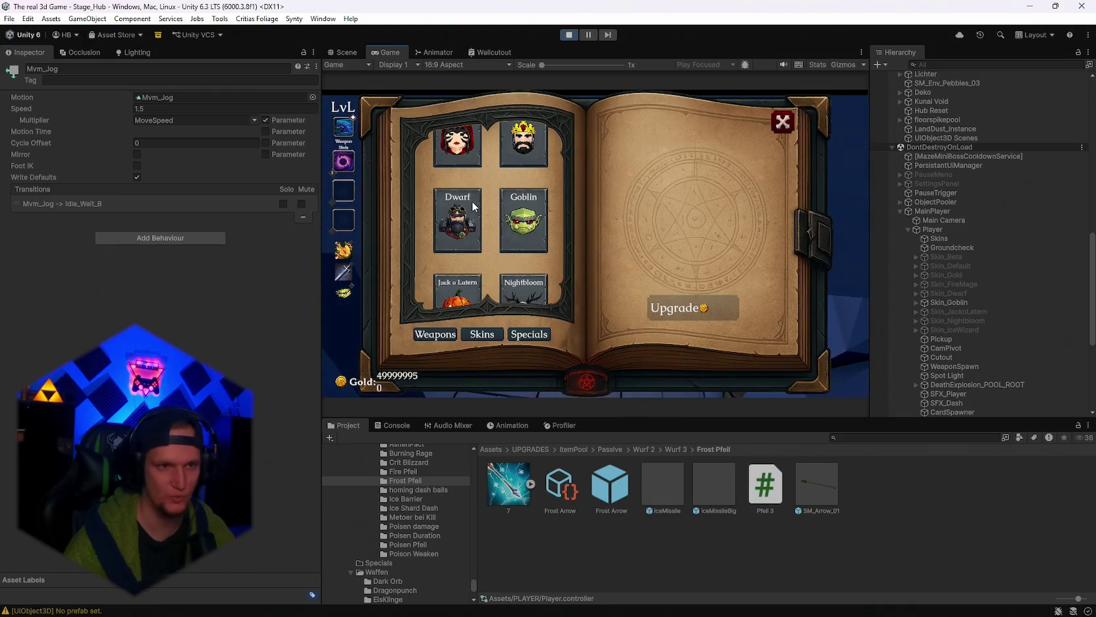
# Step: Equip the Midas-Touch gold skin, run along the forest path, and pause the game
pyautogui.click(523, 188)
pyautogui.press('s')
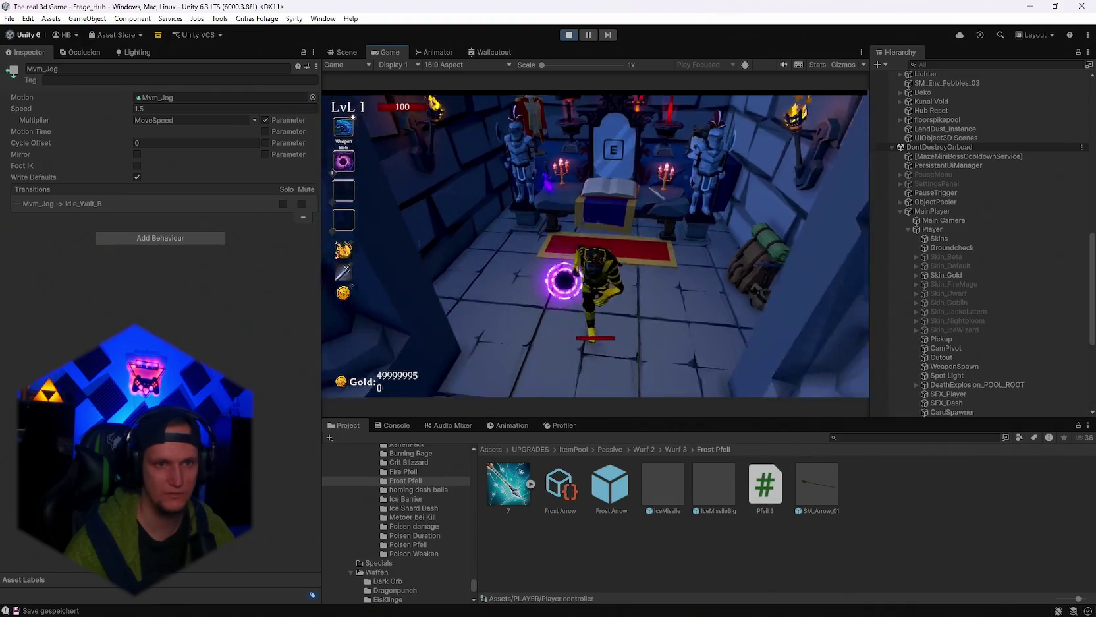
pyautogui.press('w')
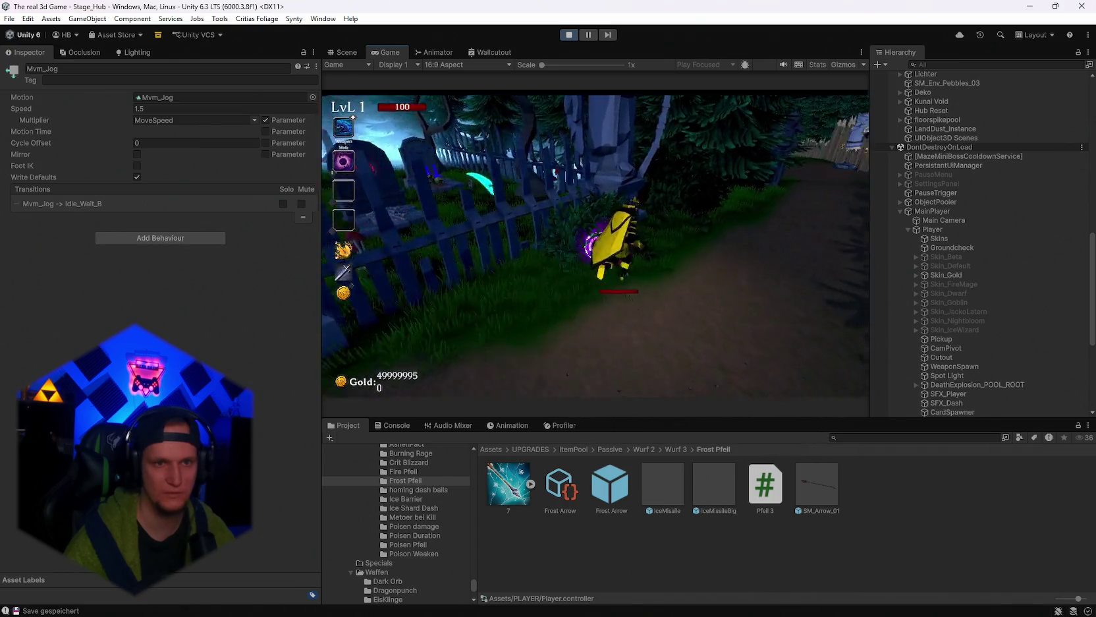
pyautogui.press('w')
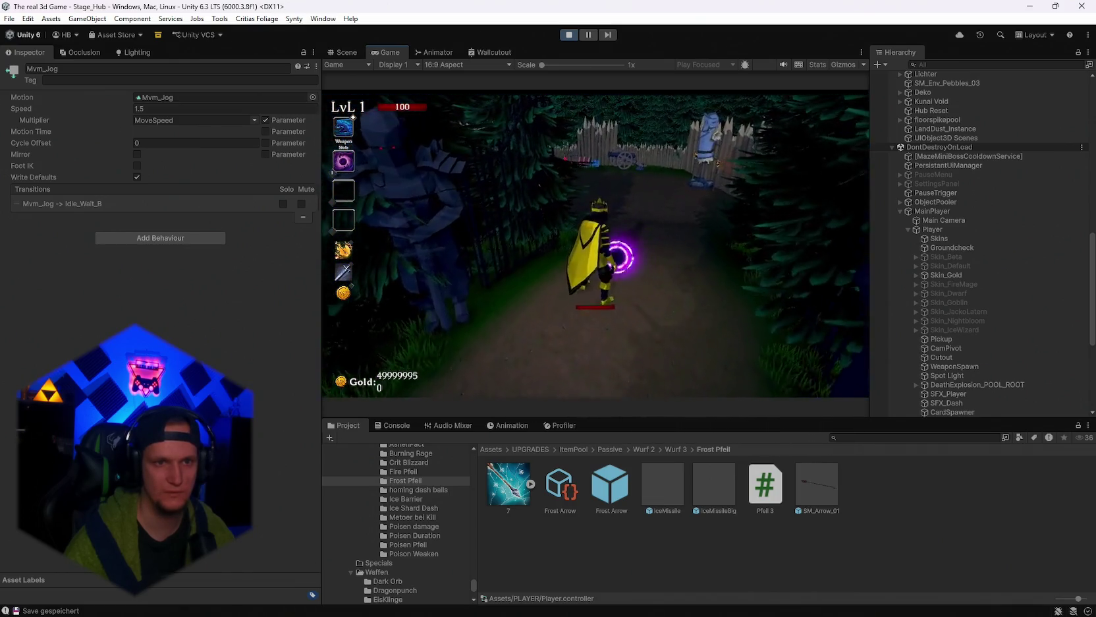
pyautogui.press('w')
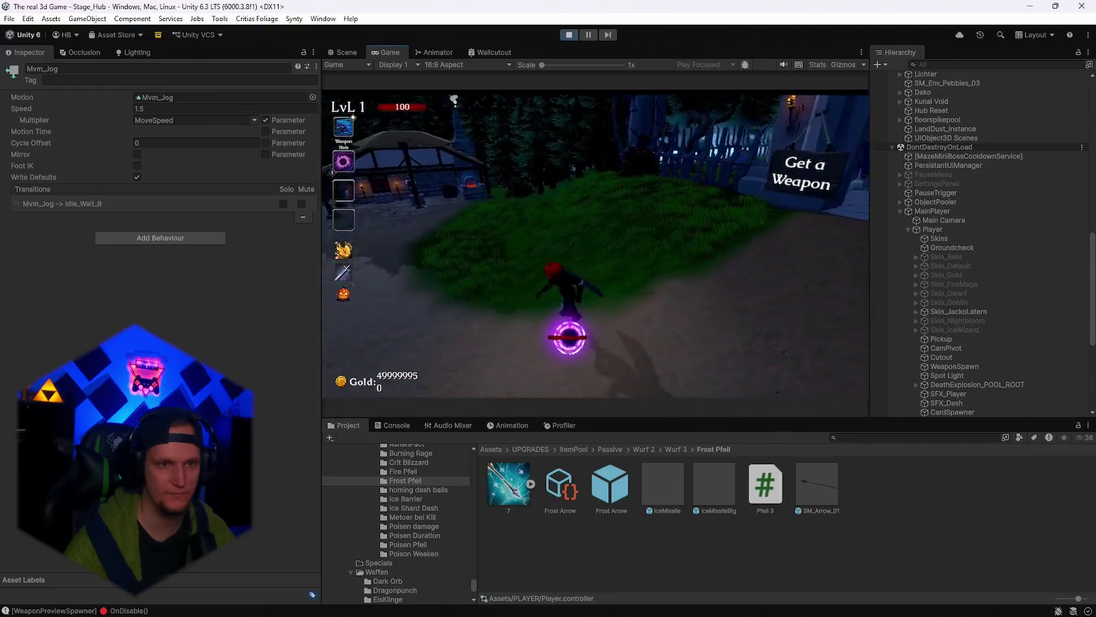
pyautogui.press('w')
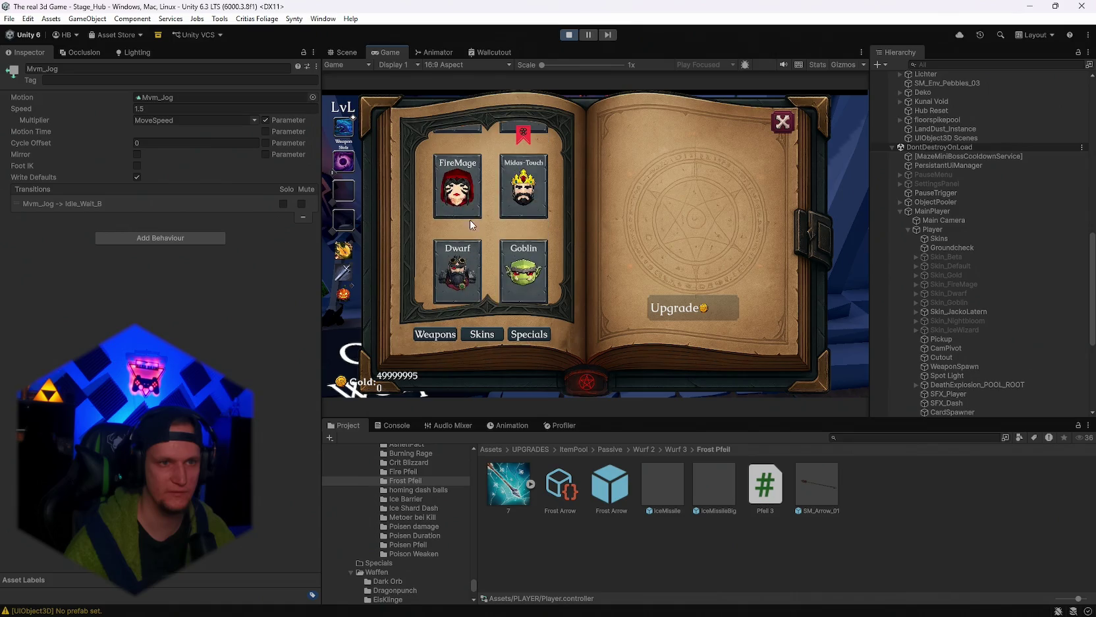
pyautogui.press('Escape')
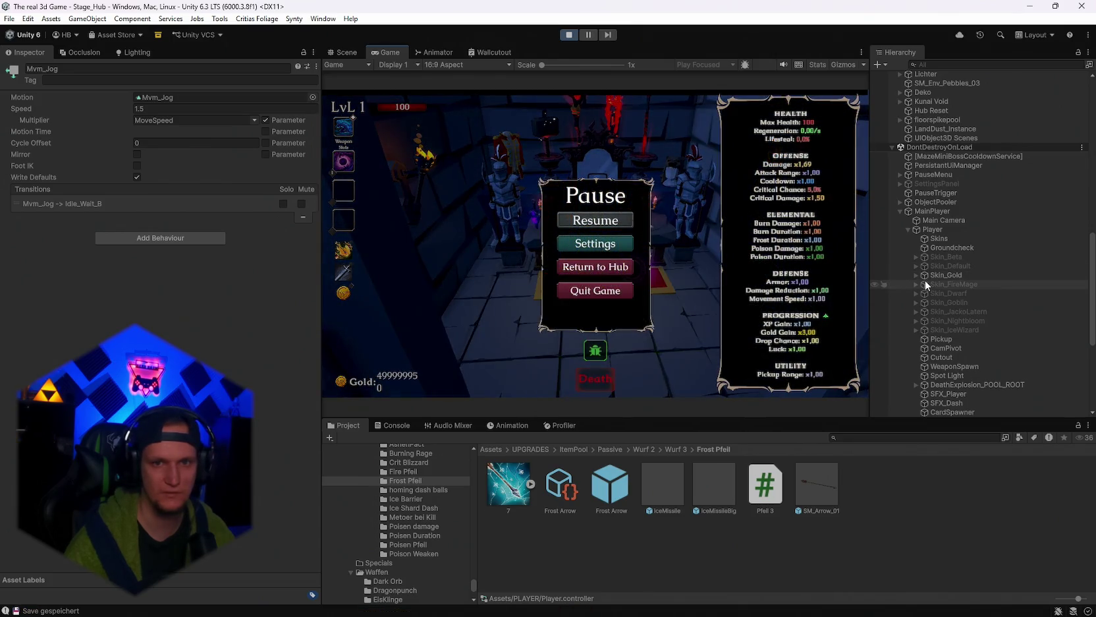
# Step: Lower the Player controller's Mvm_Jog speed from 1.5 to 1.4 and resume the game
pyautogui.click(925, 277)
pyautogui.click(175, 162)
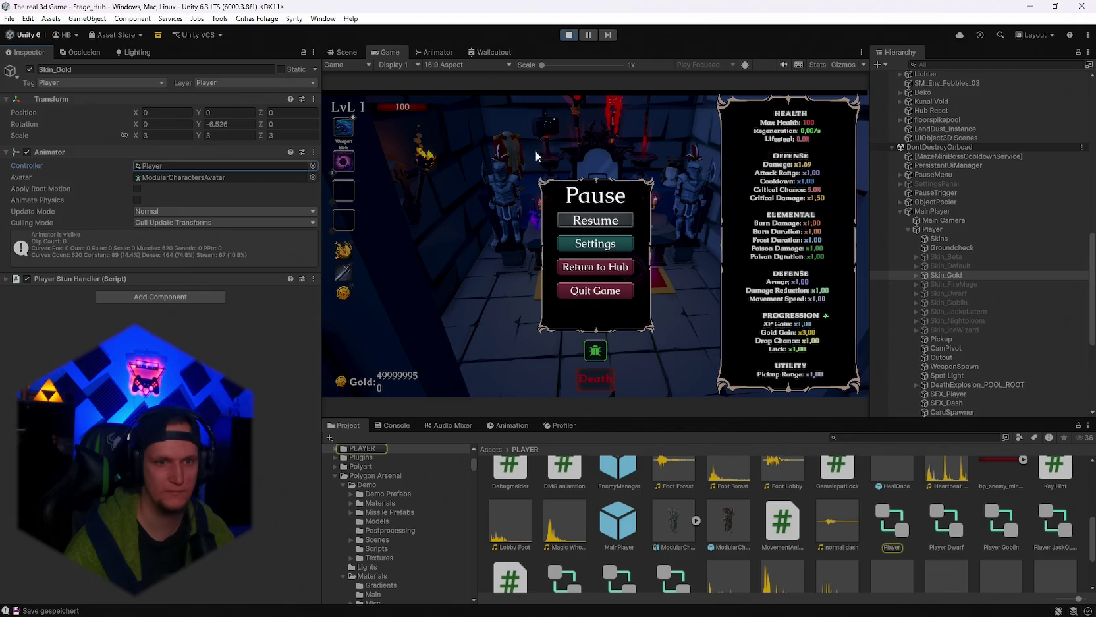
pyautogui.click(434, 53)
pyautogui.click(631, 309)
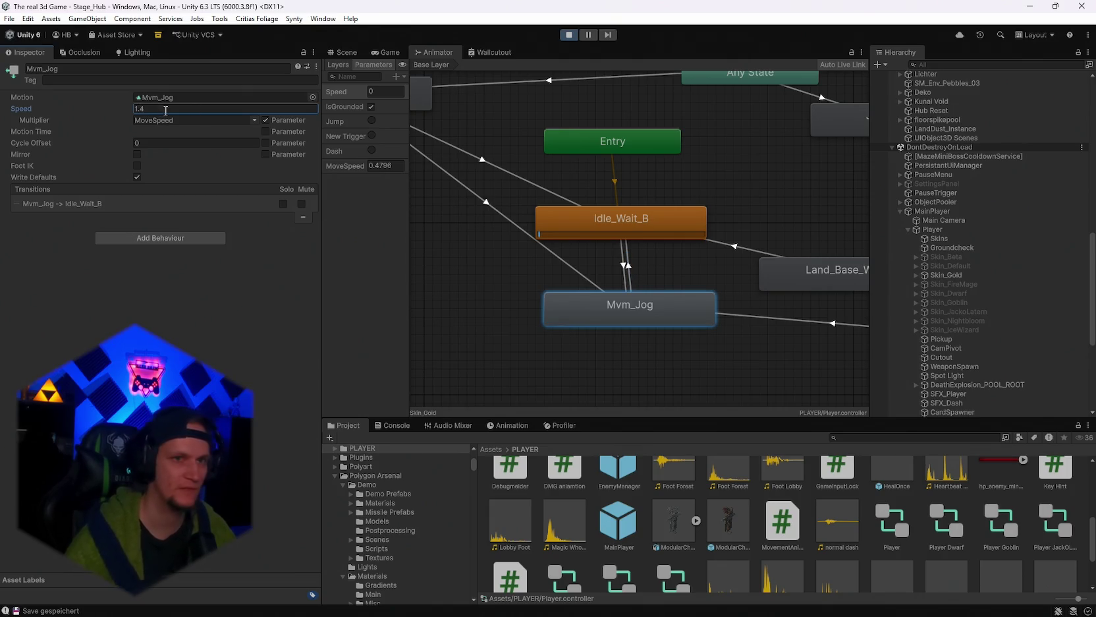
pyautogui.doubleClick(390, 52)
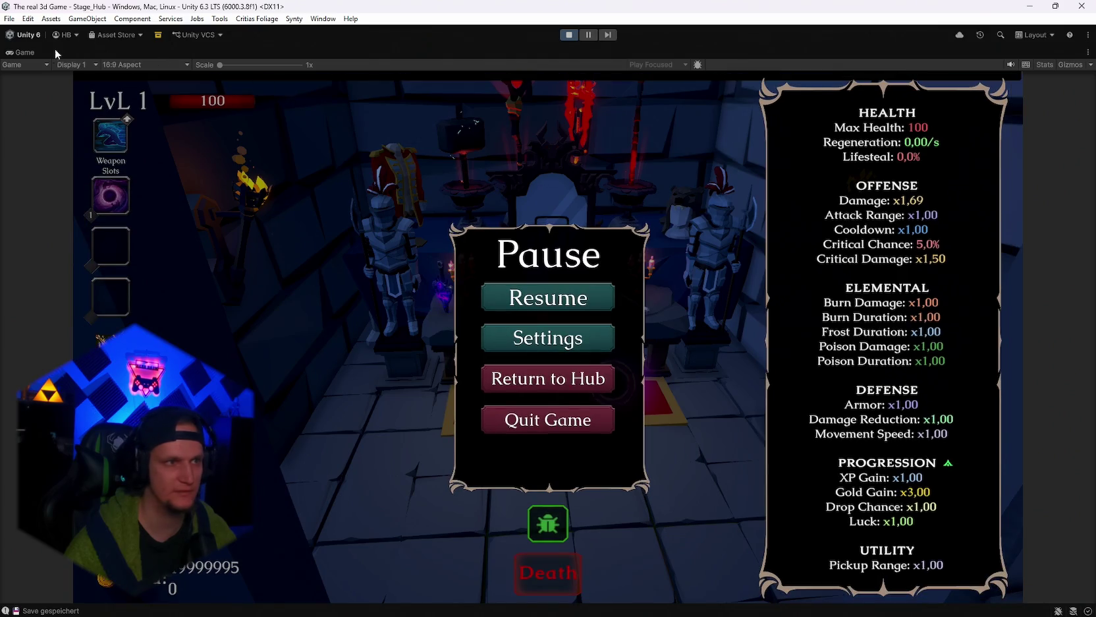
pyautogui.doubleClick(61, 49)
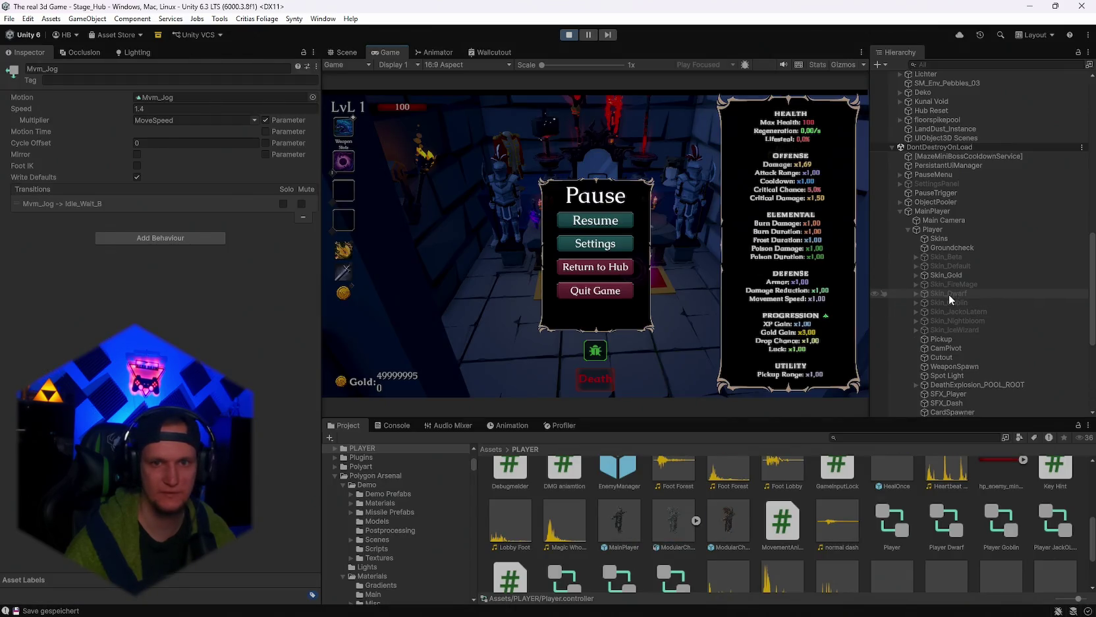
pyautogui.click(949, 294)
pyautogui.click(593, 221)
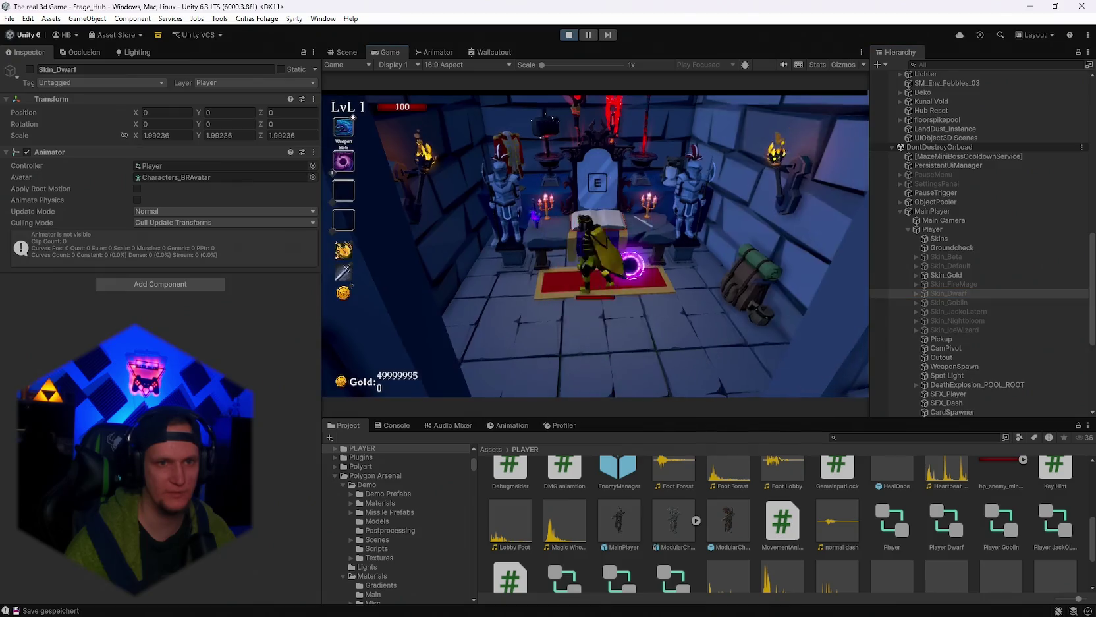
# Step: Run back to the stone building, reopen the skin book, and inspect the Player Dwarf controller
pyautogui.press('w')
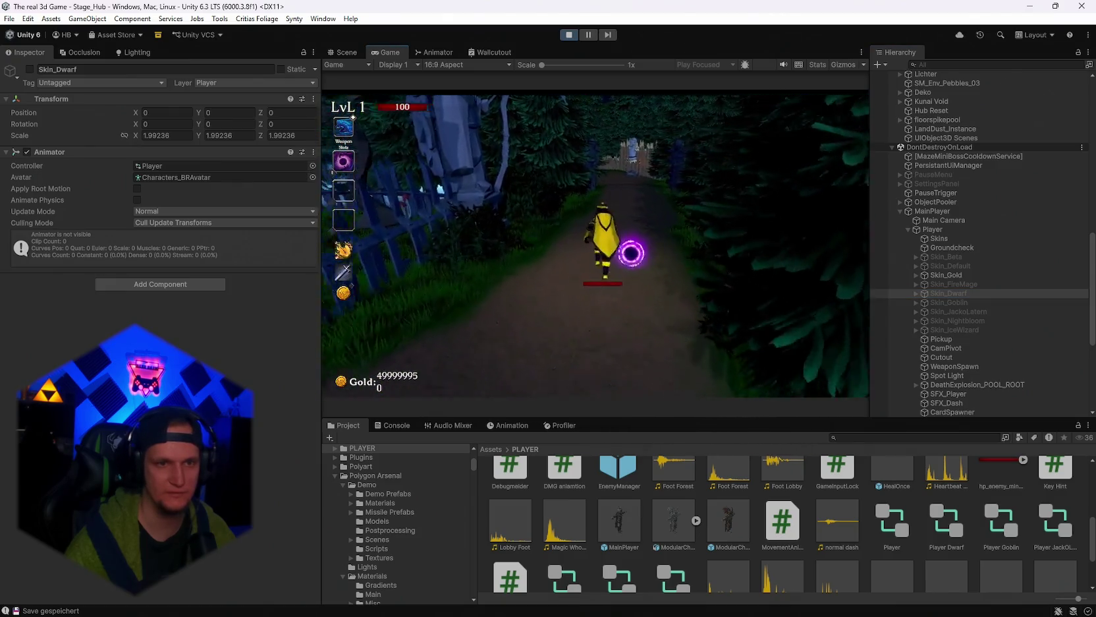
pyautogui.press('w')
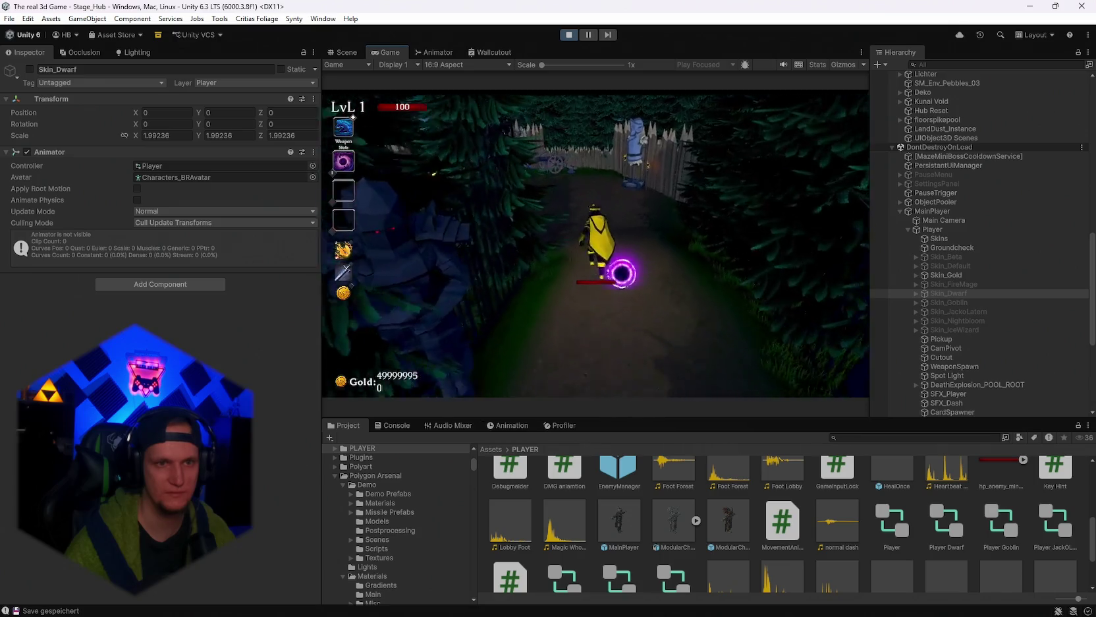
pyautogui.press('w')
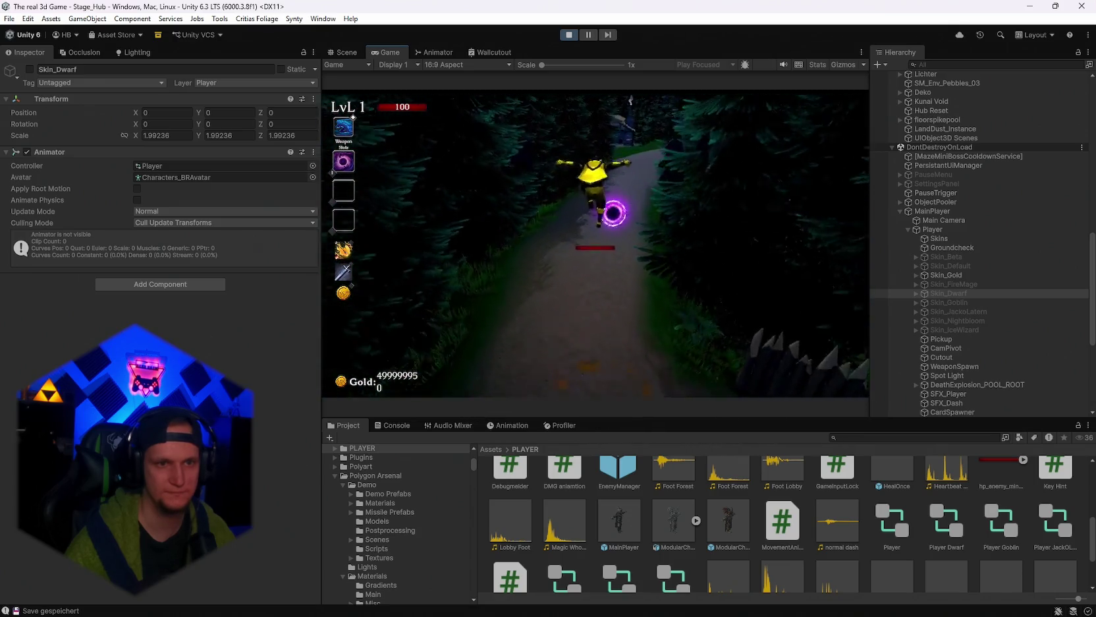
pyautogui.press('s')
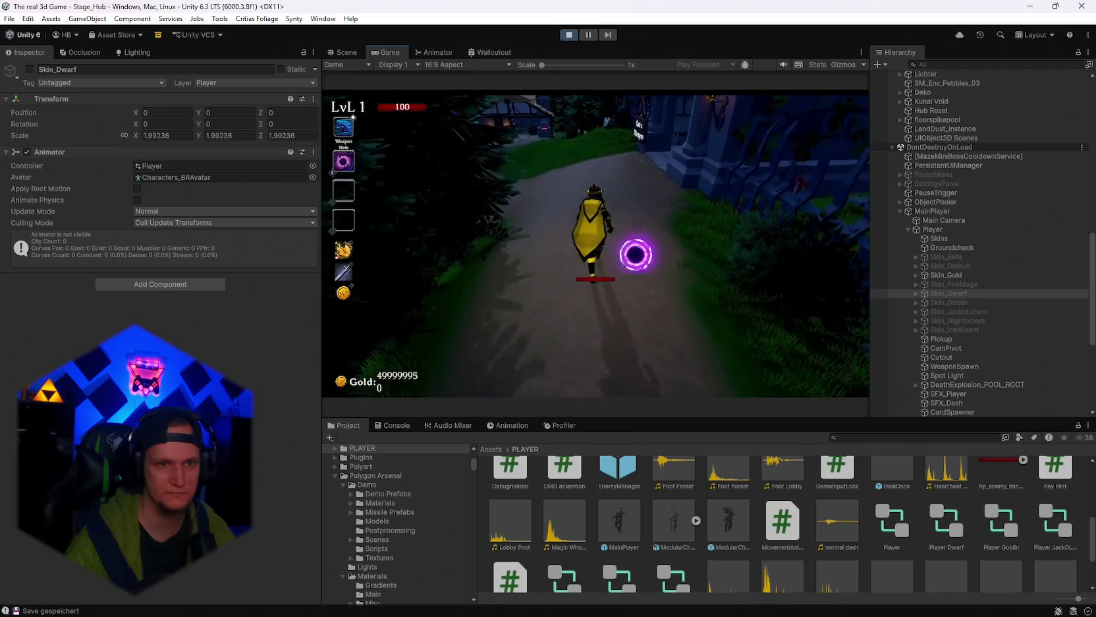
pyautogui.press('w')
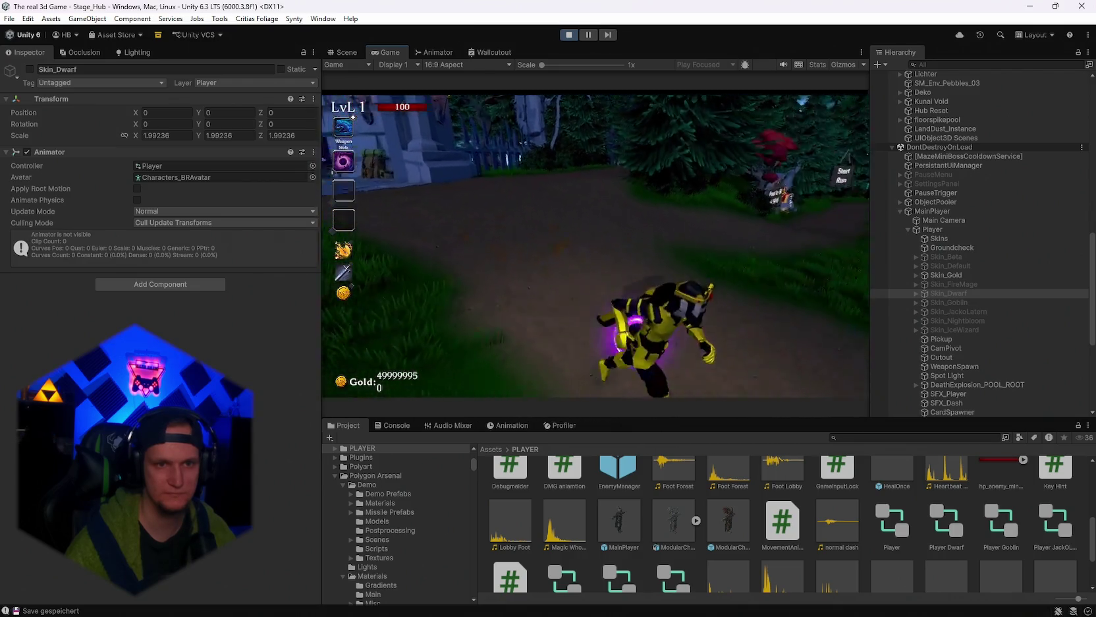
pyautogui.press('w')
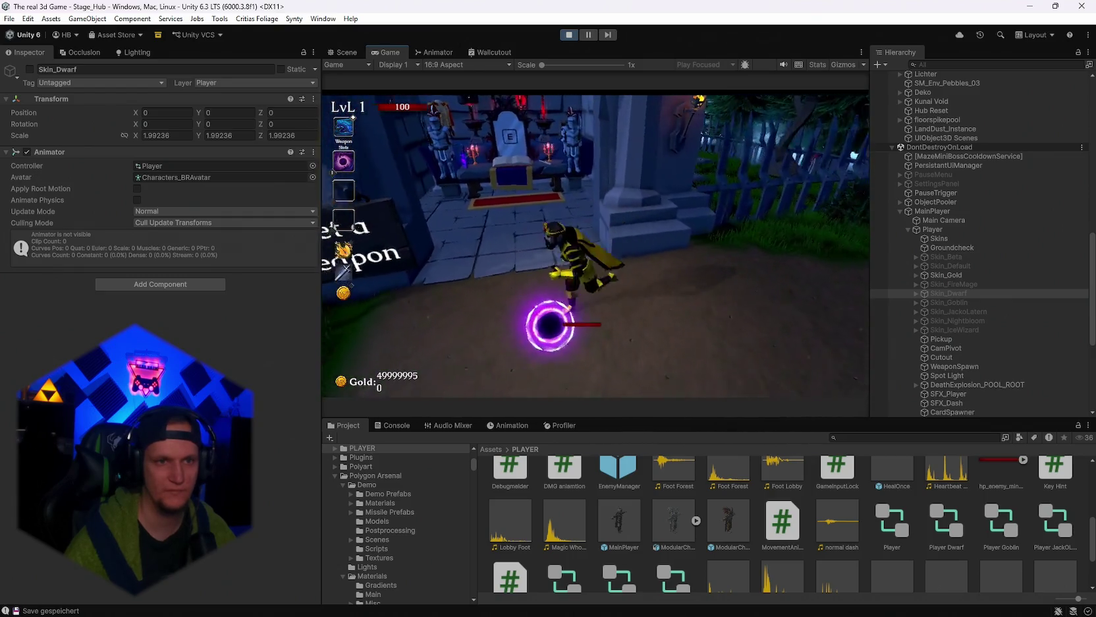
pyautogui.press('e')
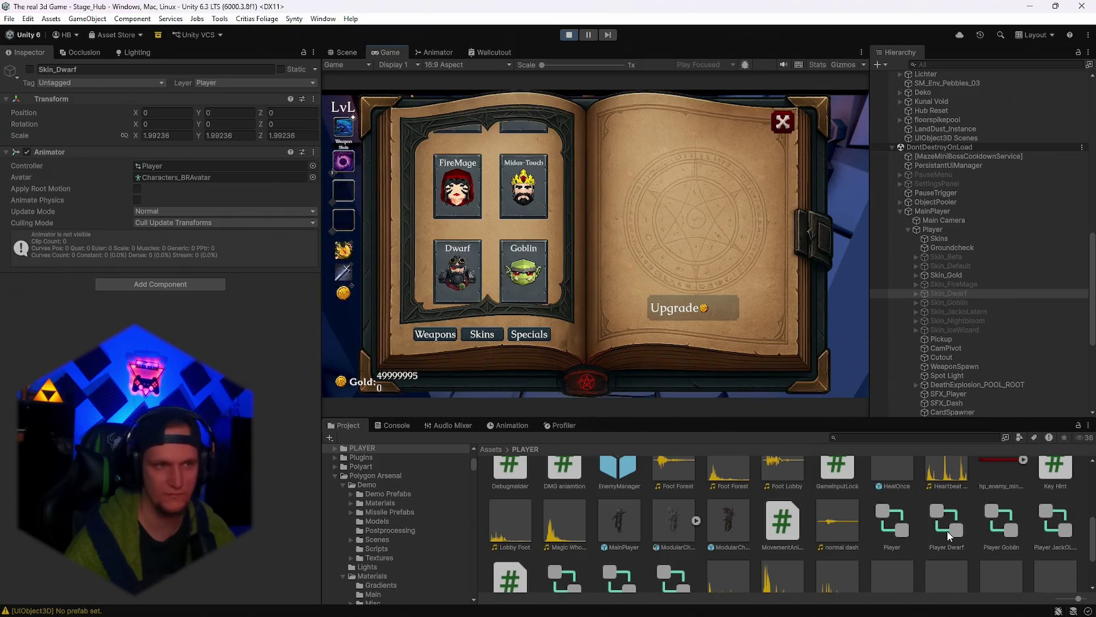
pyautogui.click(948, 533)
# Step: Compare Player Dwarf's Run state with the Player controller's Mvm_Jog state (speed 1.4), then maximize the Game view
pyautogui.click(436, 53)
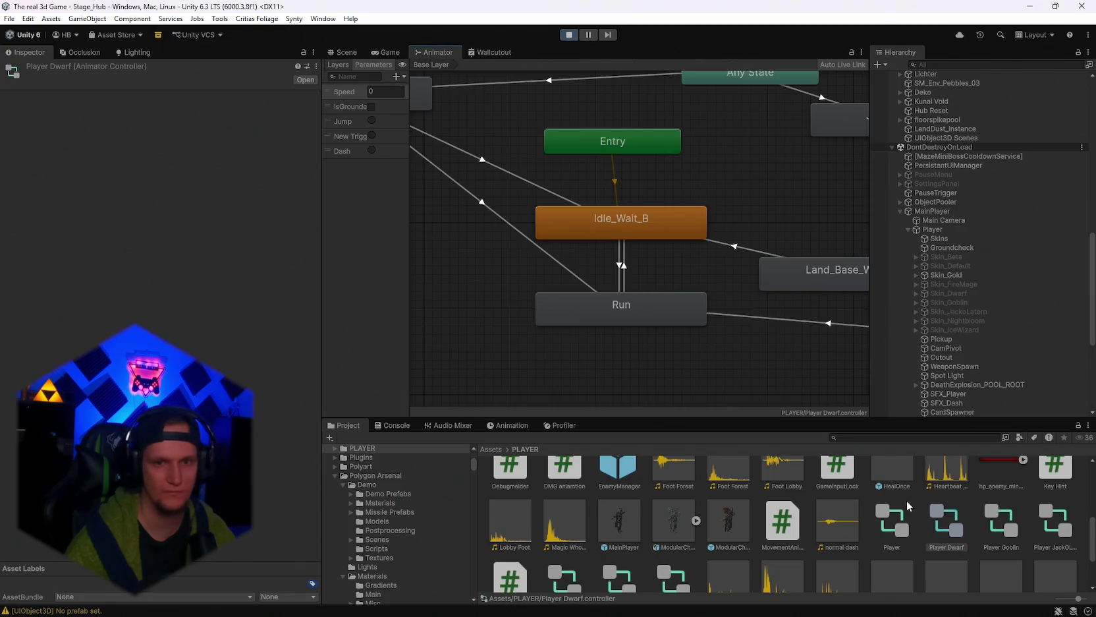
pyautogui.scroll(-4, 673, 344)
pyautogui.scroll(2, 674, 345)
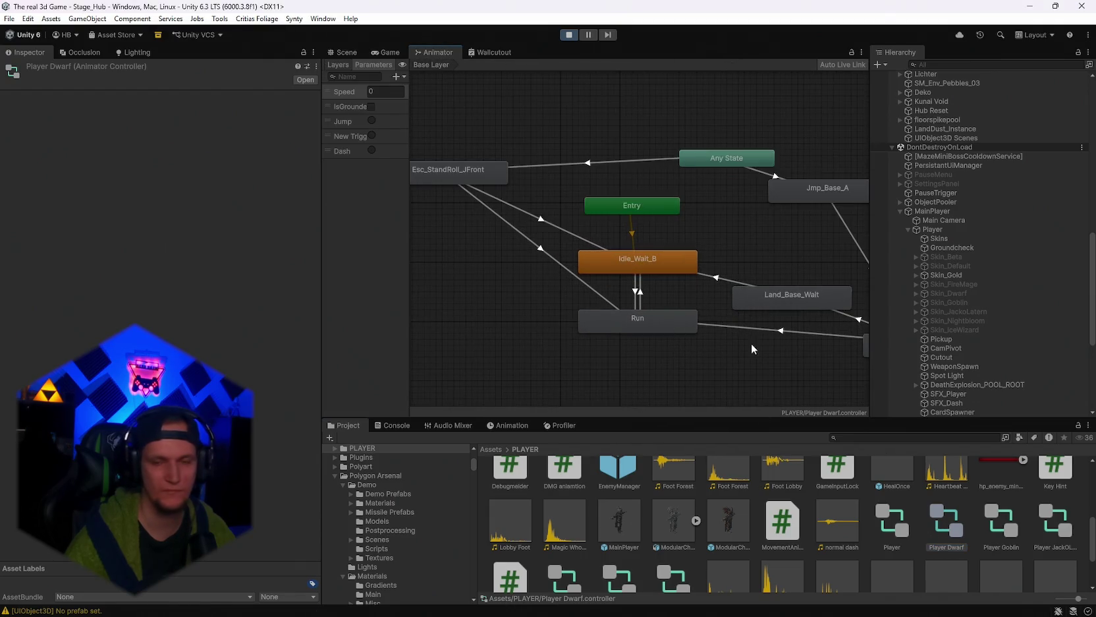
pyautogui.click(893, 525)
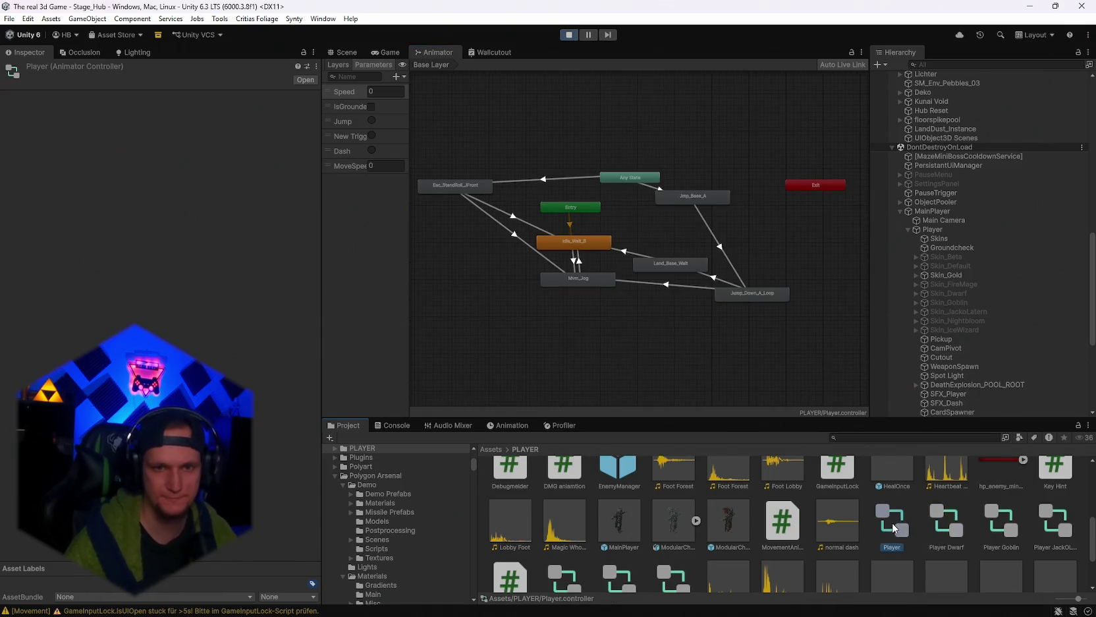
pyautogui.scroll(3, 577, 292)
pyautogui.click(579, 270)
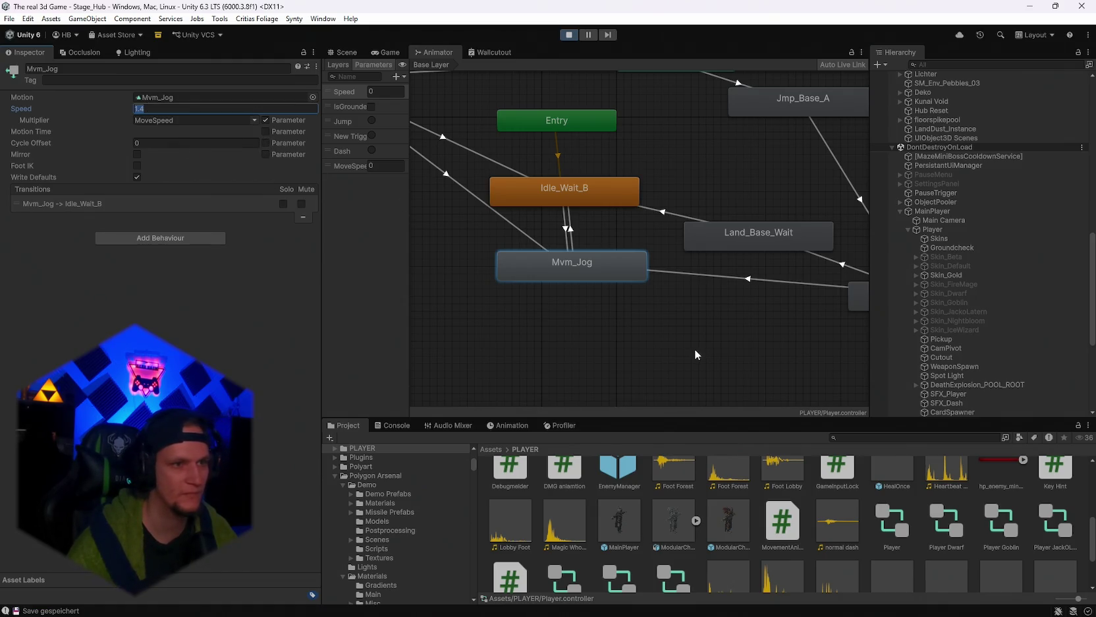
pyautogui.doubleClick(381, 52)
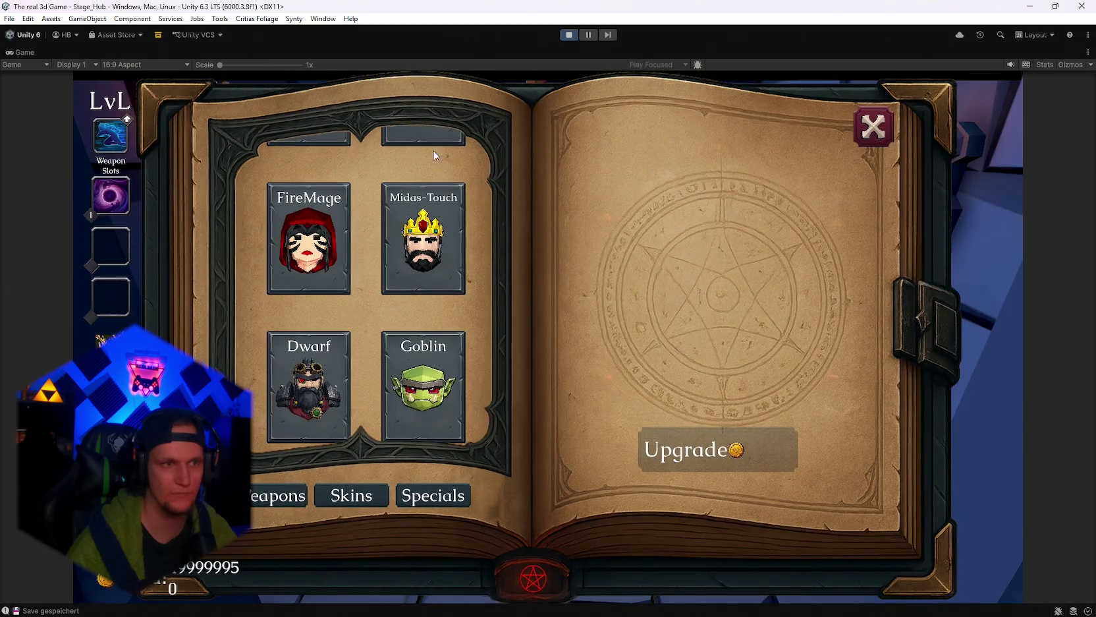
# Step: Restore the editor layout, close the skin book, and run up the path into the dummy clearing
pyautogui.doubleClick(13, 52)
pyautogui.scroll(3, 516, 241)
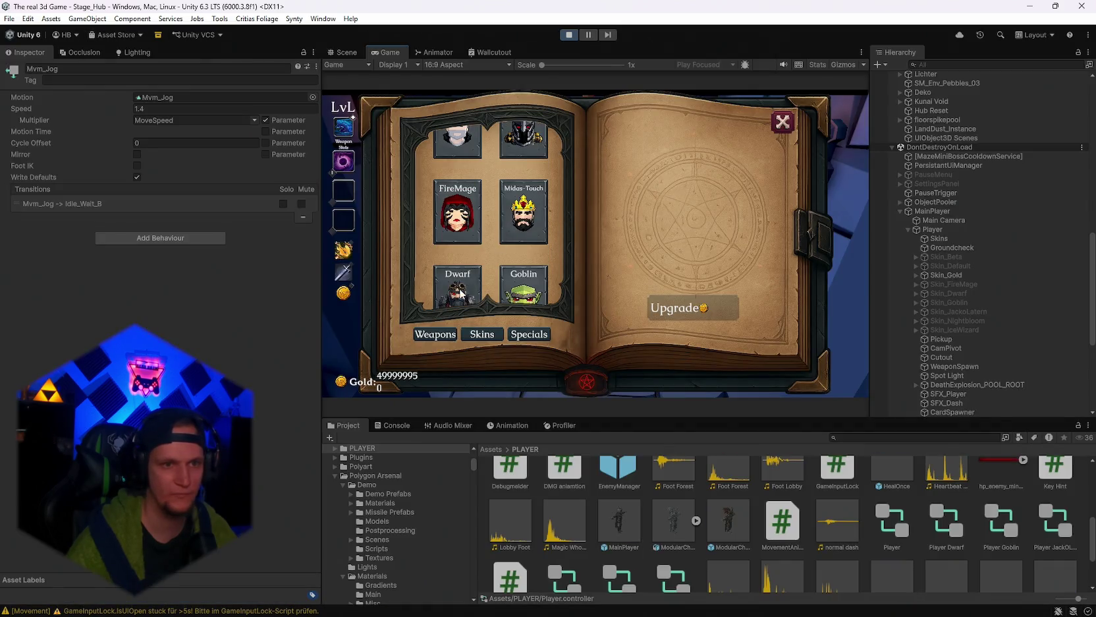
pyautogui.click(778, 126)
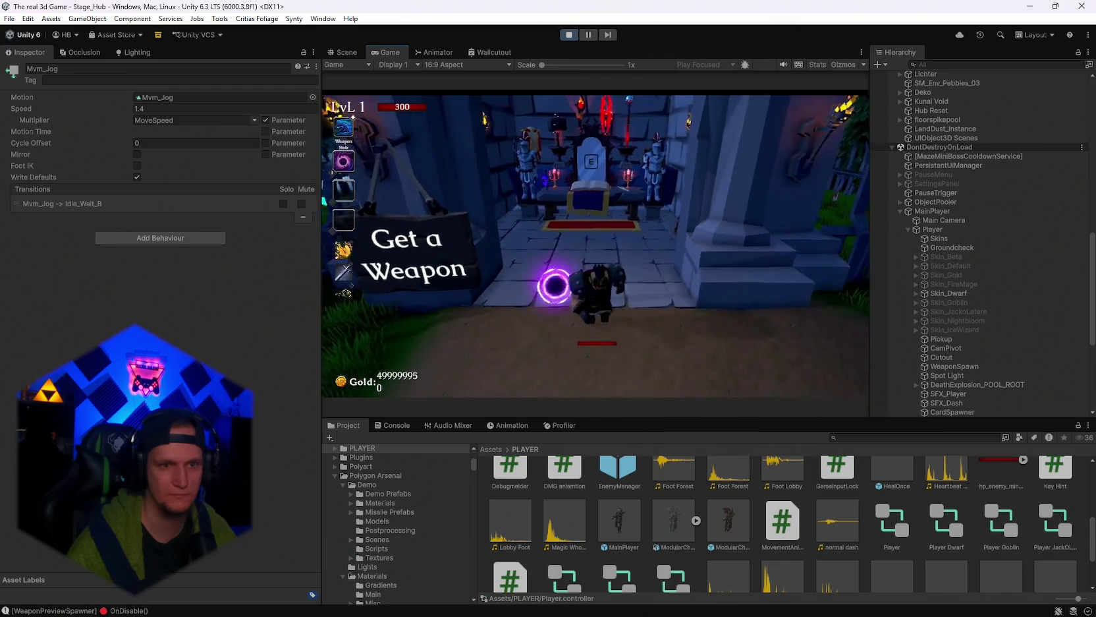
pyautogui.press('w')
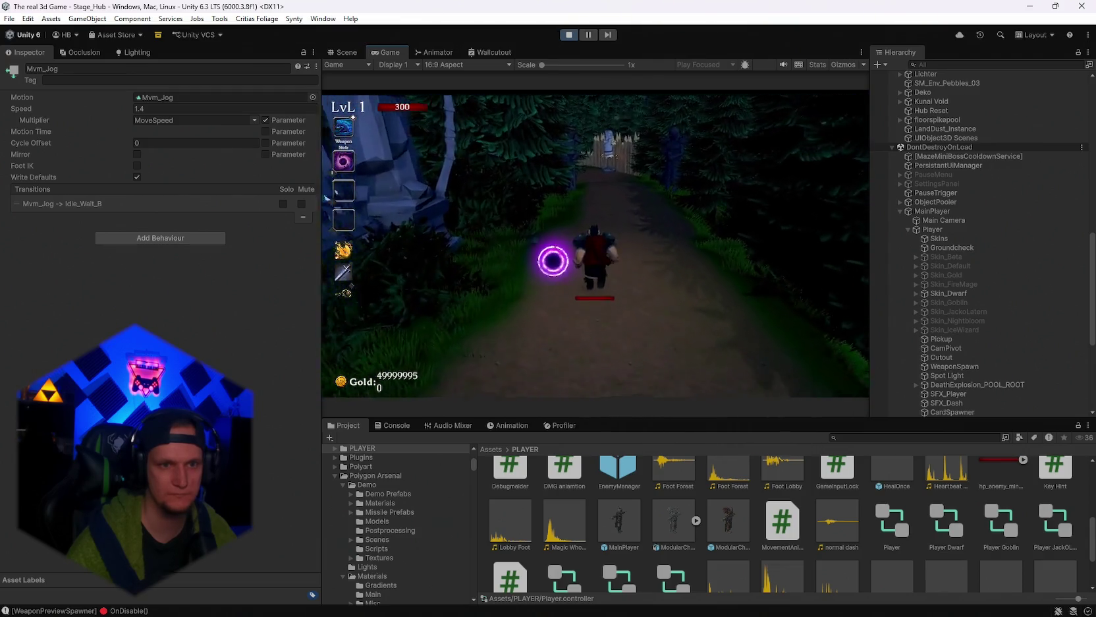
pyautogui.press('w')
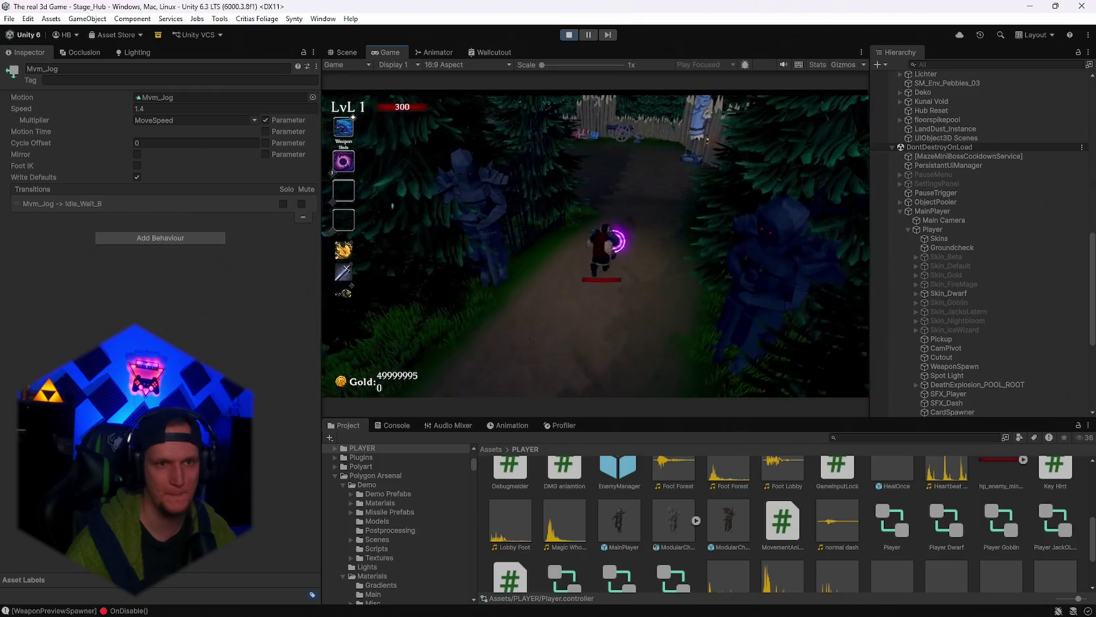
pyautogui.press('w')
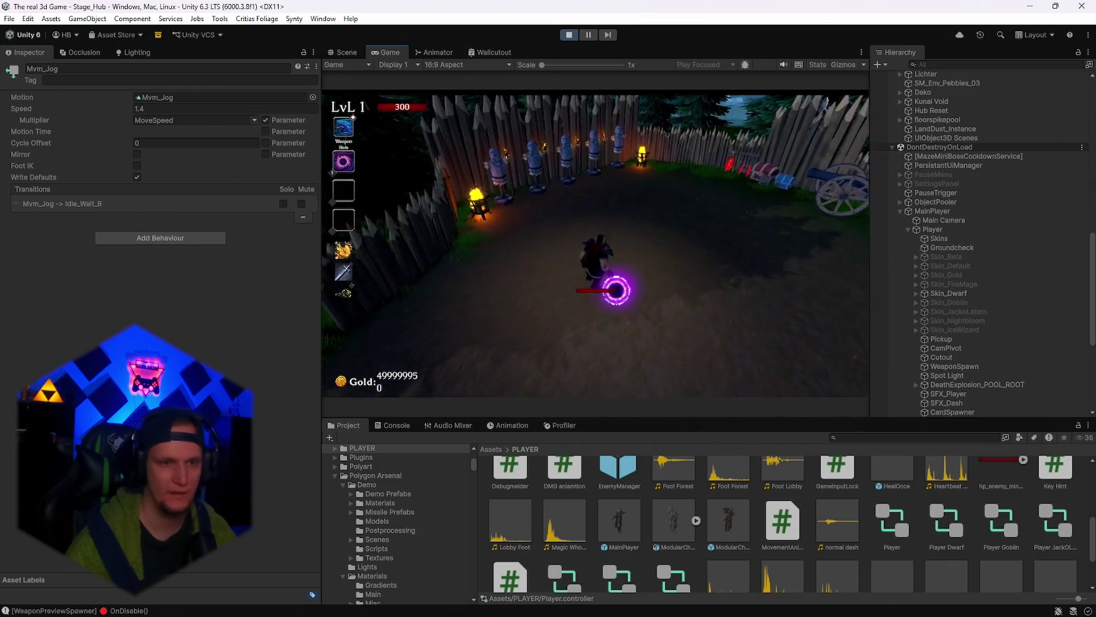
# Step: Maximize the Game view, reroll the relic cards twice, and pick a relic
pyautogui.doubleClick(391, 54)
pyautogui.press('r')
pyautogui.press('r')
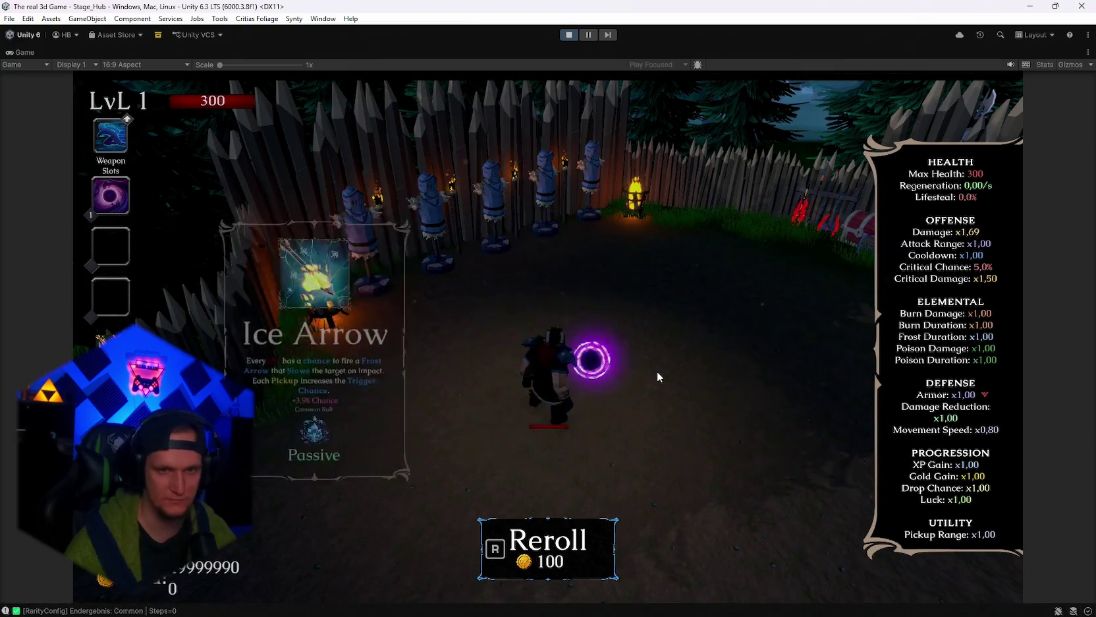
pyautogui.press('r')
pyautogui.click(625, 392)
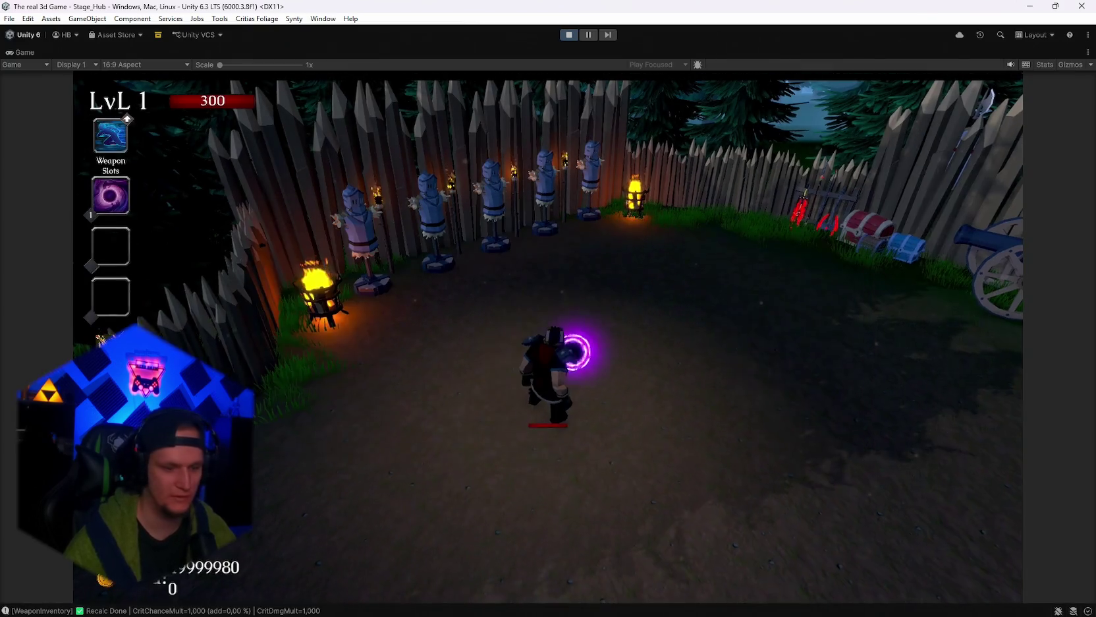
# Step: Run back past the hub buildings into the Get a Weapon shrine
pyautogui.press('w')
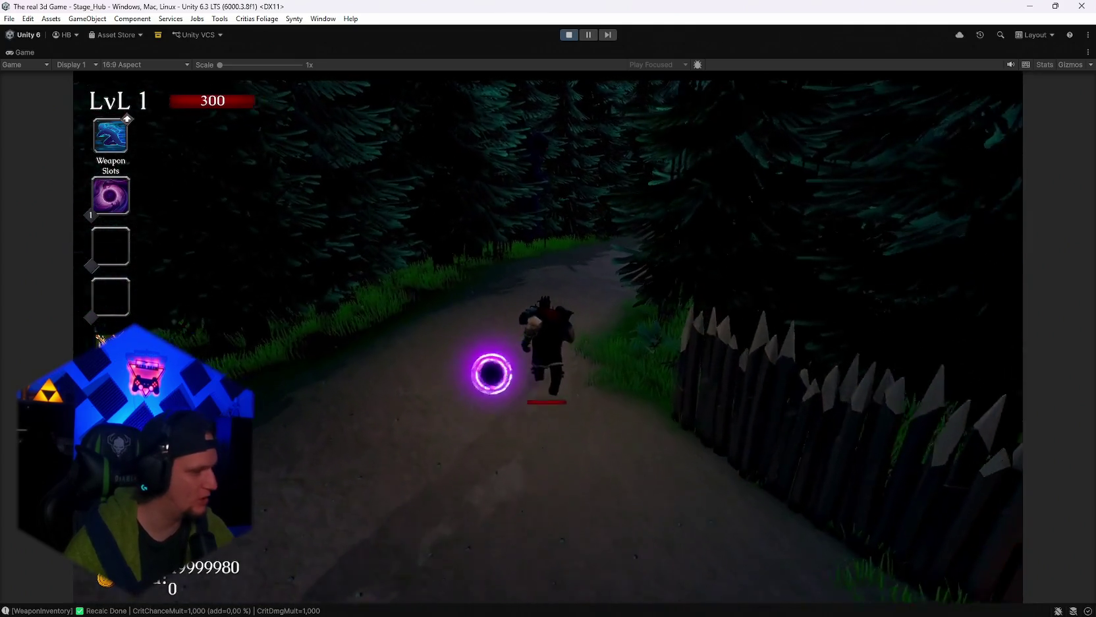
pyautogui.press('w')
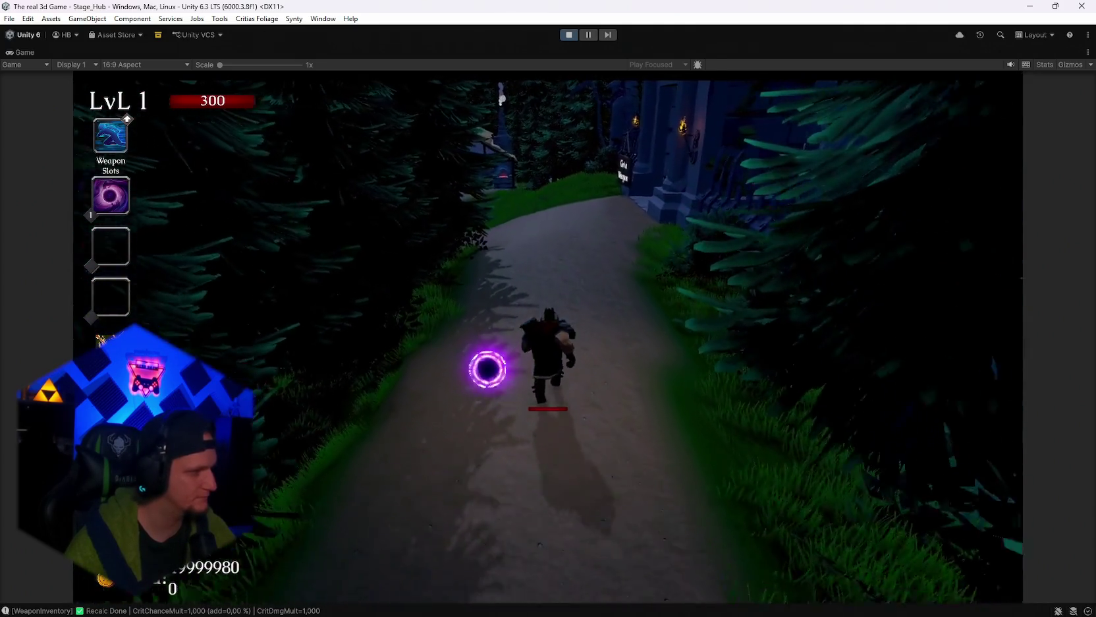
pyautogui.press('w')
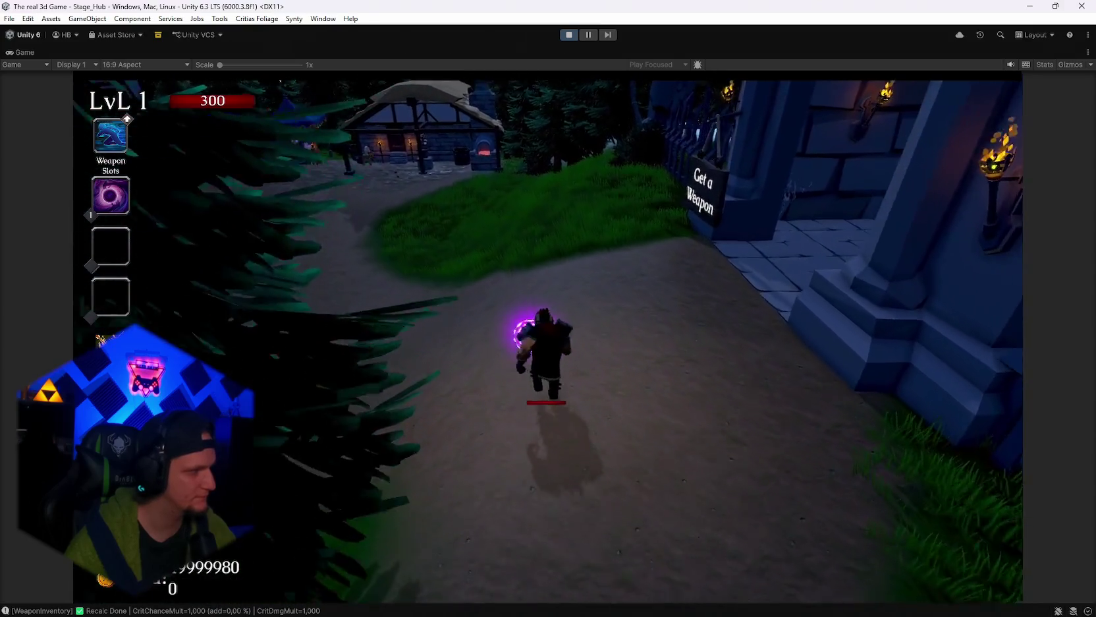
pyautogui.press('w')
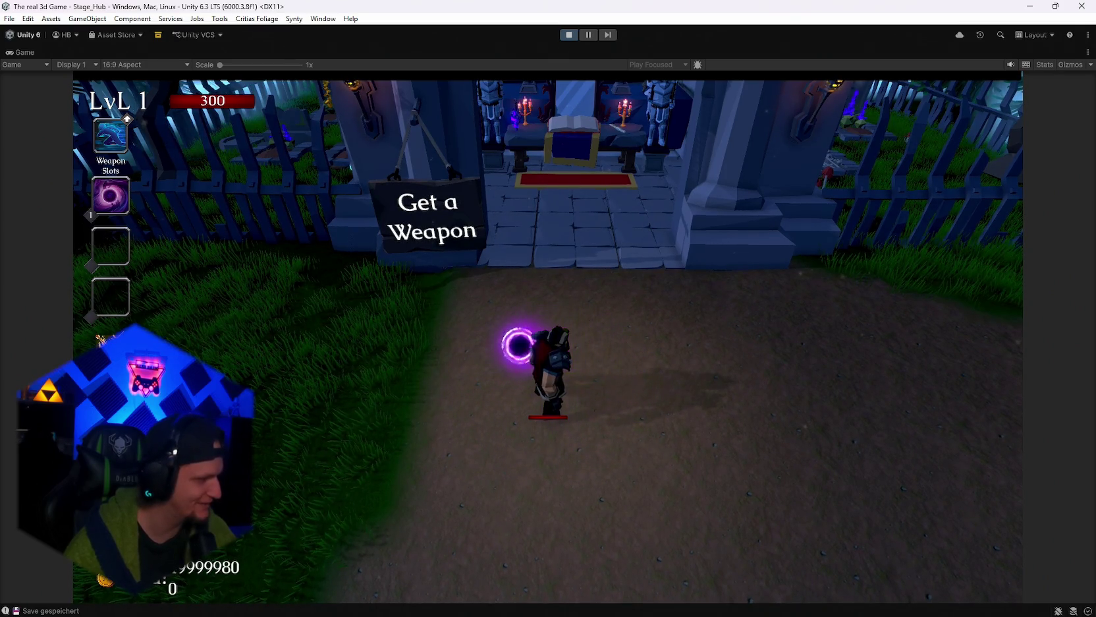
pyautogui.press('w')
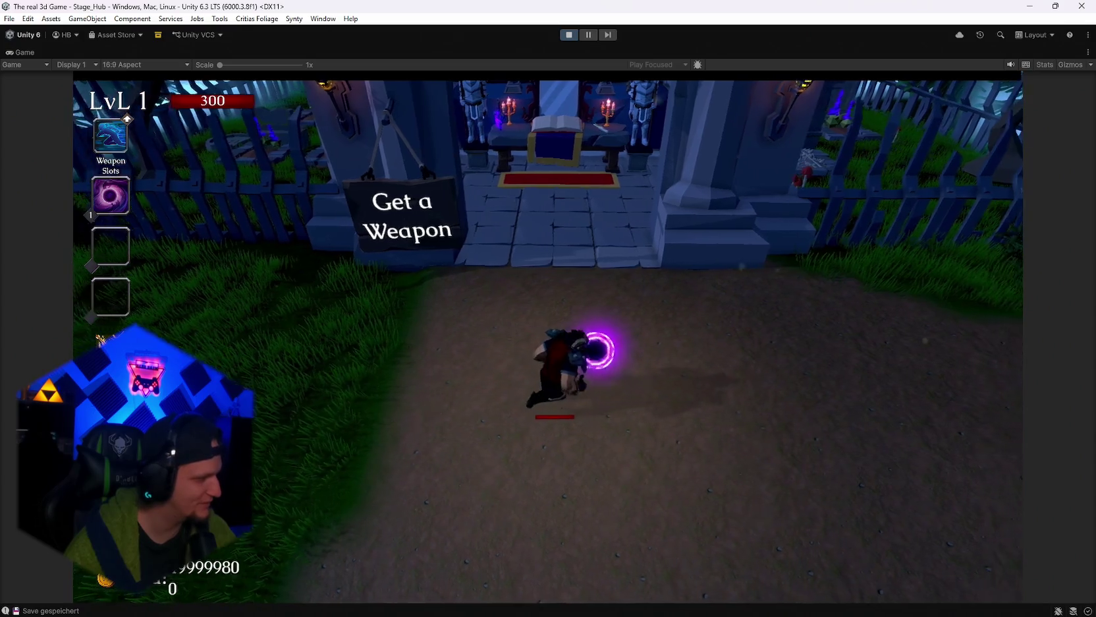
pyautogui.press('w')
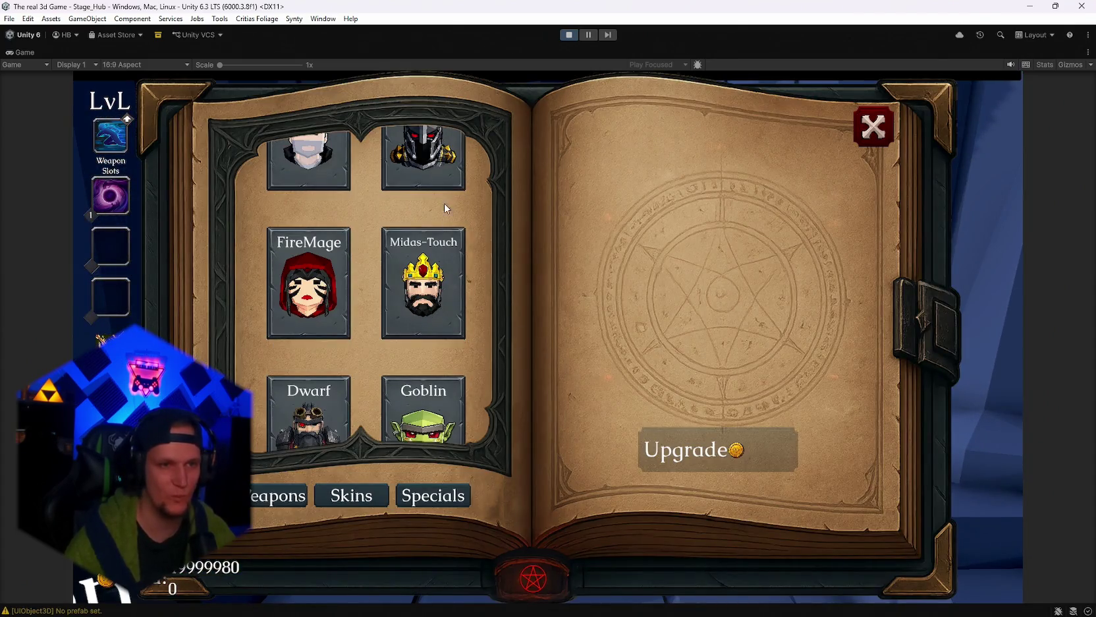
# Step: Browse the Skins book, choose the Nightbloom skin, and close the book
pyautogui.scroll(-3, 440, 307)
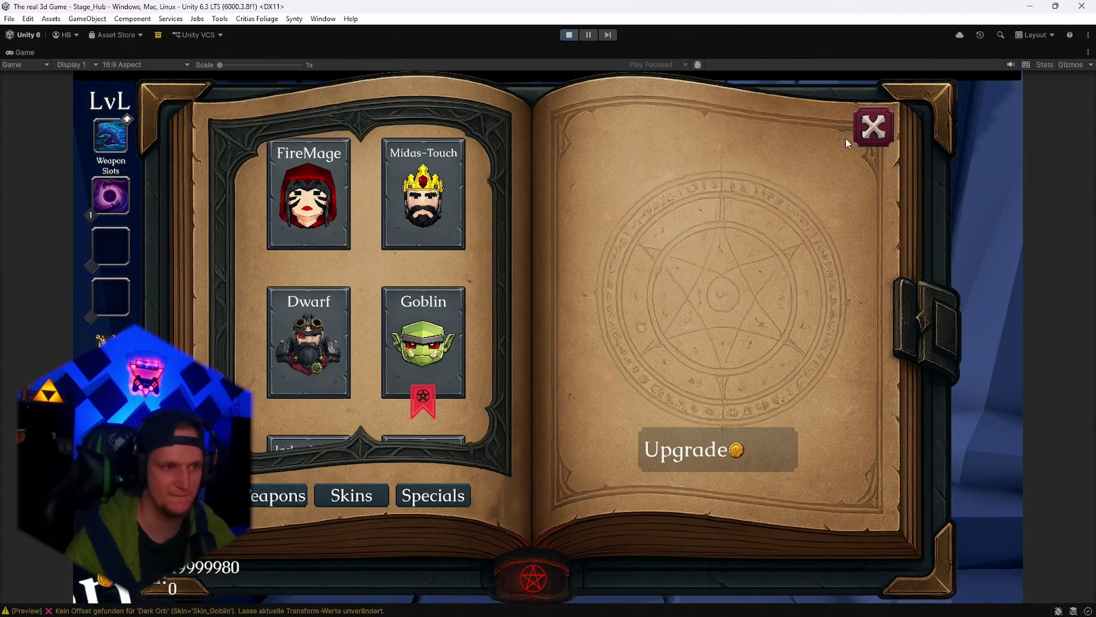
pyautogui.scroll(2, 318, 306)
pyautogui.scroll(-3, 444, 330)
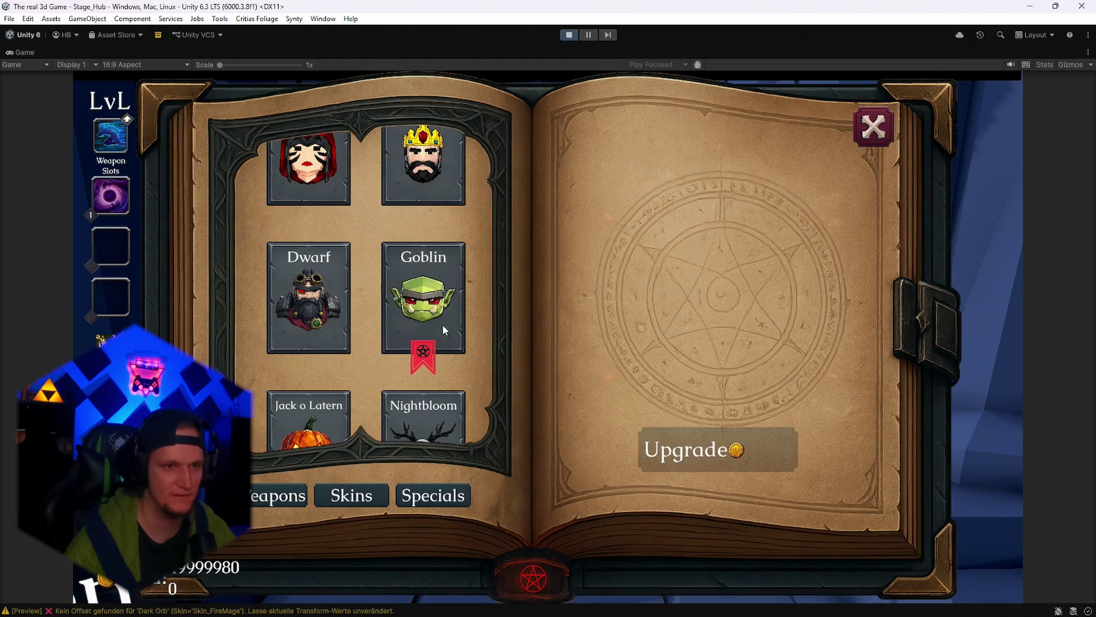
pyautogui.click(886, 128)
pyautogui.press('e')
pyautogui.scroll(4, 411, 315)
pyautogui.click(417, 319)
pyautogui.click(874, 129)
pyautogui.press('e')
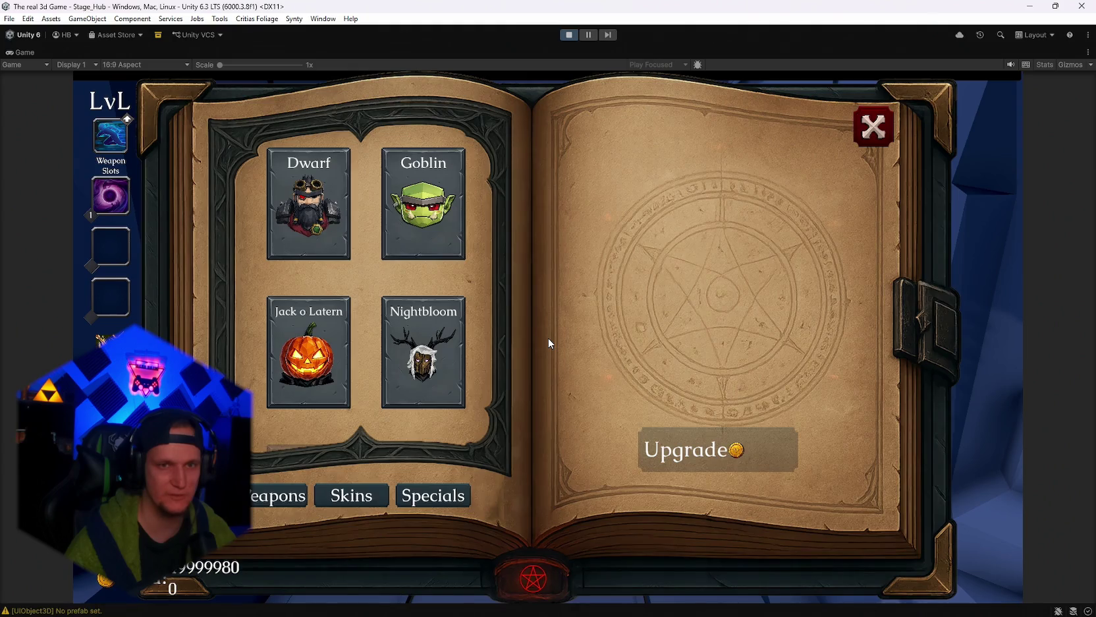
pyautogui.click(883, 135)
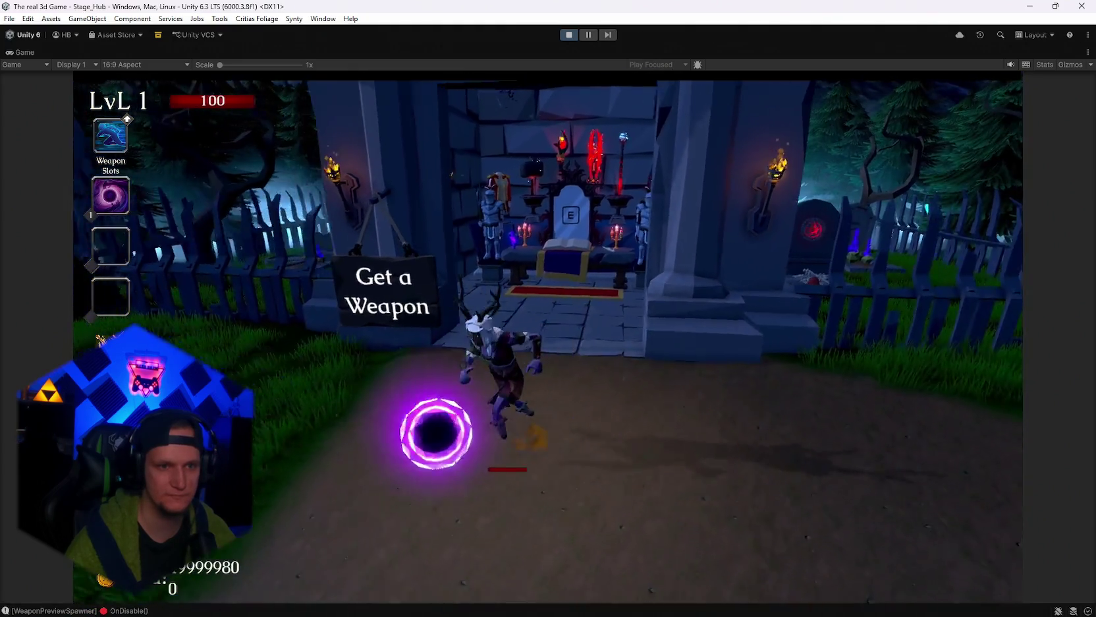
# Step: At the throne, equip the Midas-Touch skin and then the Dwarf skin
pyautogui.press('w')
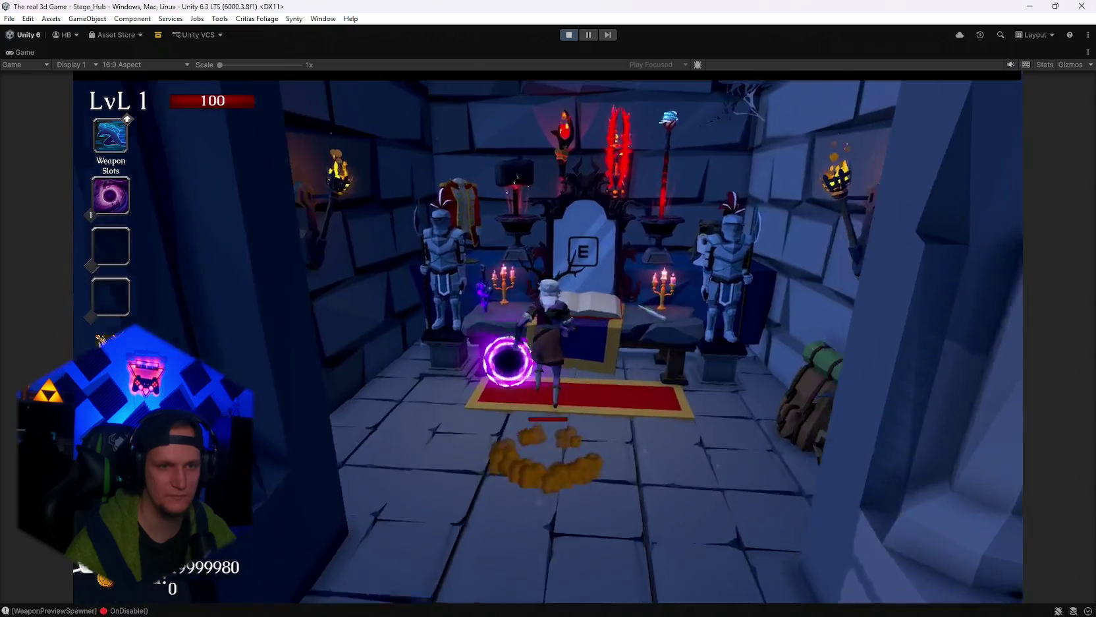
pyautogui.press('e')
pyautogui.scroll(-2, 363, 270)
pyautogui.scroll(5, 363, 270)
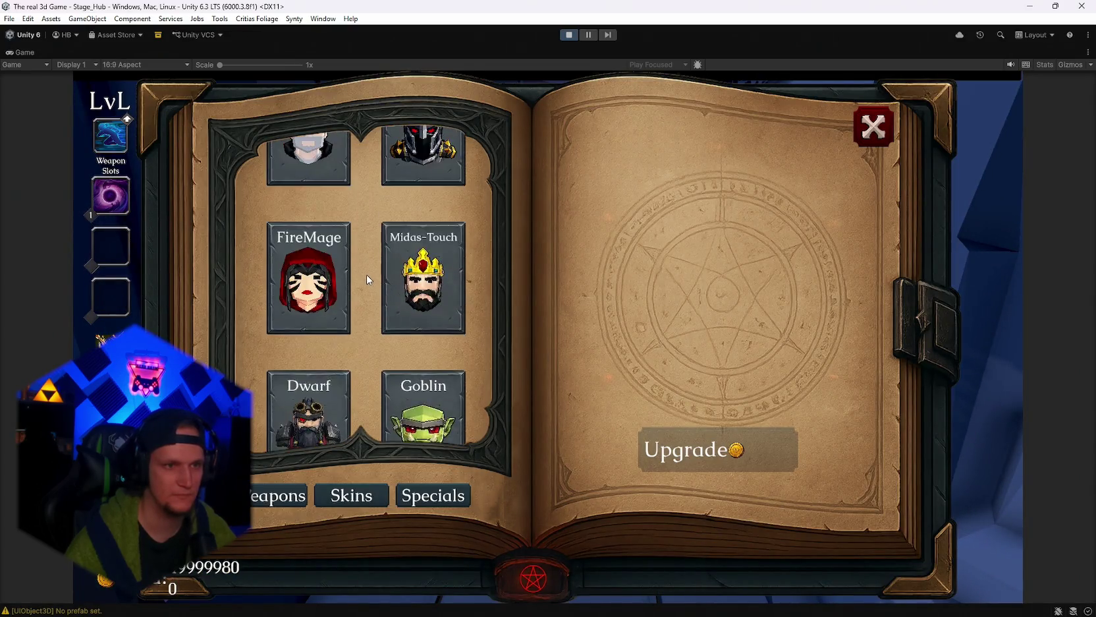
pyautogui.scroll(-4, 407, 252)
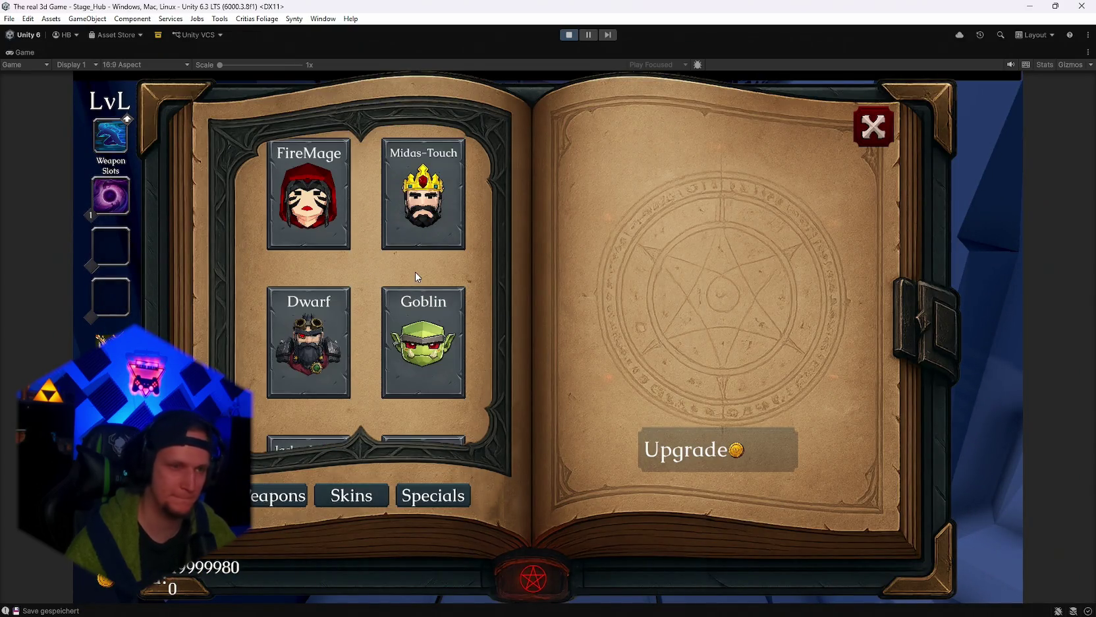
pyautogui.scroll(4, 423, 282)
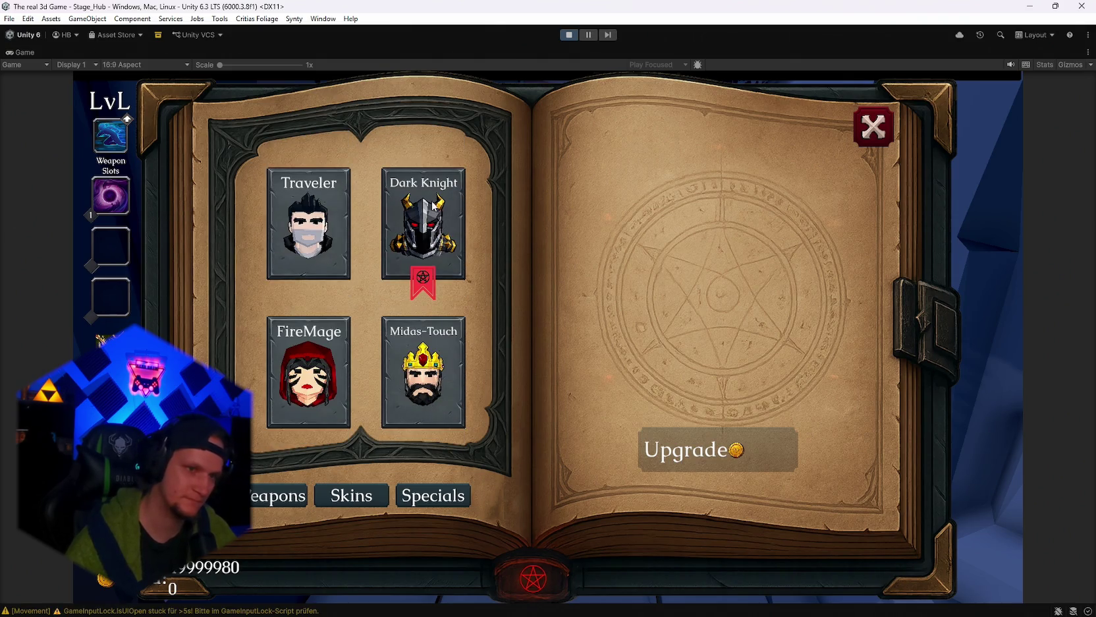
pyautogui.click(423, 372)
pyautogui.scroll(-2, 421, 319)
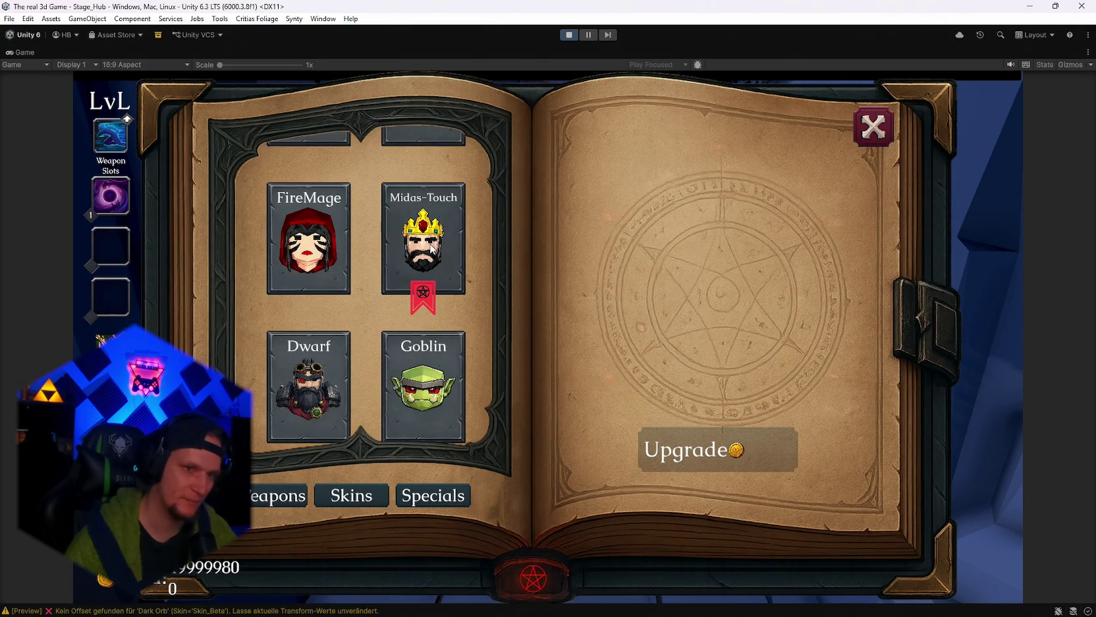
pyautogui.click(321, 340)
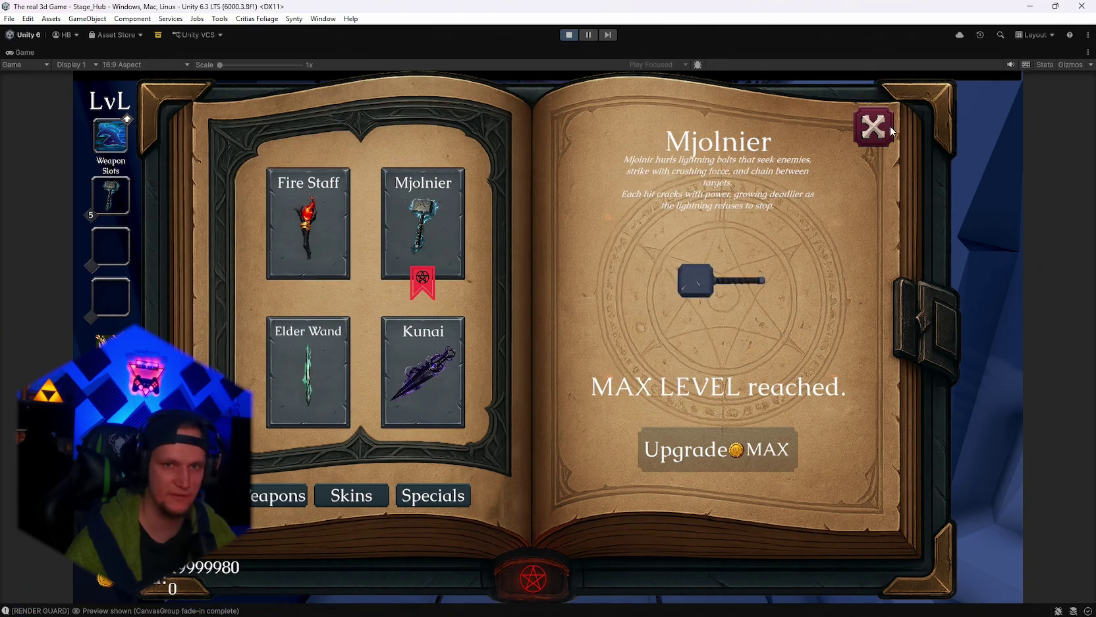
pyautogui.click(874, 128)
# Step: Run up the forest path, hit the training dummy, reach the village, and pause the game
pyautogui.press('w')
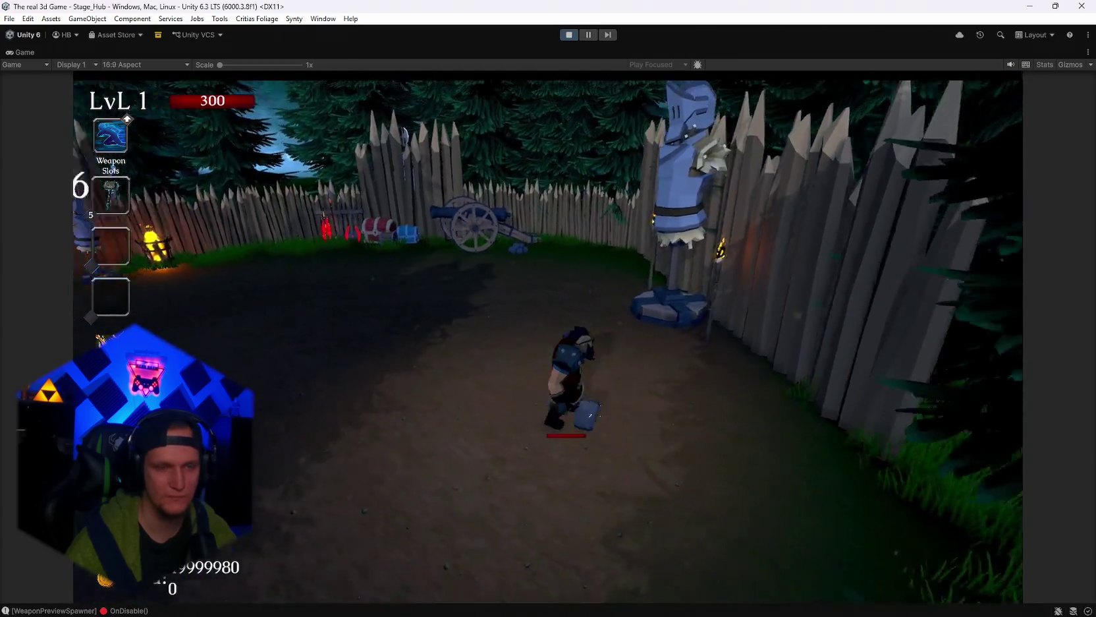
pyautogui.press('w')
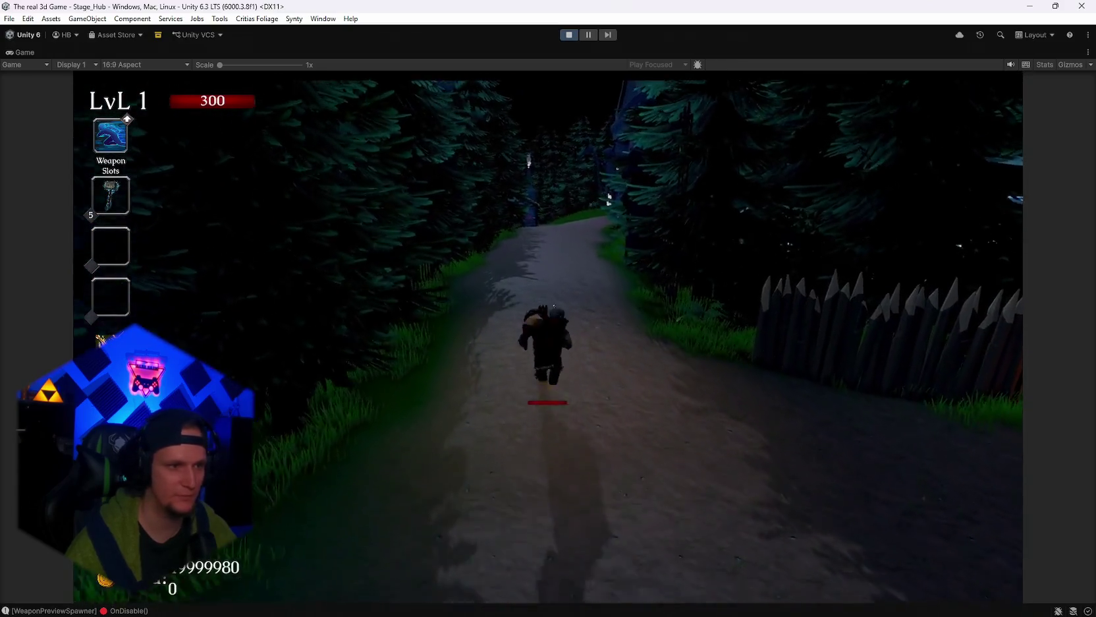
pyautogui.press('space')
pyautogui.press('w')
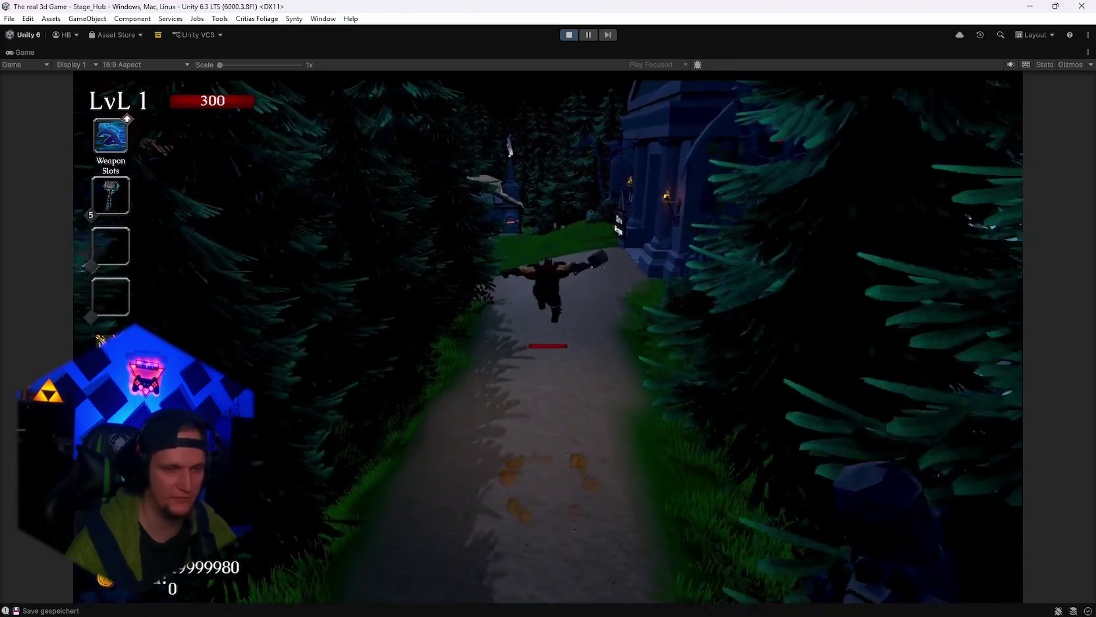
pyautogui.press('w')
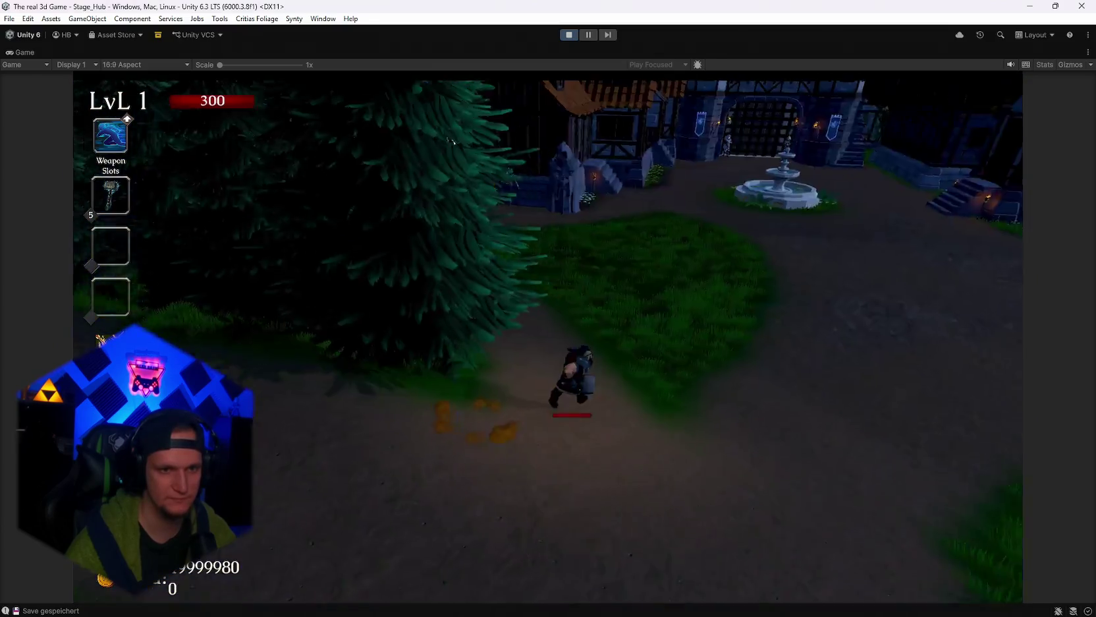
pyautogui.press('Escape')
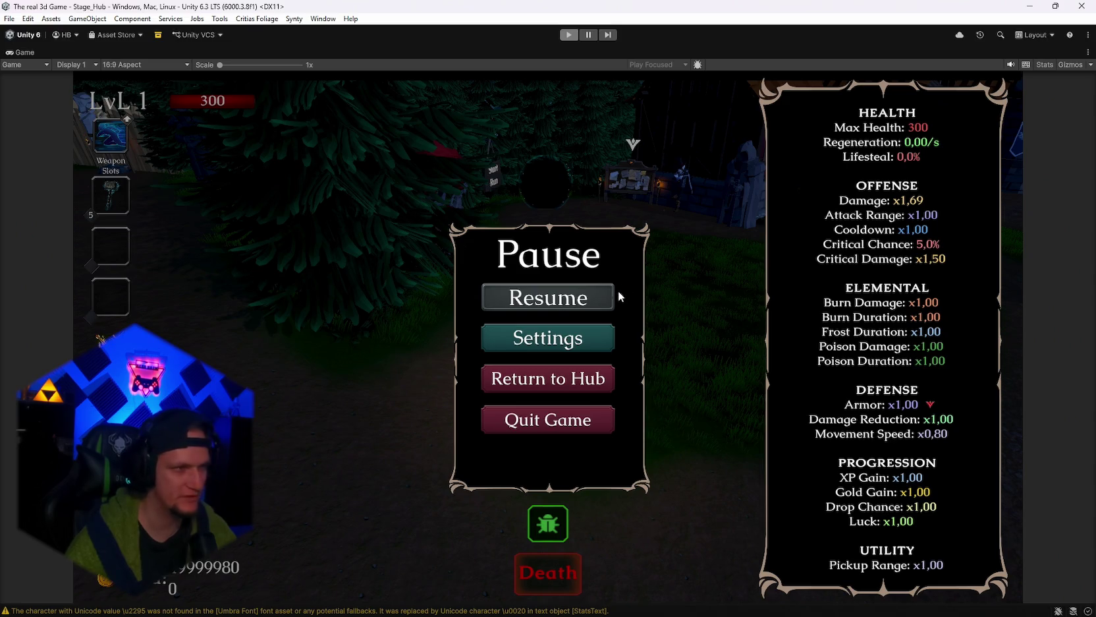
# Step: Stop Play mode with Ctrl+P, run File > Save Project, and start Play again
pyautogui.hotkey('ctrl', 'p')
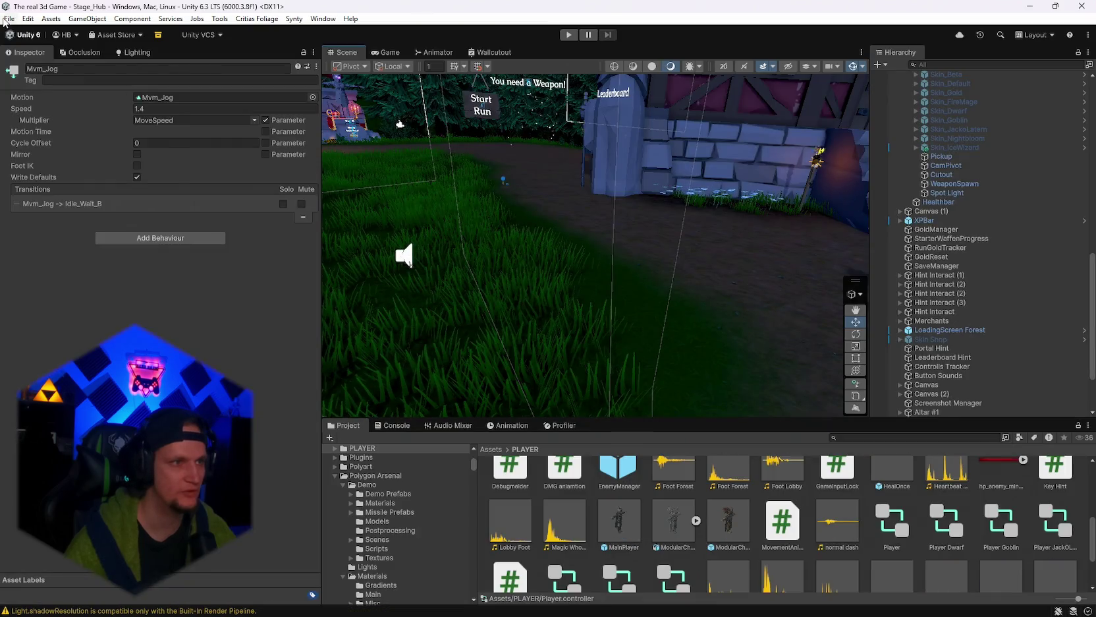
pyautogui.click(8, 18)
pyautogui.click(7, 15)
pyautogui.click(8, 18)
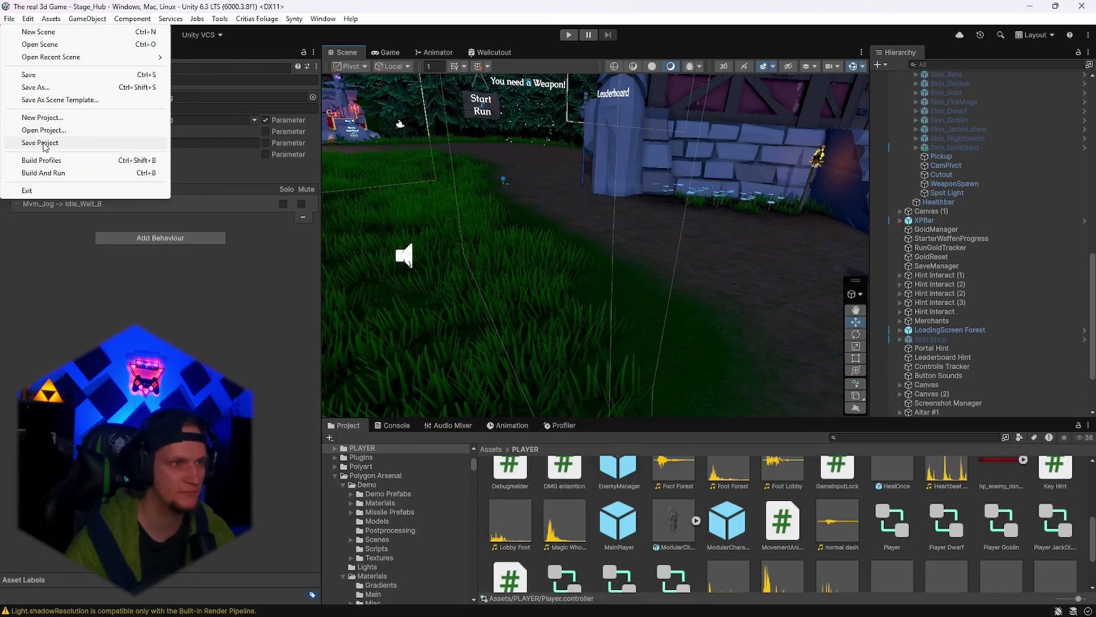
pyautogui.click(44, 143)
pyautogui.click(570, 36)
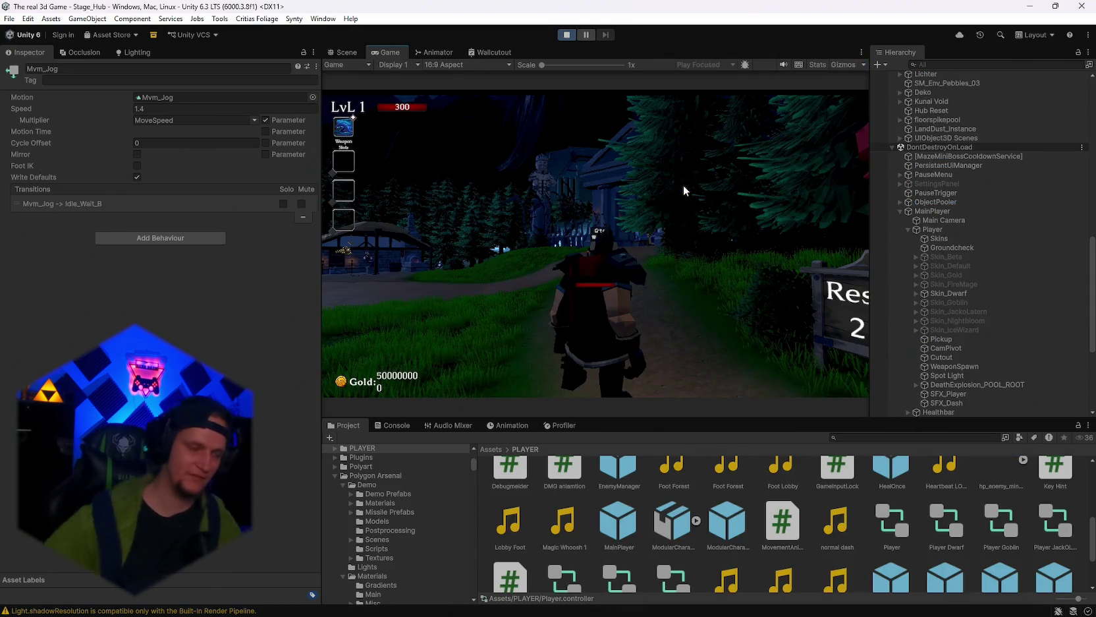
# Step: At the Start Run sign, reroll the upgrade cards repeatedly until Frost Dash appears, then take it
pyautogui.press('w')
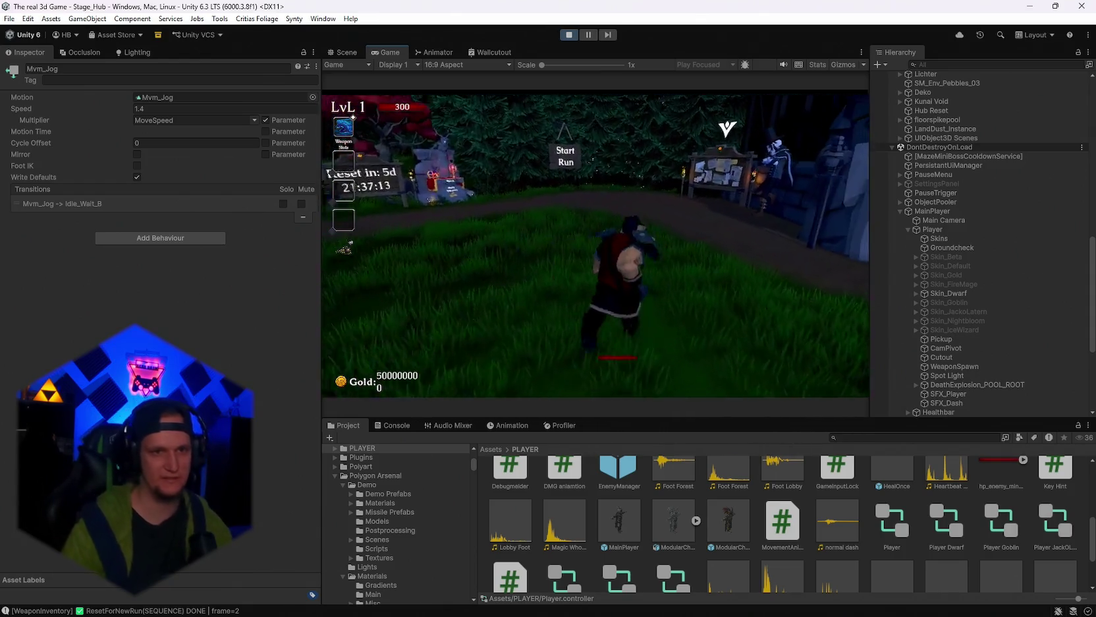
pyautogui.press('e')
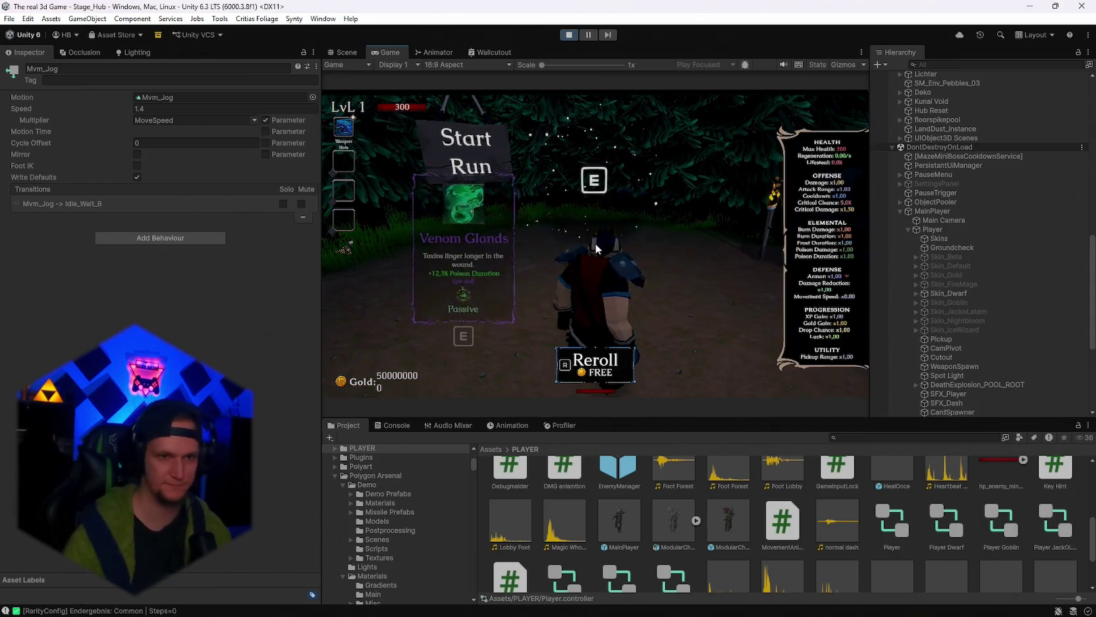
pyautogui.press('r')
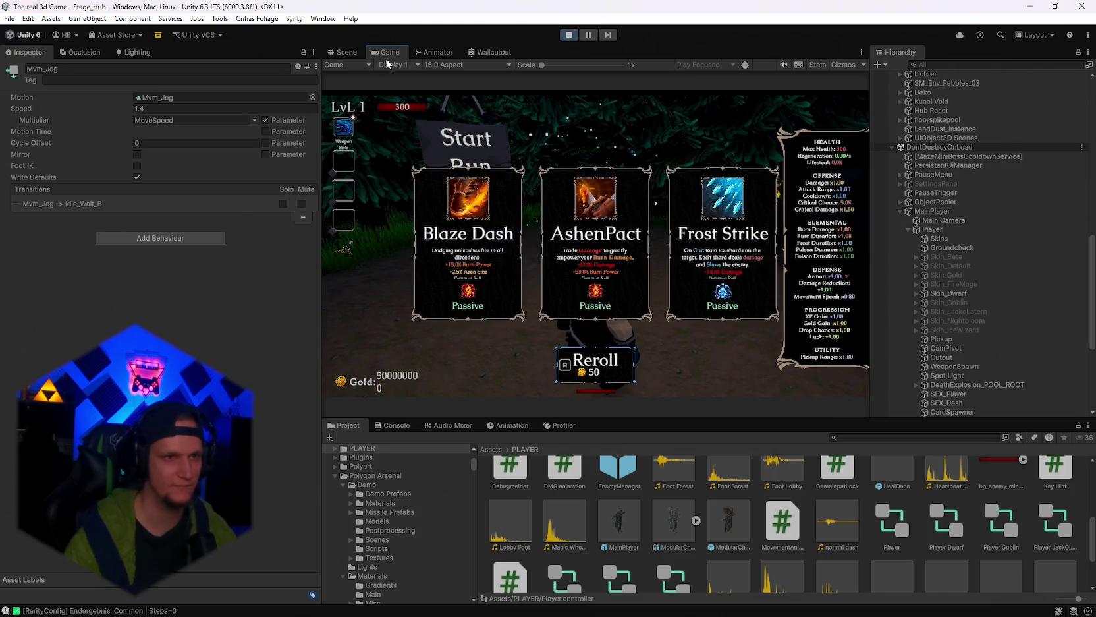
pyautogui.hotkey('shift', 'space')
pyautogui.press('r')
pyautogui.press('r')
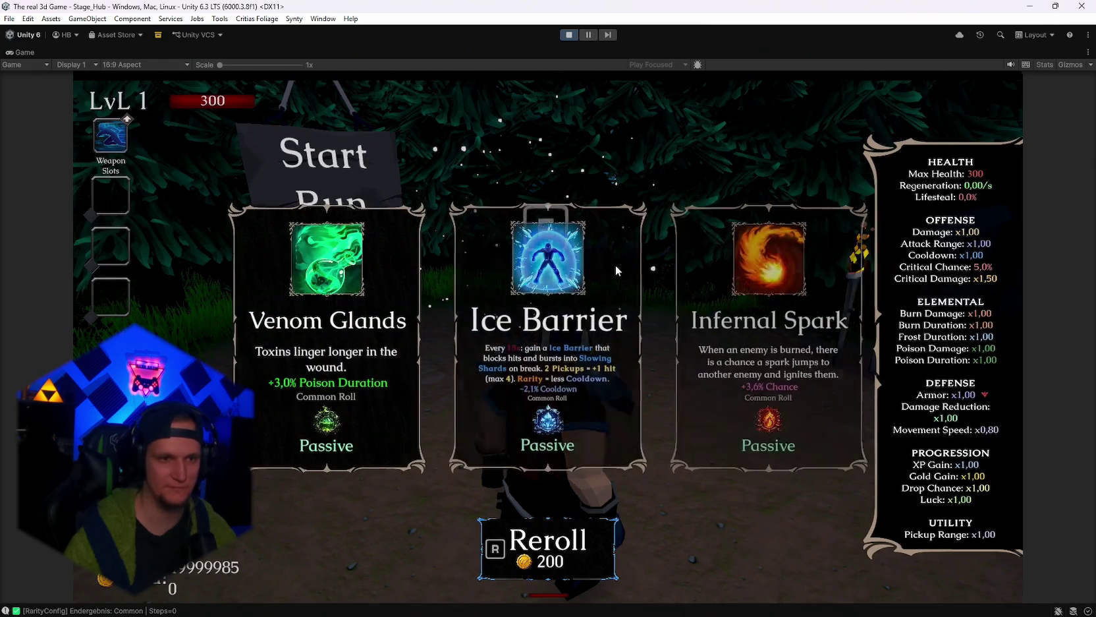
pyautogui.press('r')
pyautogui.press('r')
pyautogui.press('r')
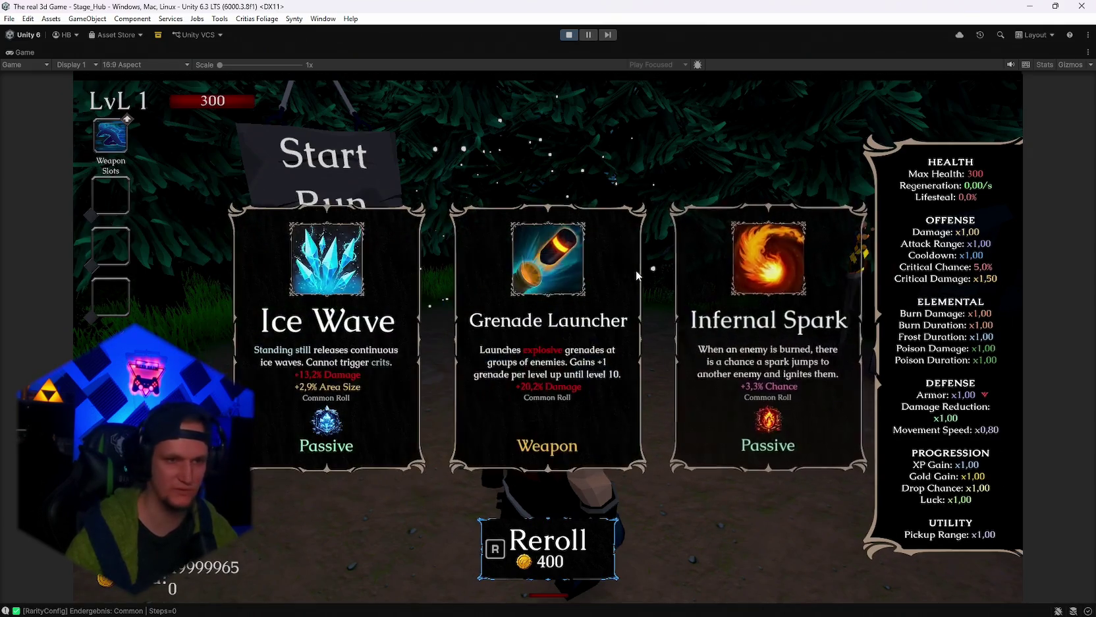
pyautogui.press('r')
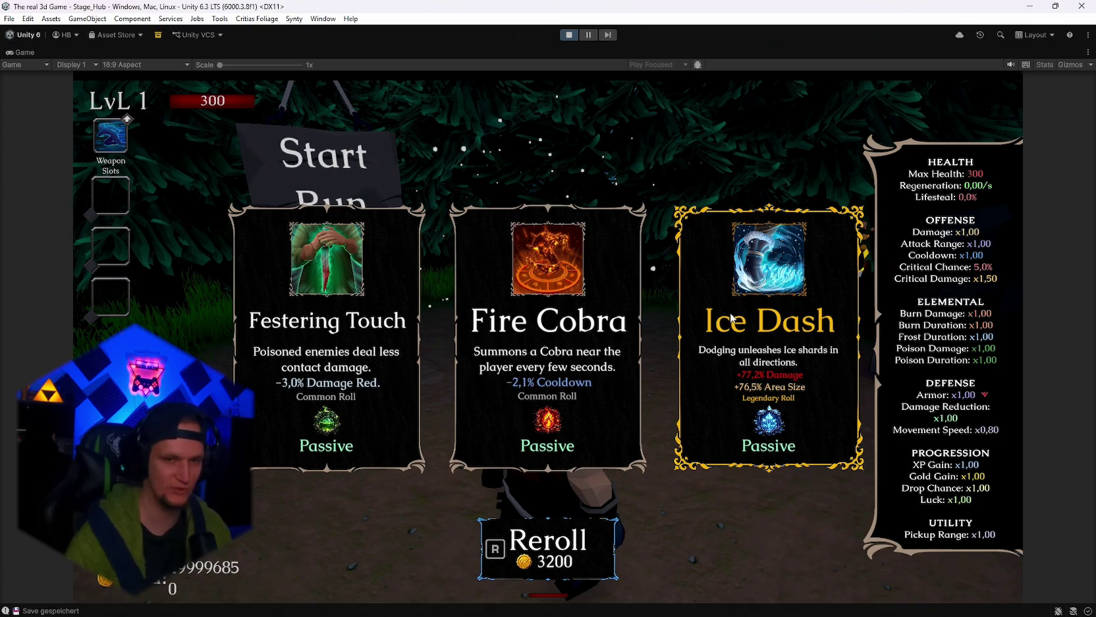
pyautogui.press('r')
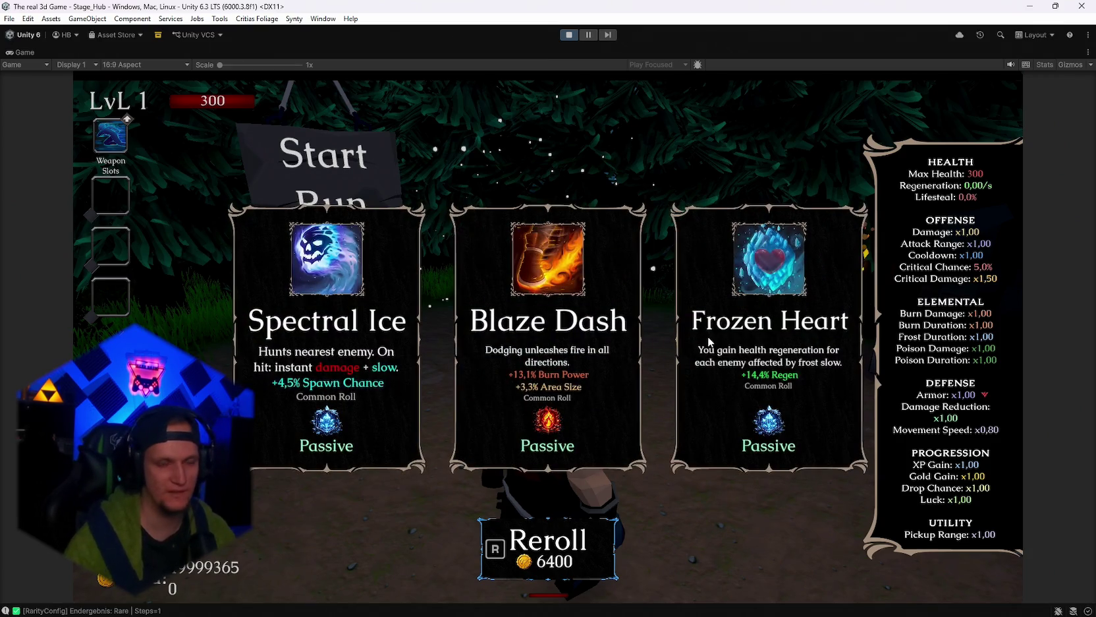
pyautogui.press('r')
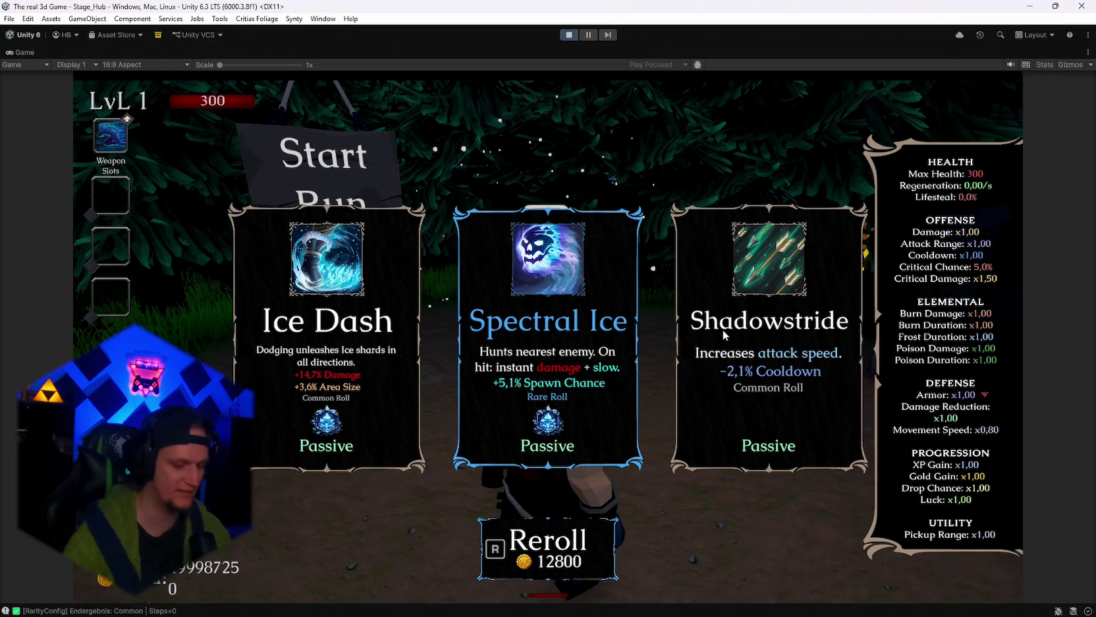
pyautogui.press('r')
pyautogui.press('r')
pyautogui.press('r')
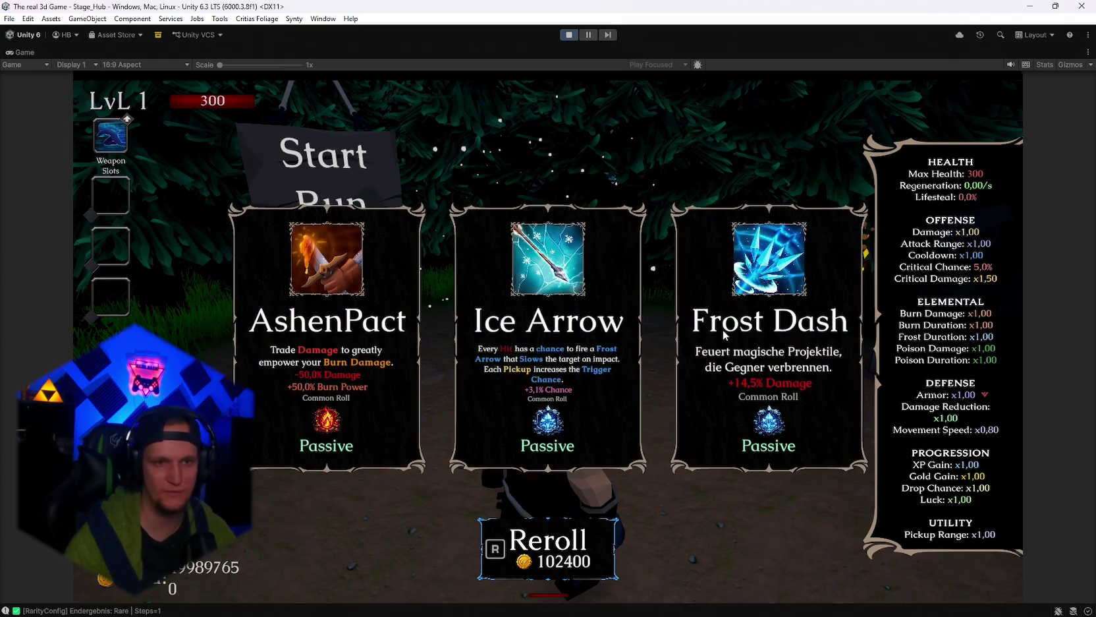
pyautogui.click(723, 335)
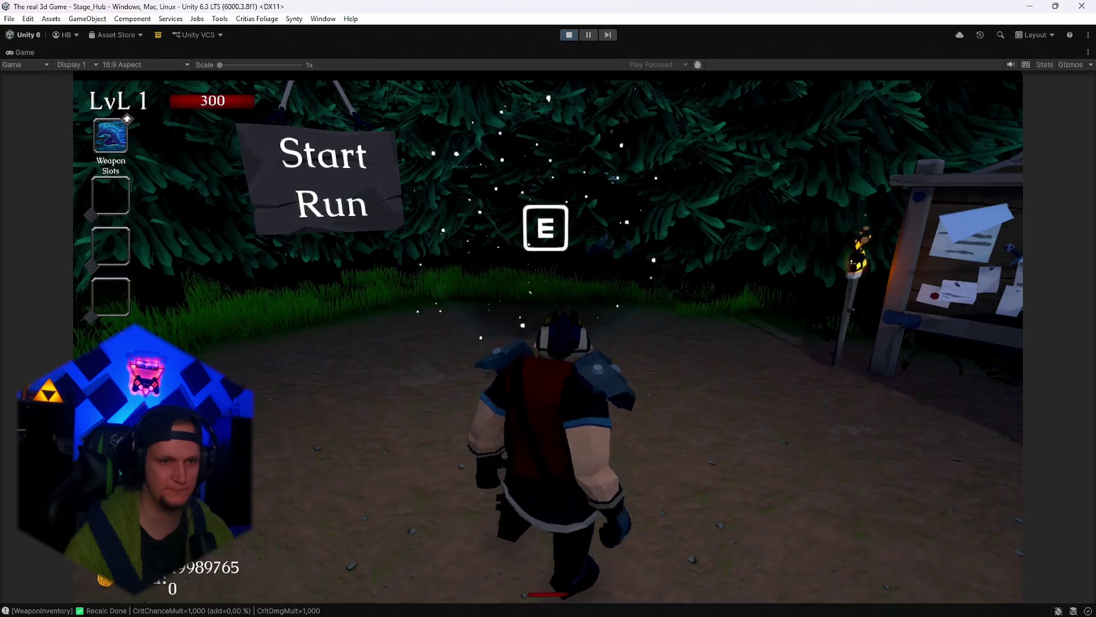
# Step: Run to the Get a Weapon altar and choose Mjolnier from the weapon book
pyautogui.press('w')
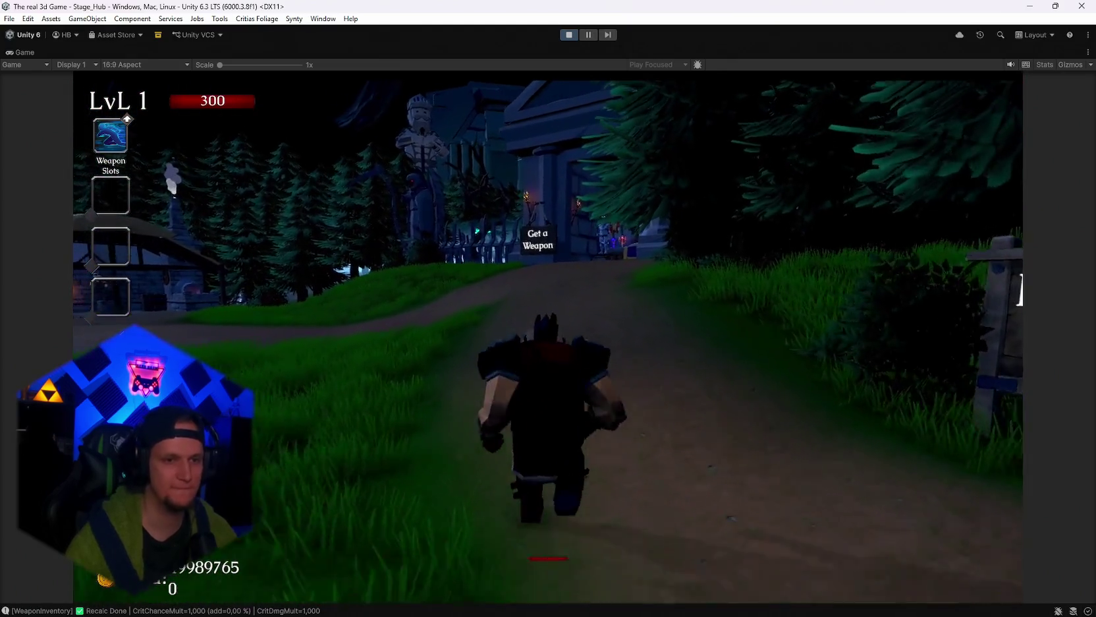
pyautogui.press('w')
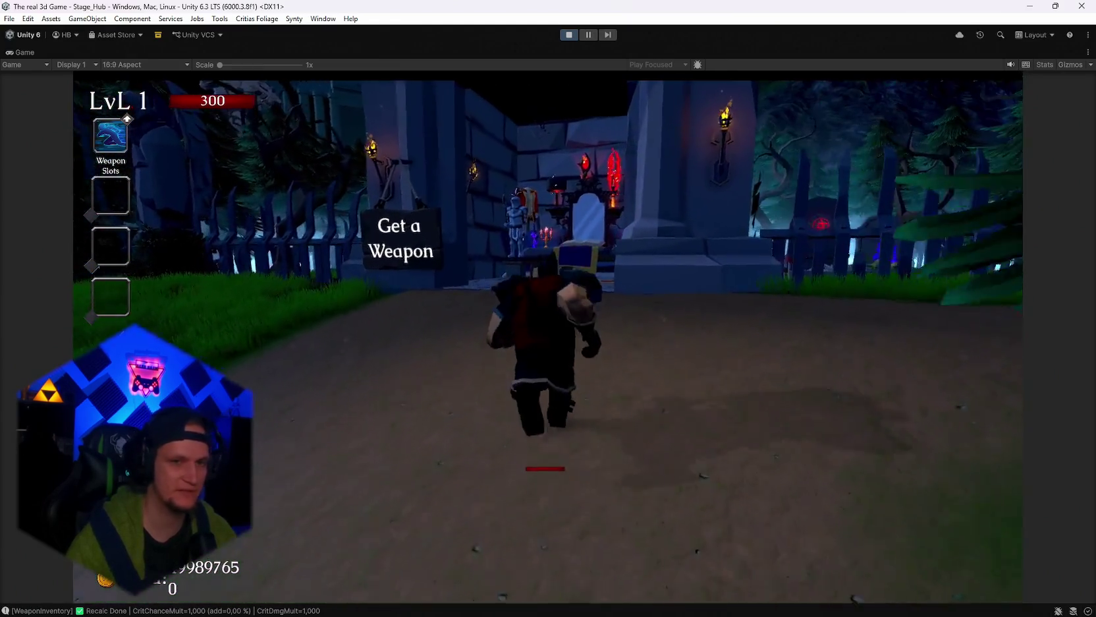
pyautogui.press('w')
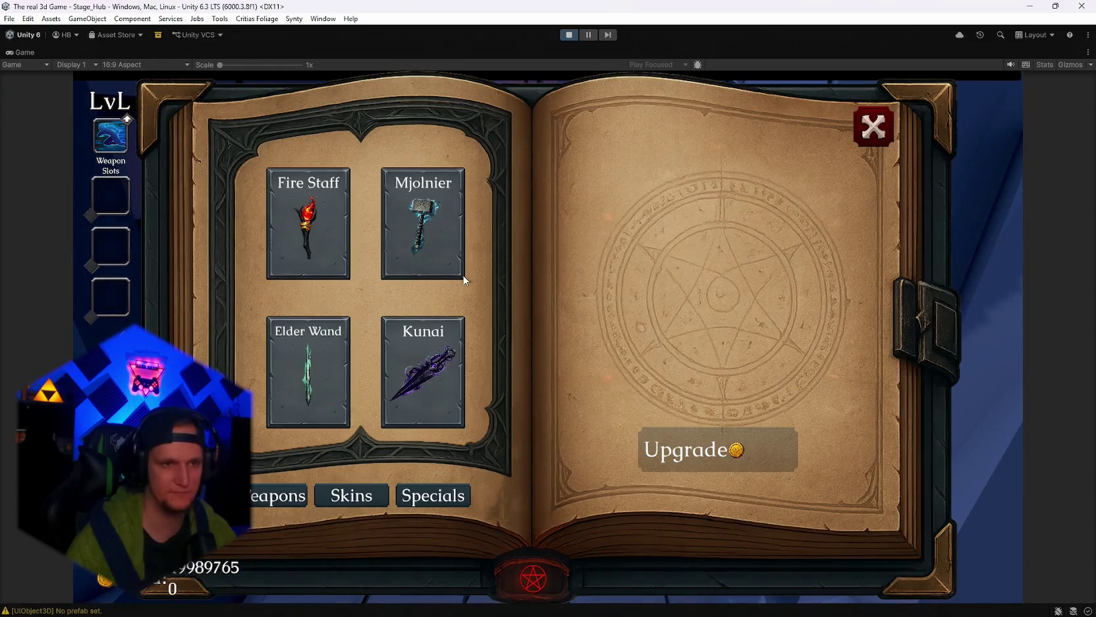
pyautogui.click(427, 246)
pyautogui.press('Escape')
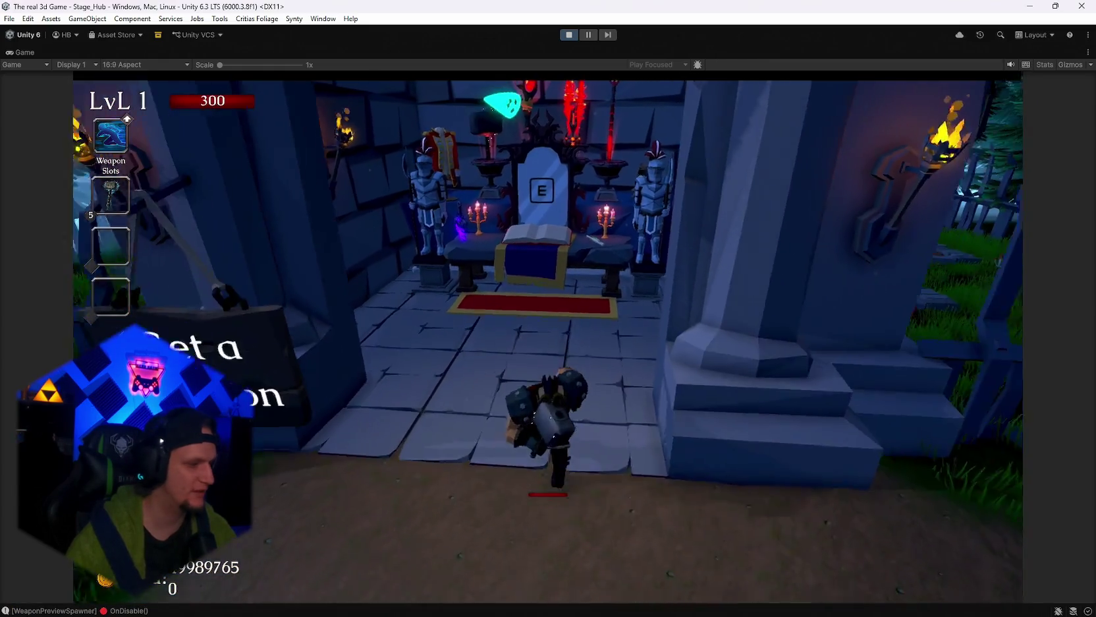
# Step: Walk back to the portal and enter it to start the Cursed Forest stage
pyautogui.press('s')
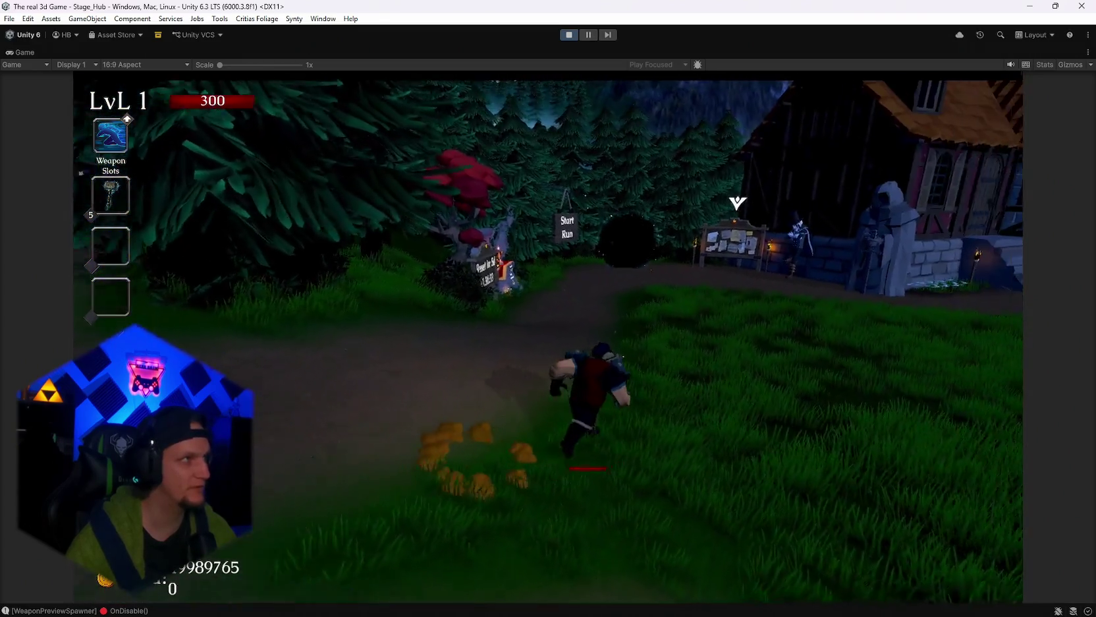
pyautogui.press('w')
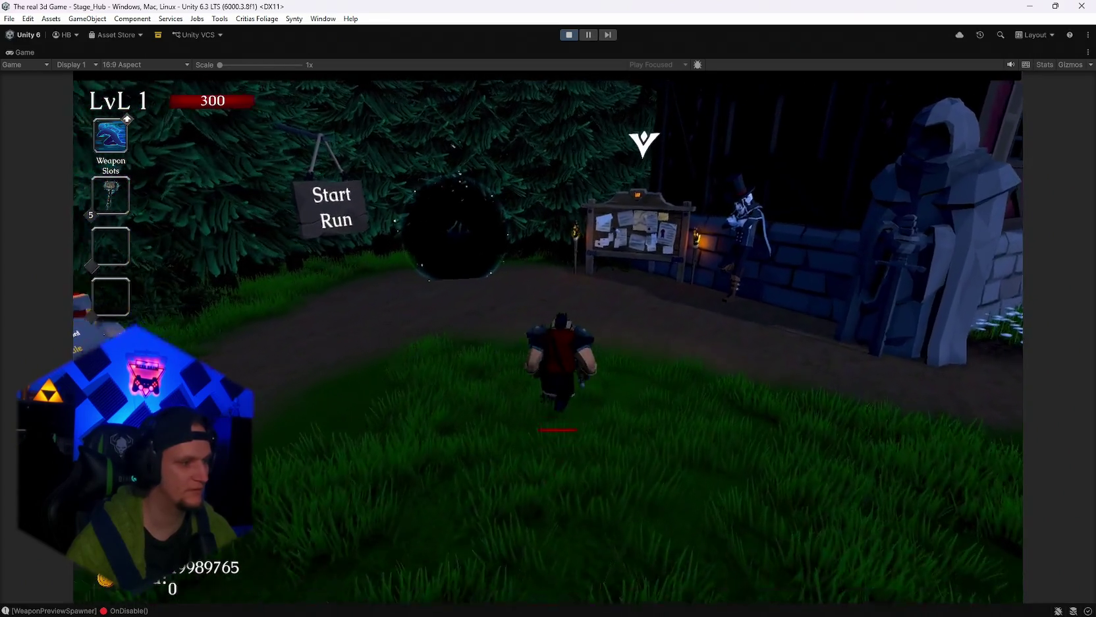
pyautogui.press('e')
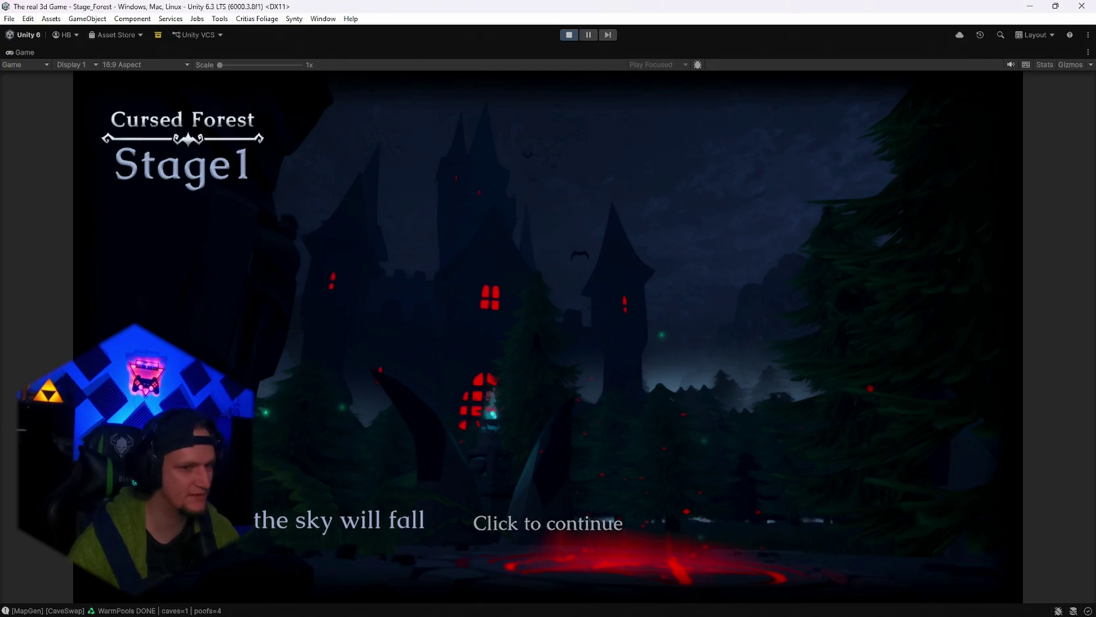
# Step: Skip the stage intro, run into the forest, and take Poison Arrow and Ice Arrow after rerolls
pyautogui.press('w')
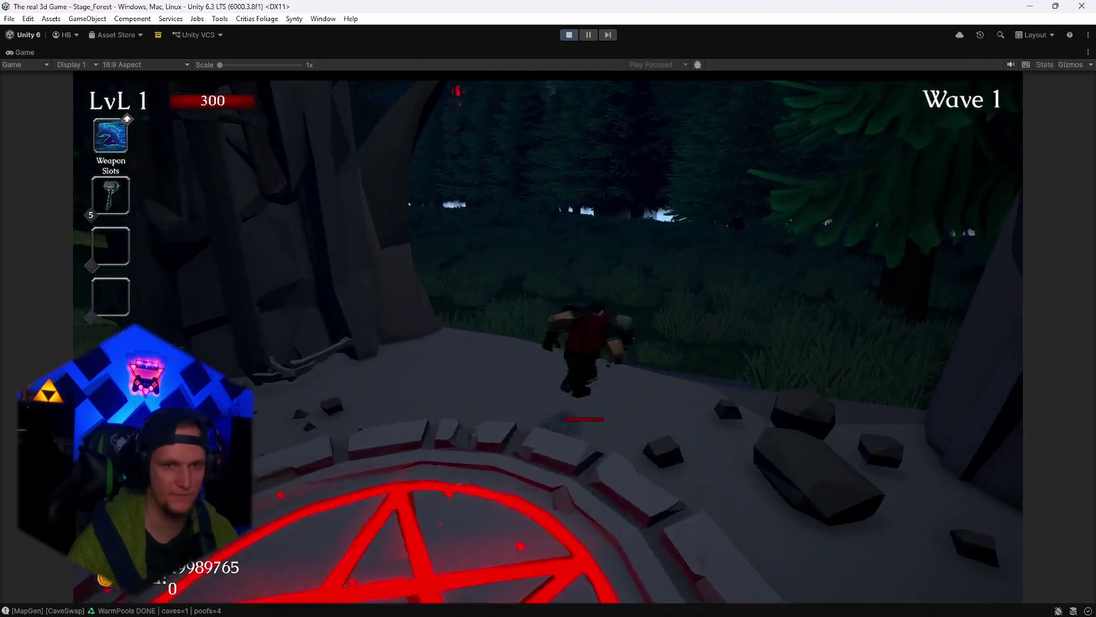
pyautogui.press('w')
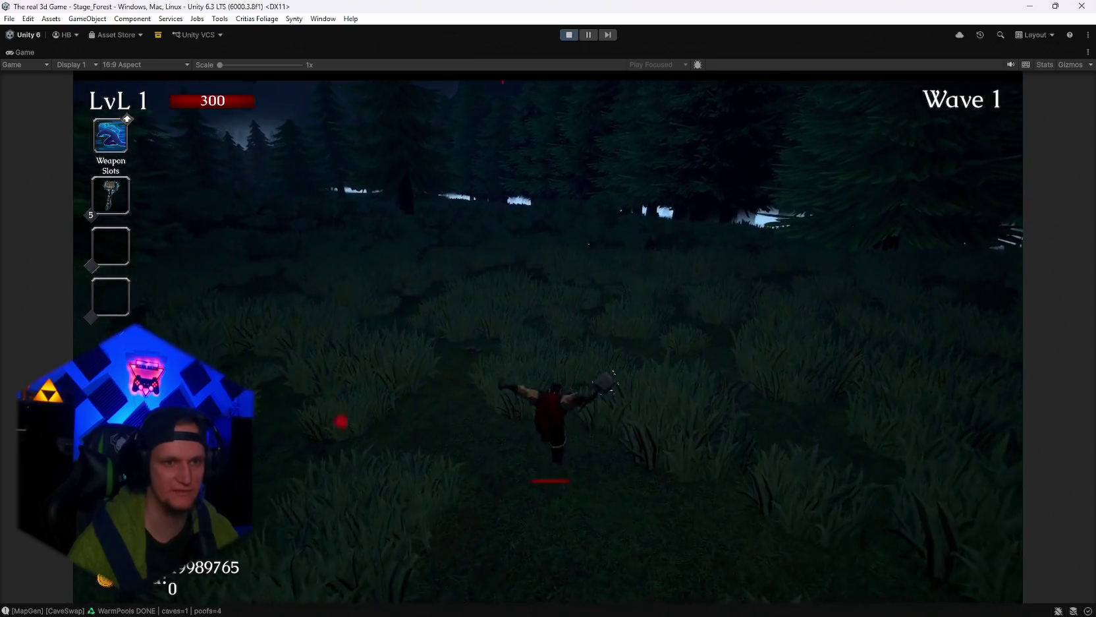
pyautogui.press('w')
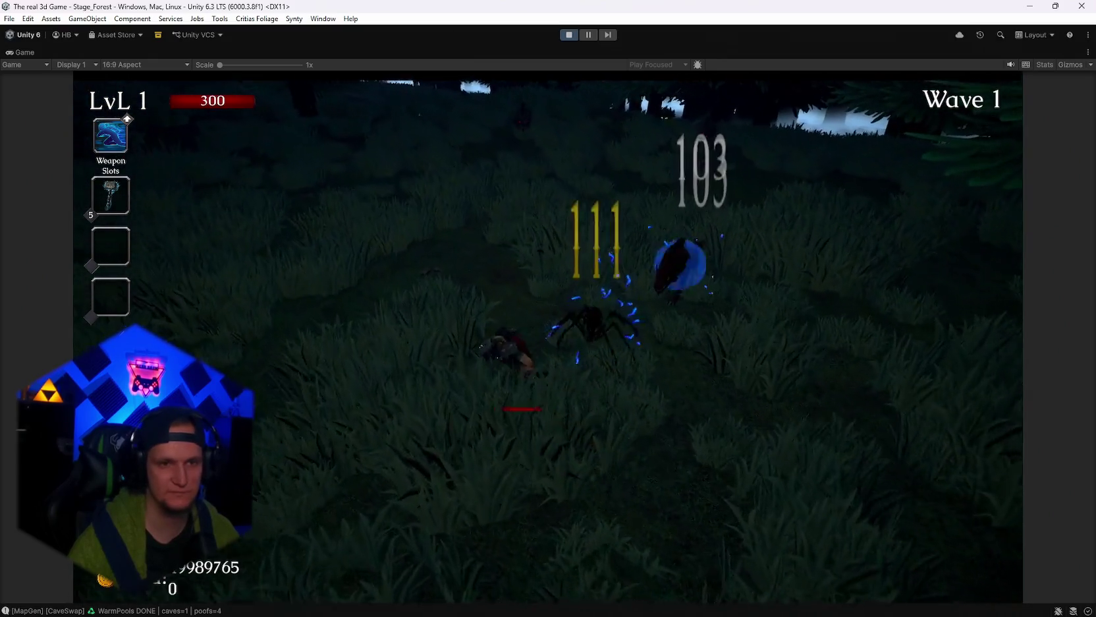
pyautogui.press('w')
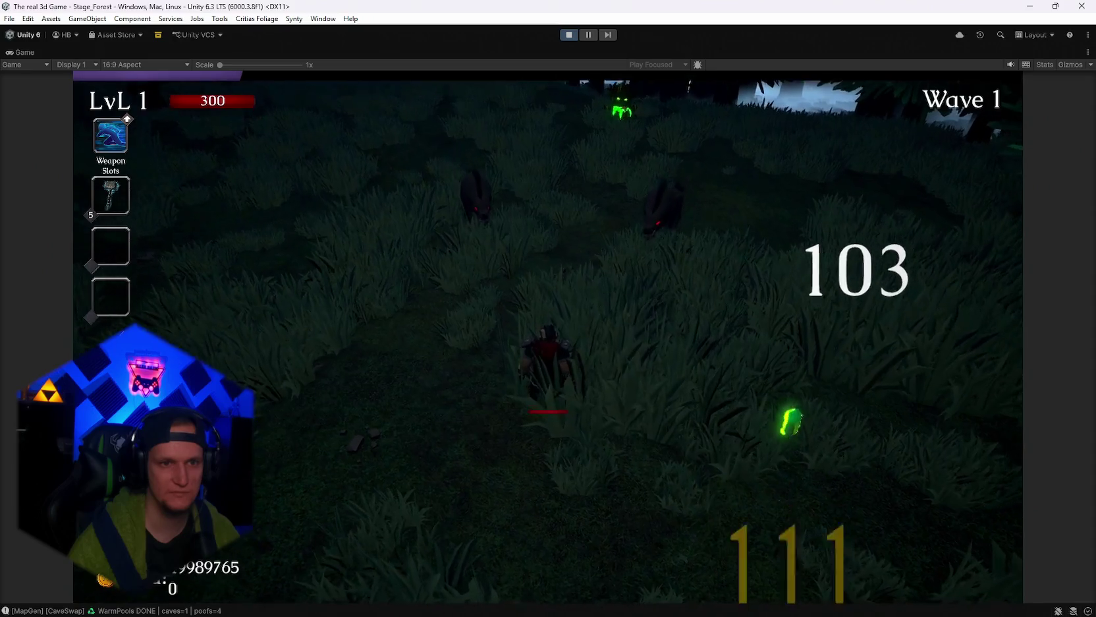
pyautogui.press('w')
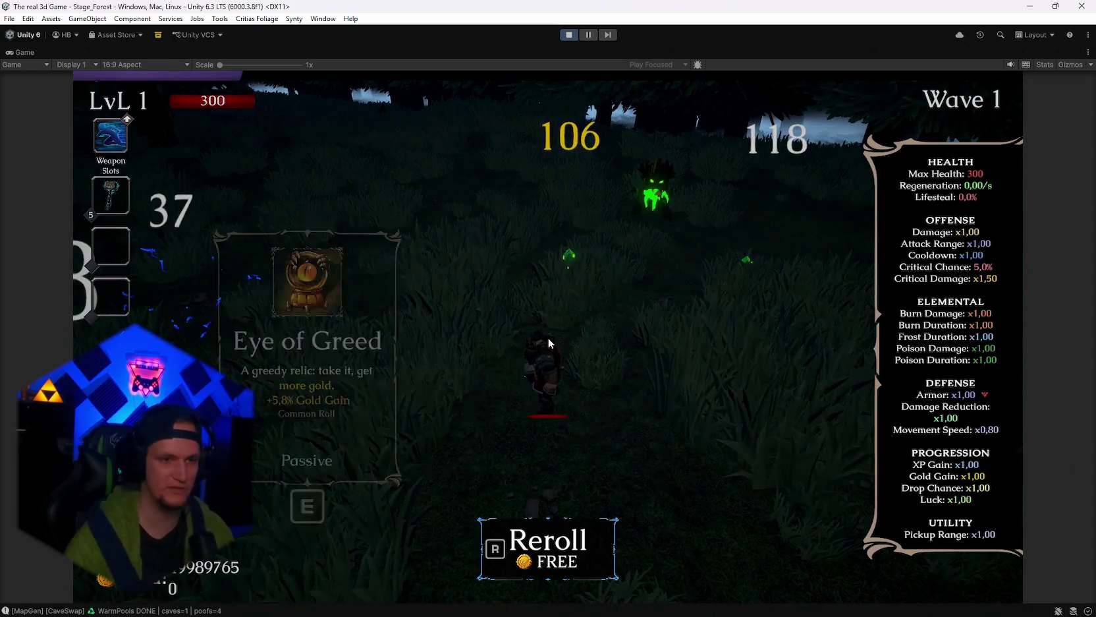
pyautogui.press('r')
pyautogui.press('r')
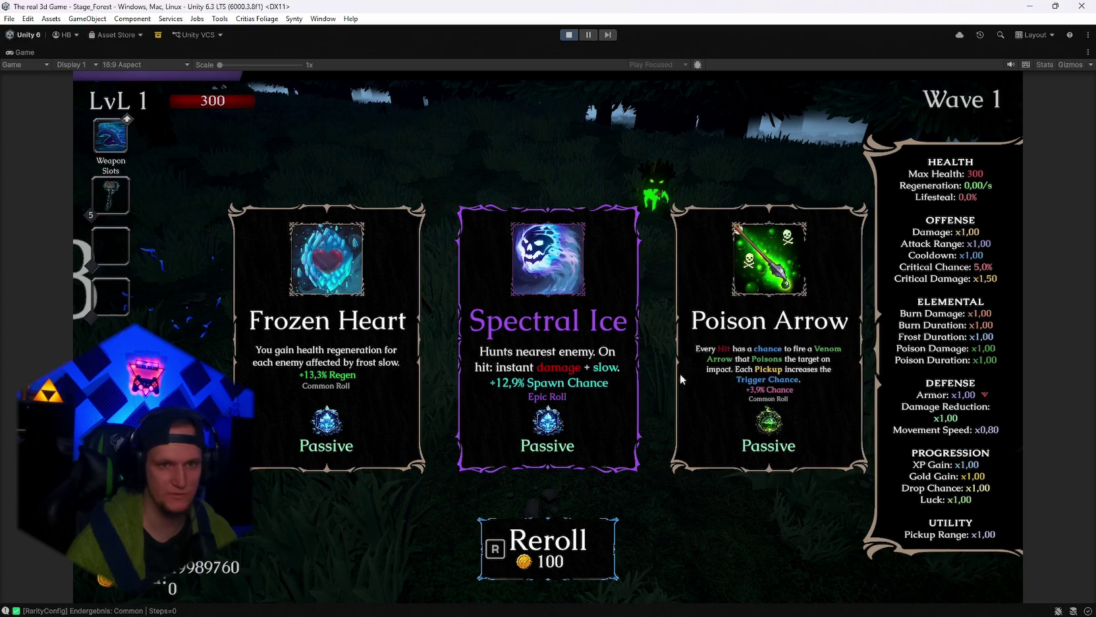
pyautogui.click(787, 356)
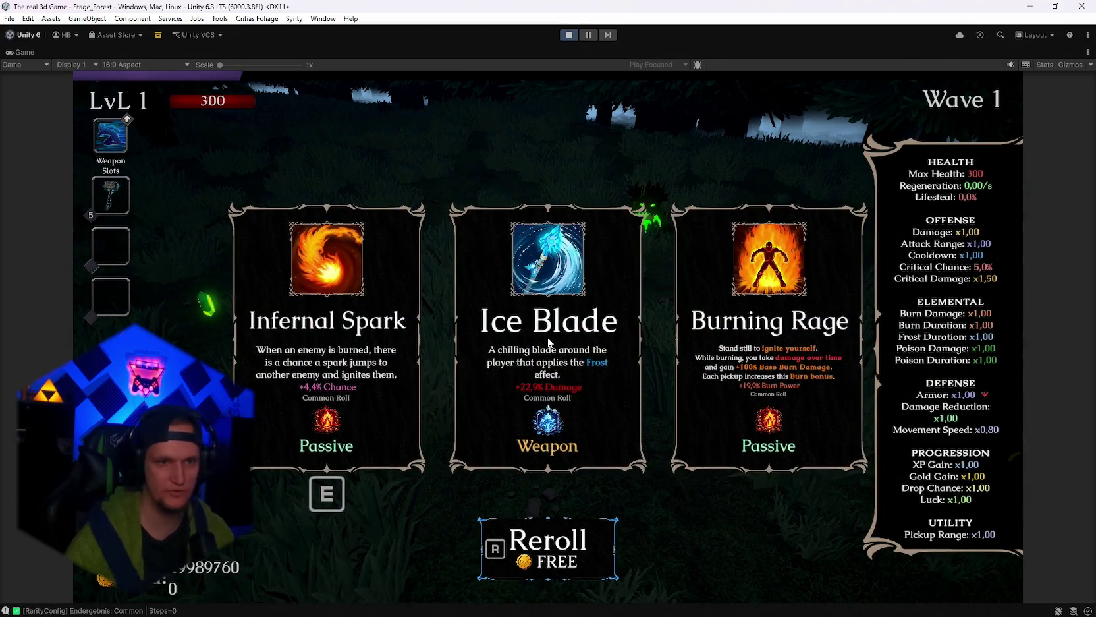
pyautogui.press('r')
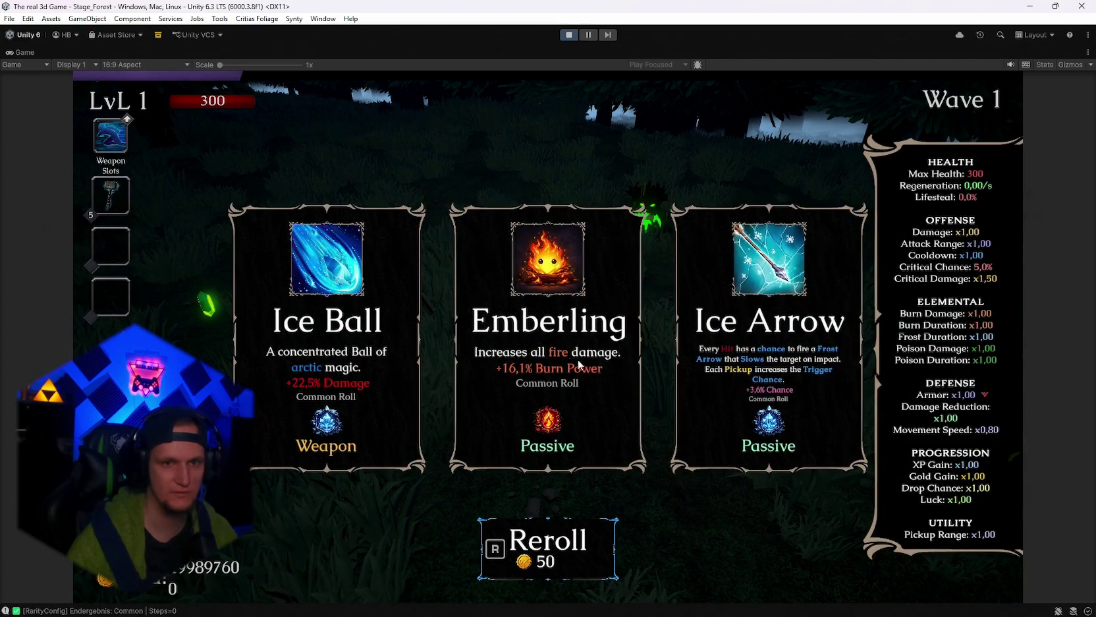
pyautogui.click(803, 356)
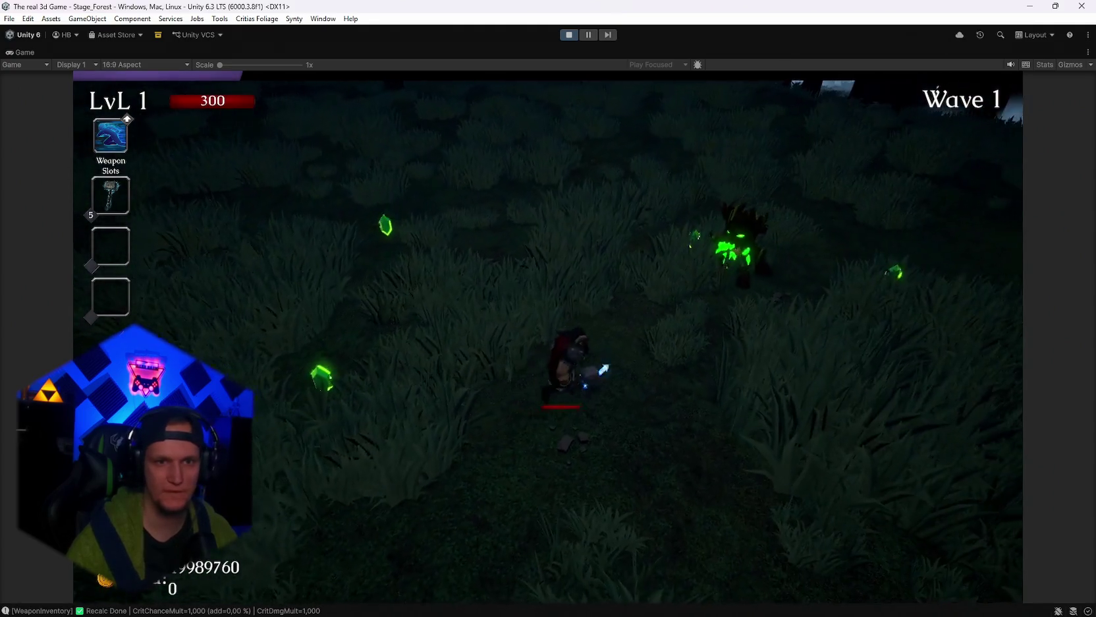
# Step: Steer the hero around the forest fighting wolves and collecting gems
pyautogui.press('d')
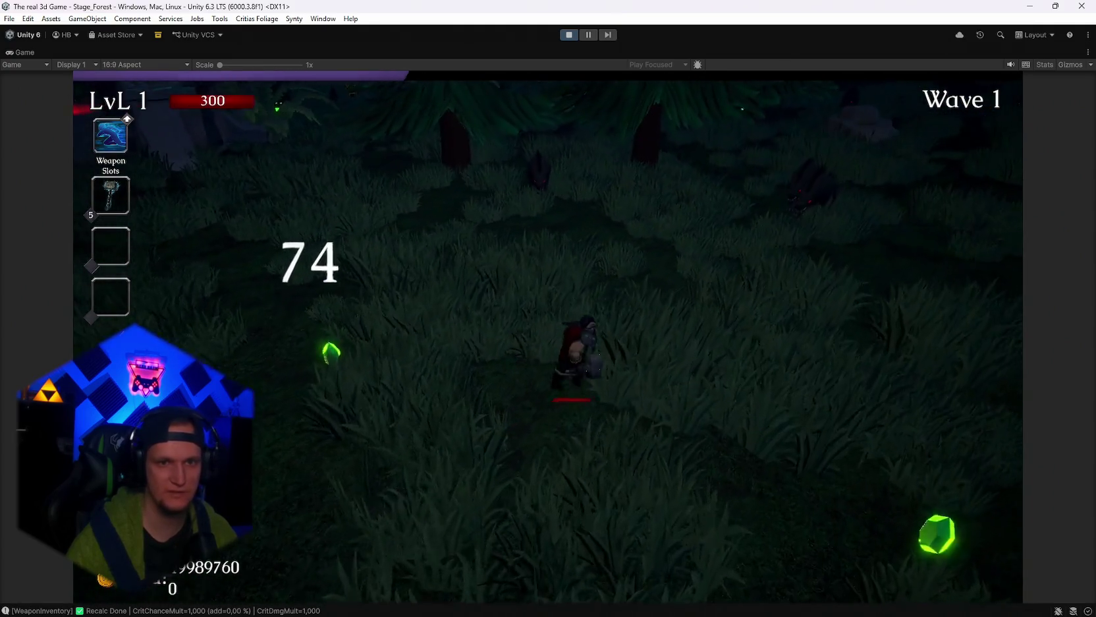
pyautogui.press('w')
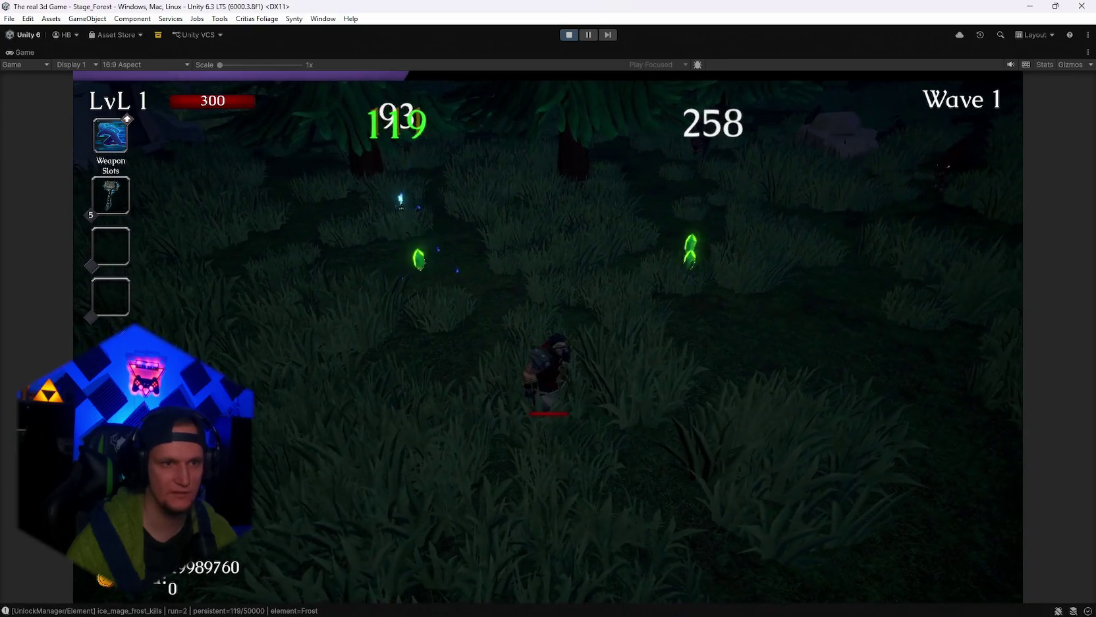
pyautogui.press('w')
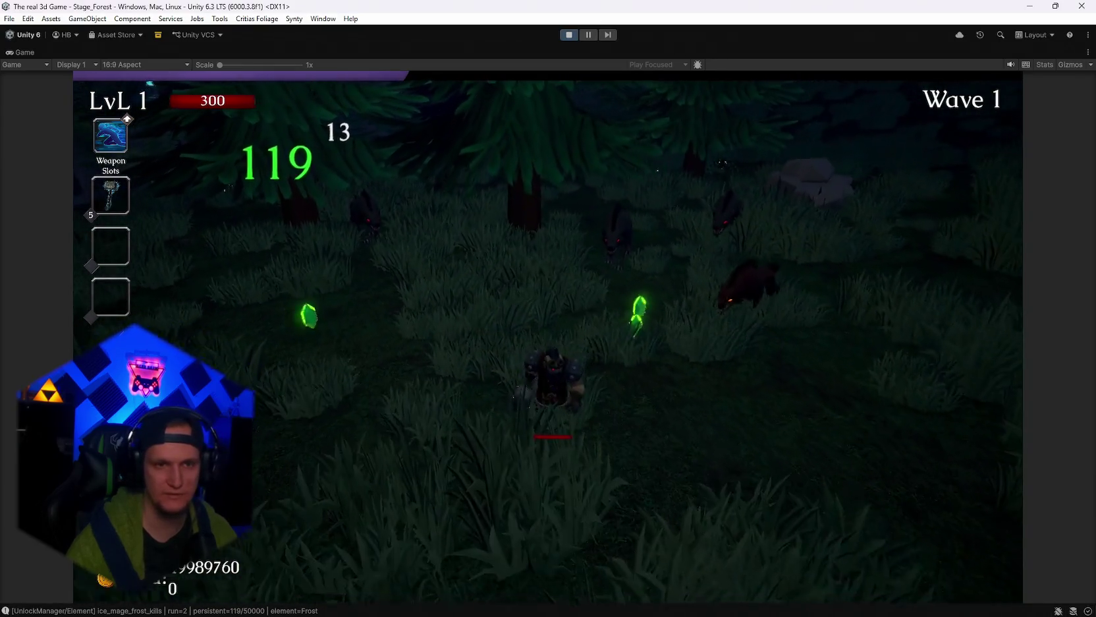
pyautogui.press('a')
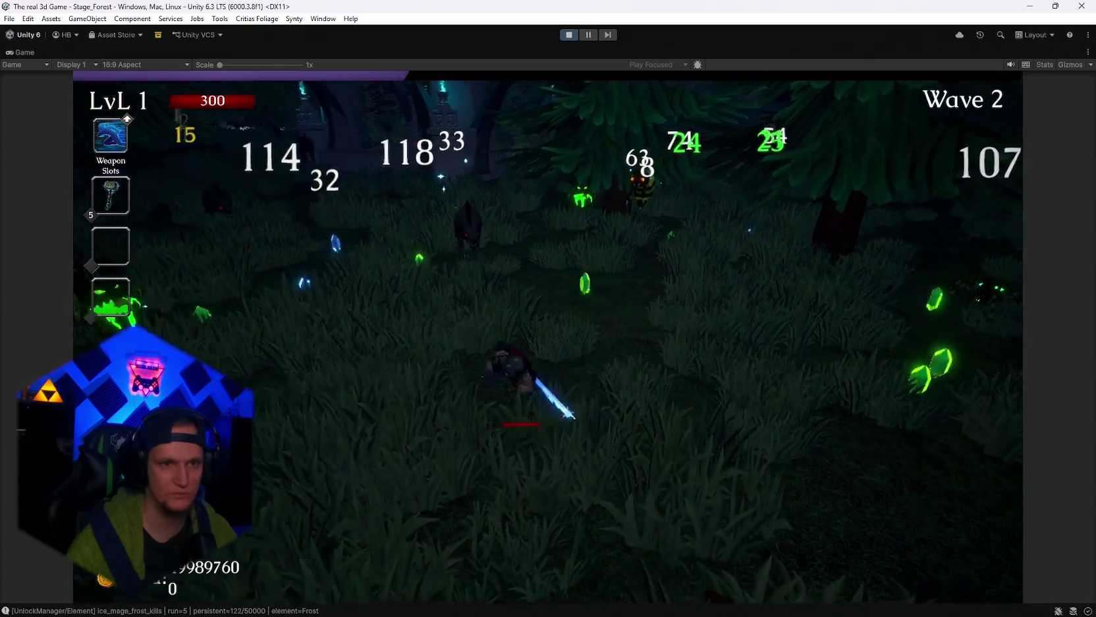
pyautogui.press('s')
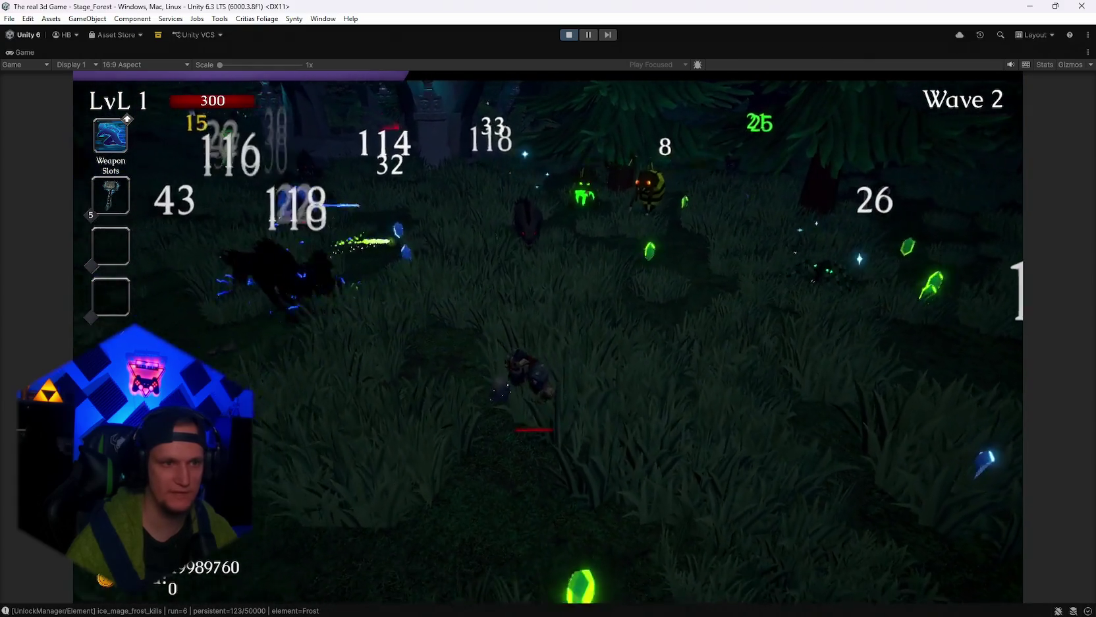
pyautogui.press('w')
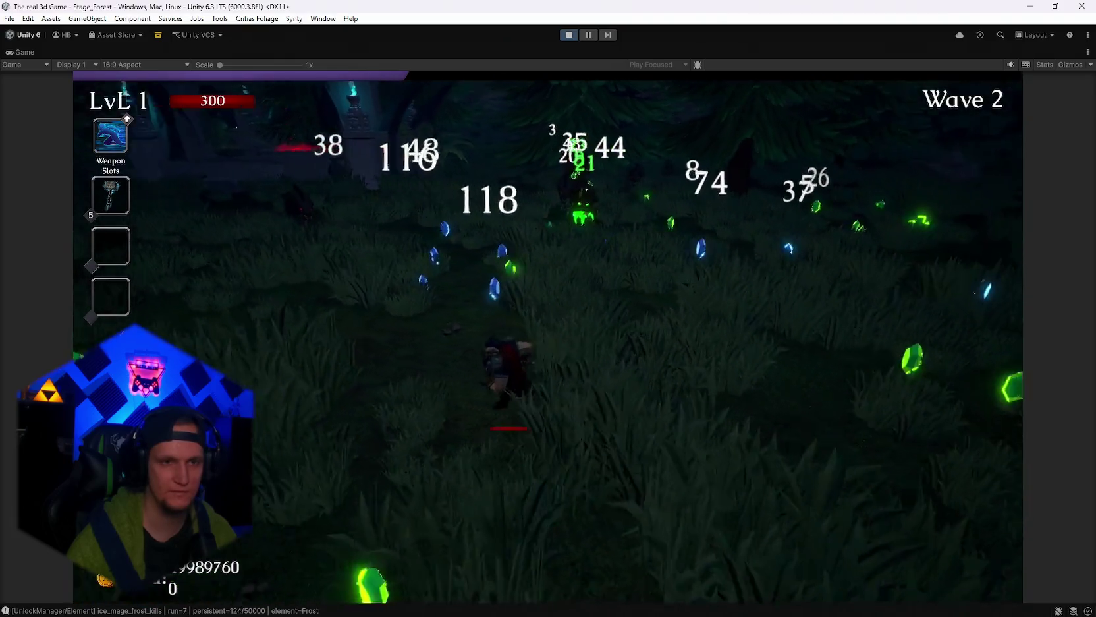
pyautogui.press('d')
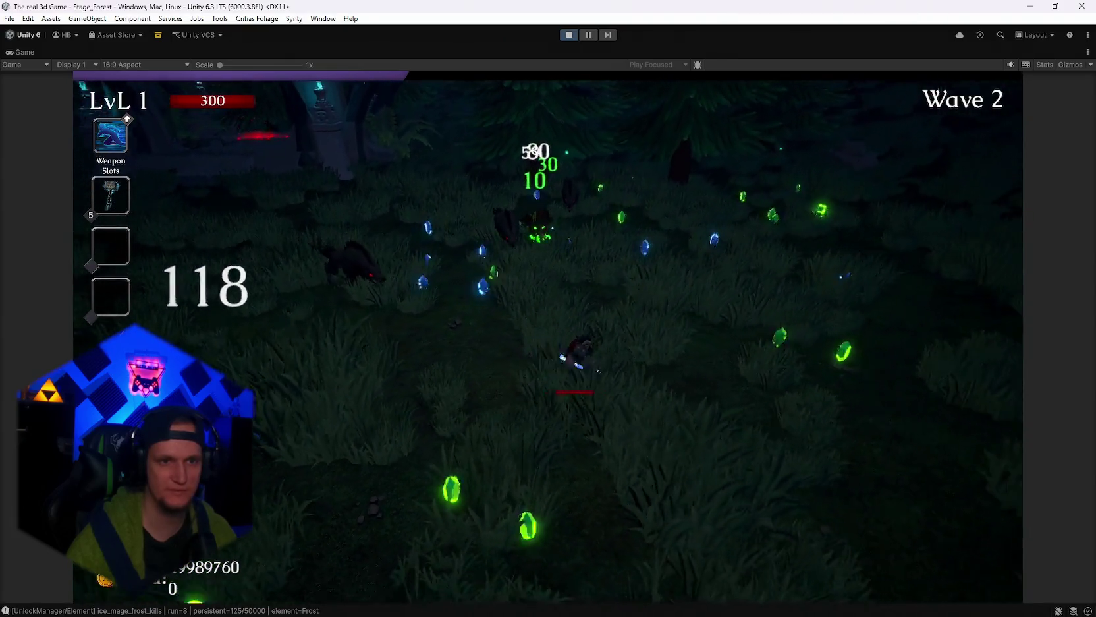
pyautogui.press('d')
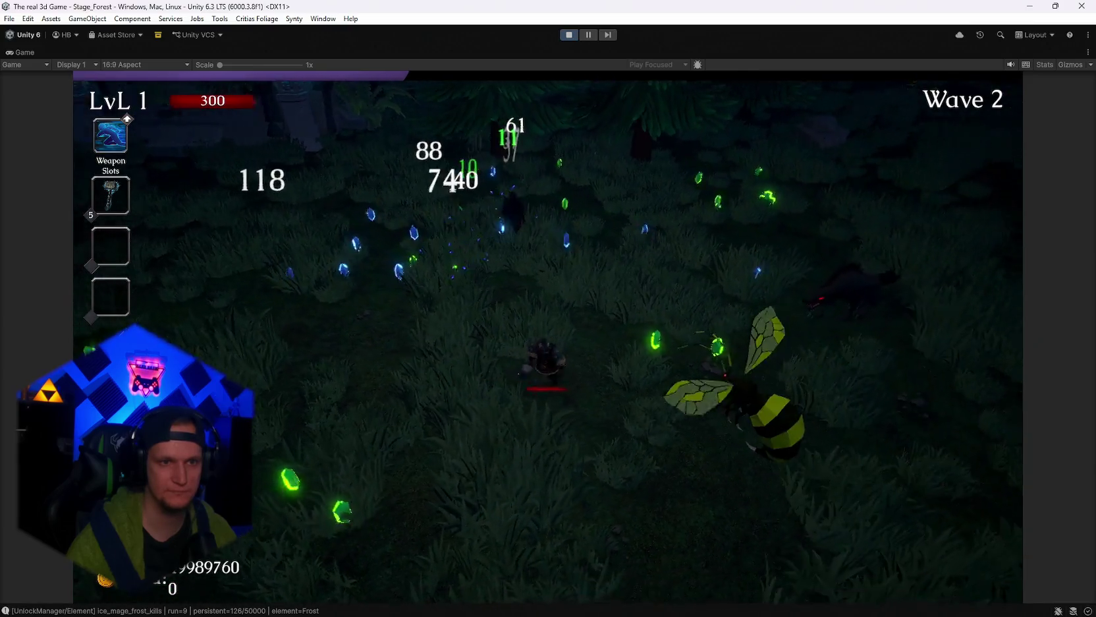
pyautogui.press('w')
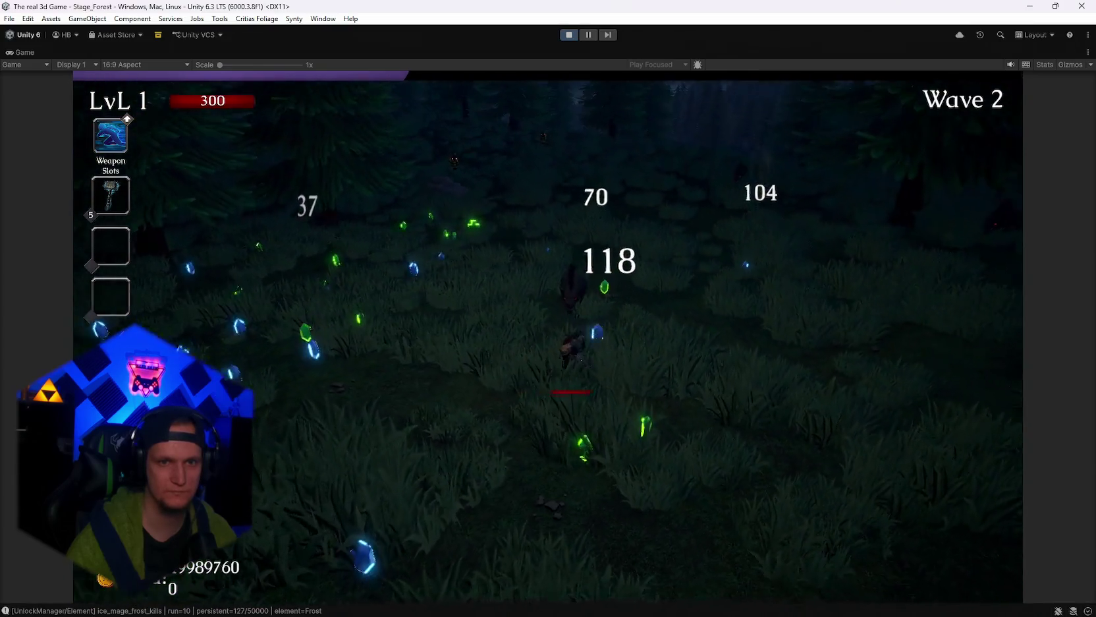
pyautogui.press('a')
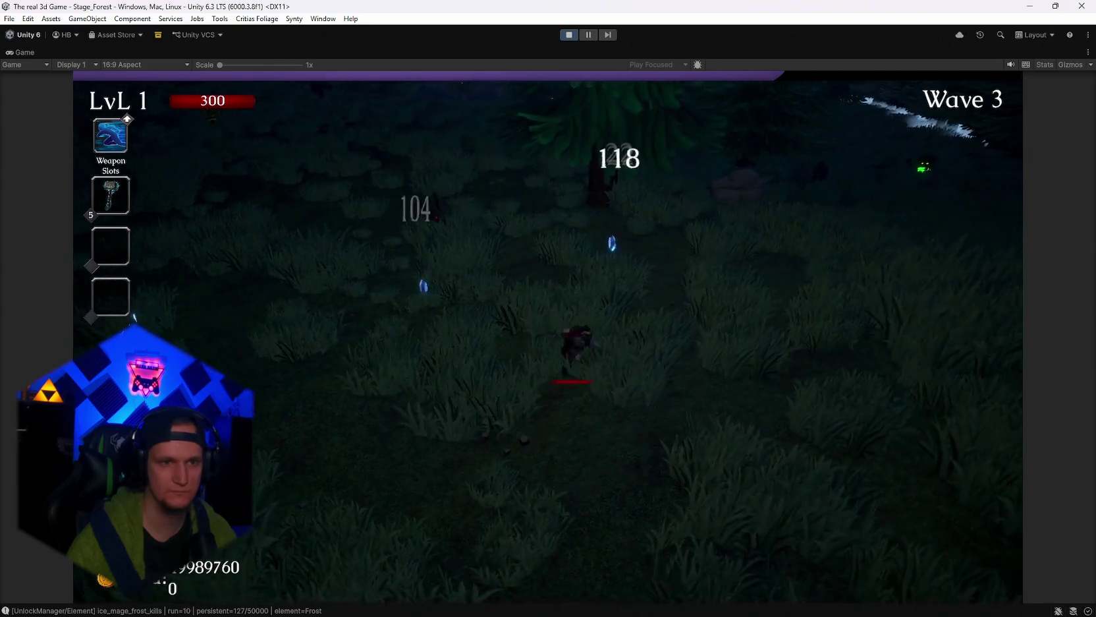
pyautogui.press('d')
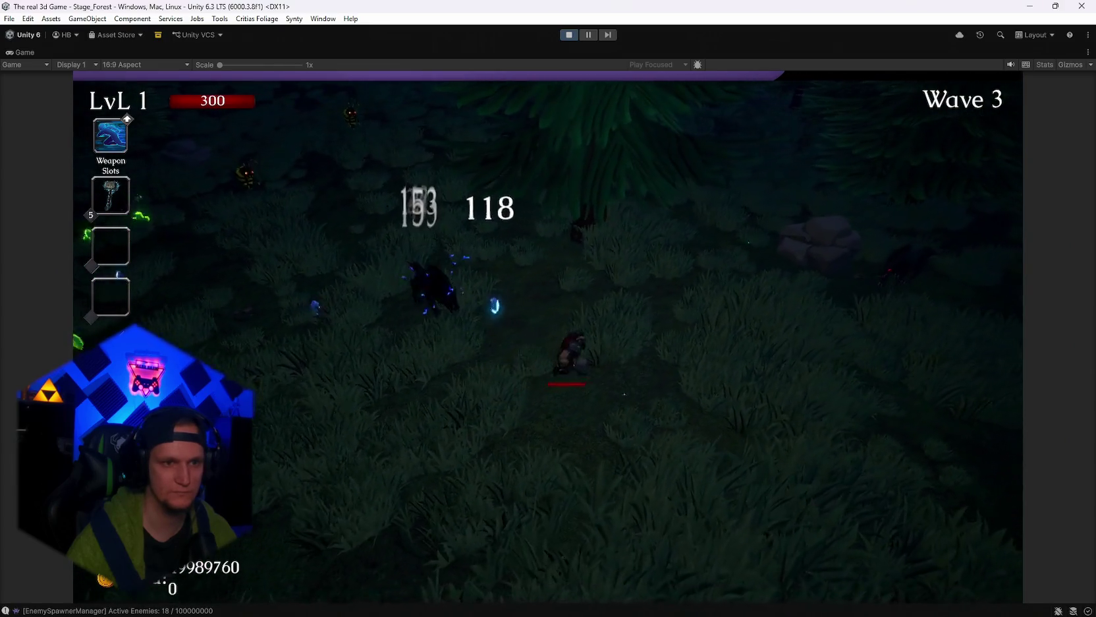
pyautogui.press('d')
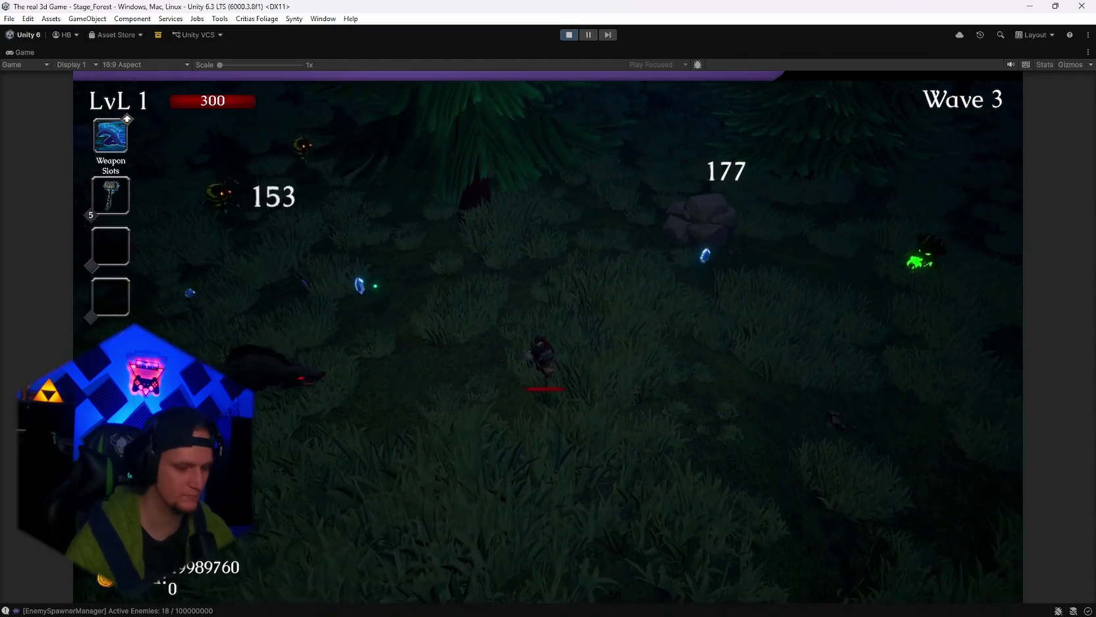
# Step: Reroll the cards three times, pick Spectral Fire, and pause briefly to review stats
pyautogui.press('r')
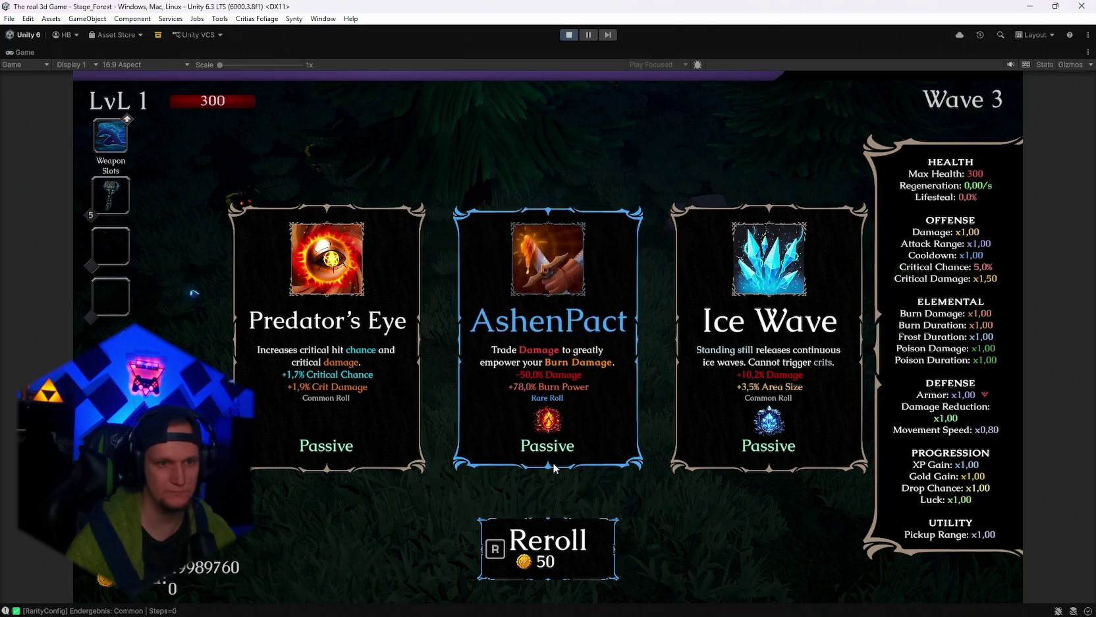
pyautogui.press('r')
pyautogui.press('r')
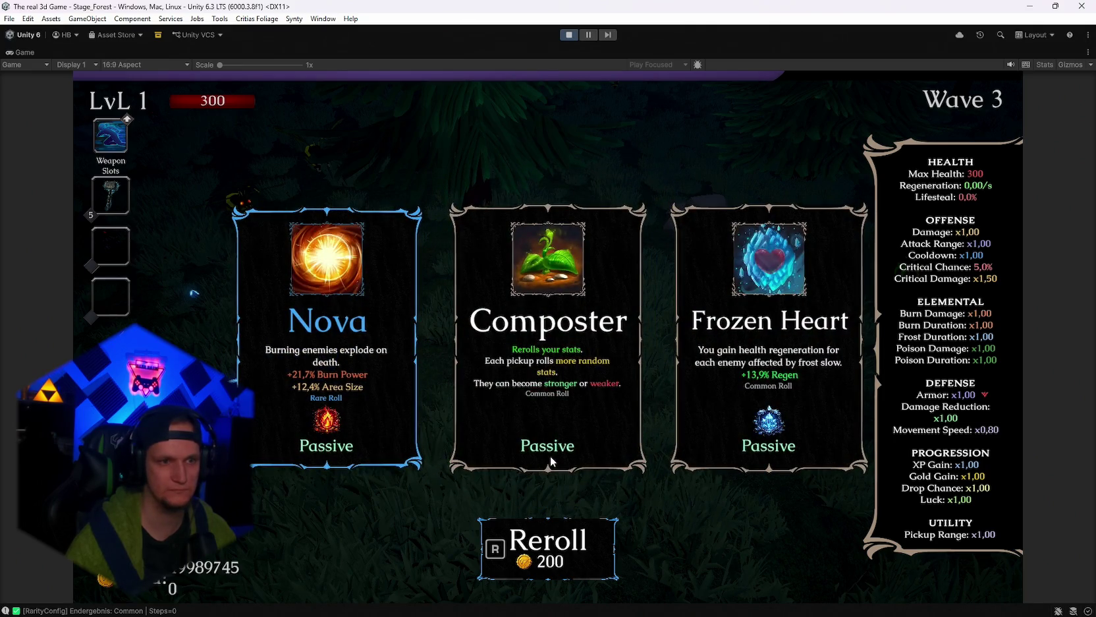
pyautogui.press('r')
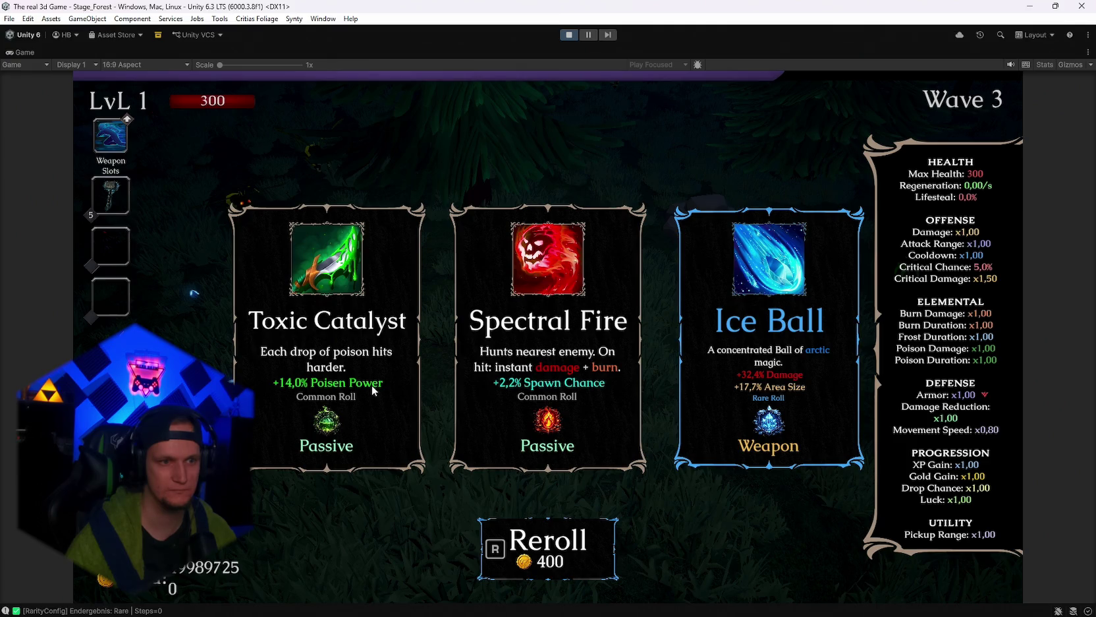
pyautogui.click(548, 452)
pyautogui.press('Escape')
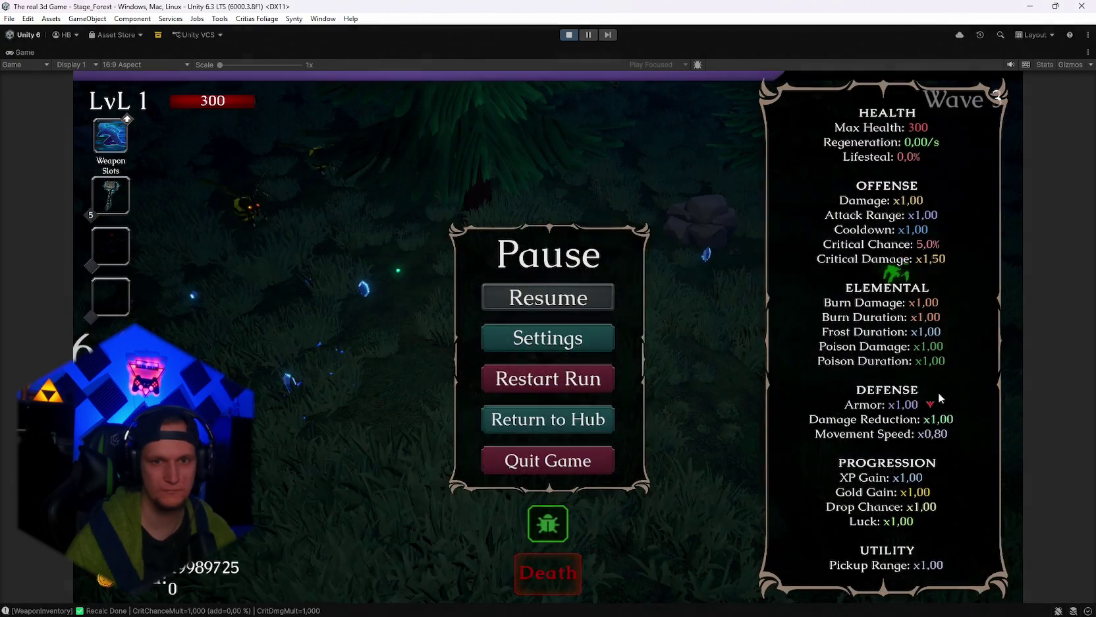
pyautogui.press('Escape')
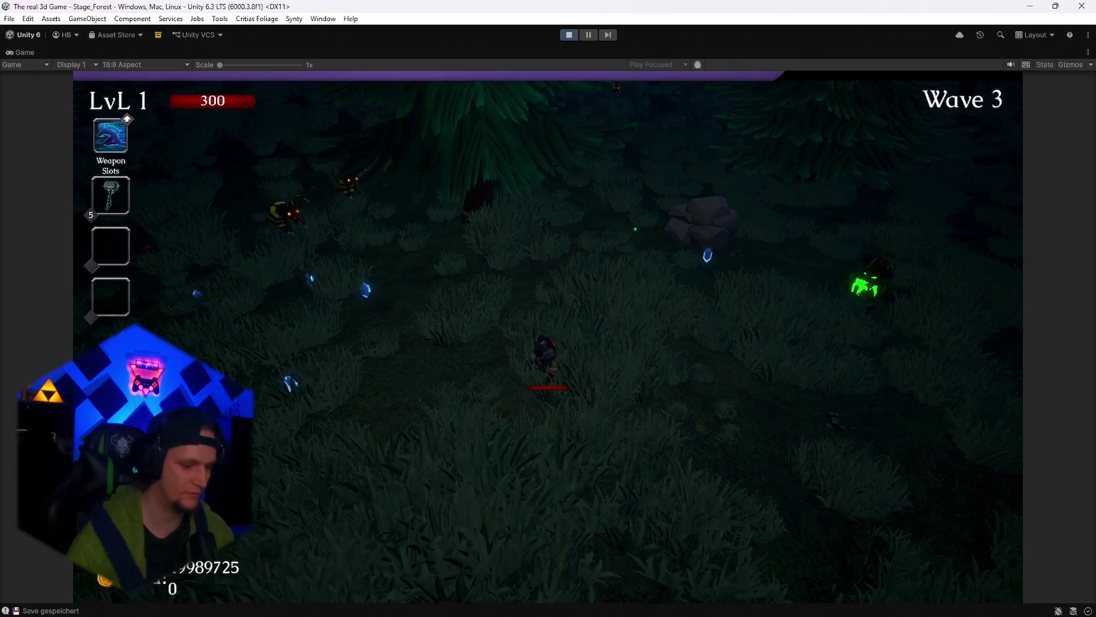
# Step: Take a frost upgrade, Poison Trail, Darkstep, and Ice Tornado as level-up choices
pyautogui.press('a')
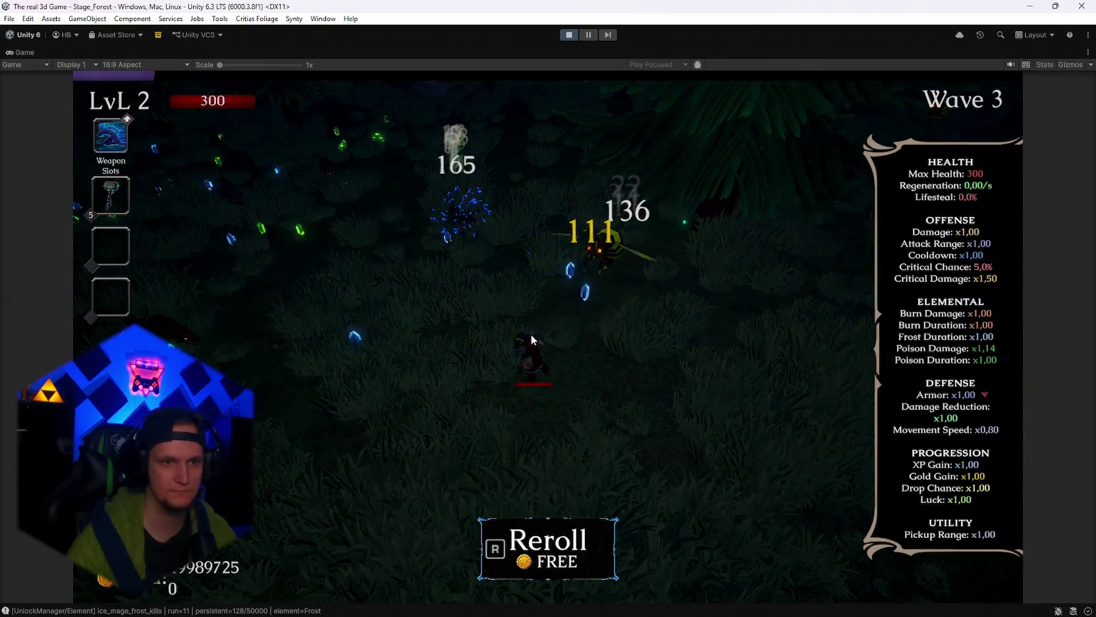
pyautogui.click(734, 375)
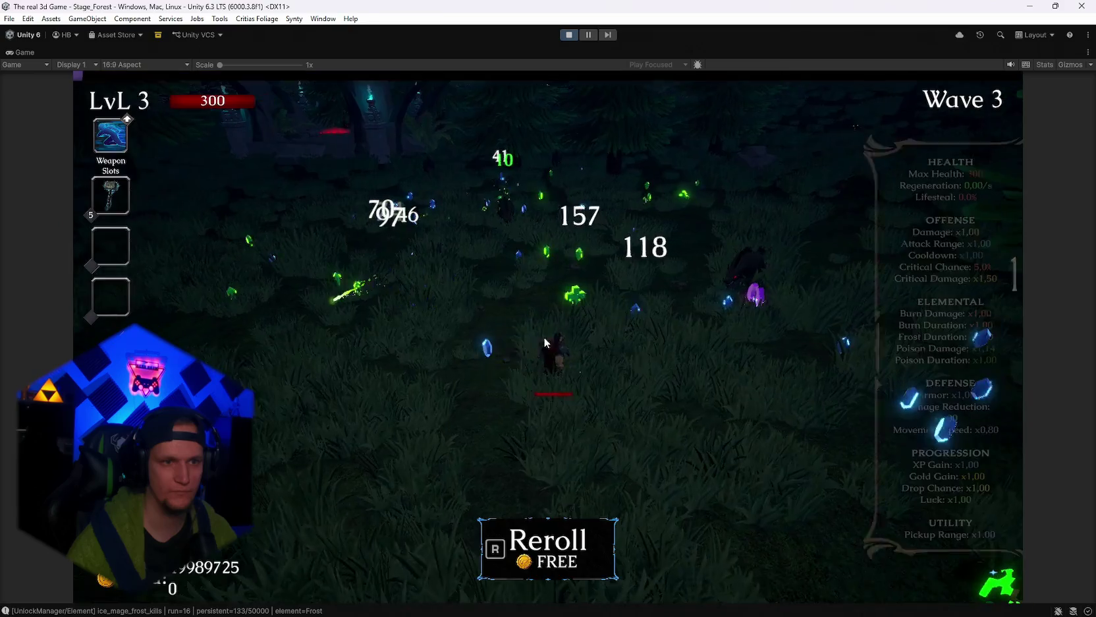
pyautogui.click(355, 347)
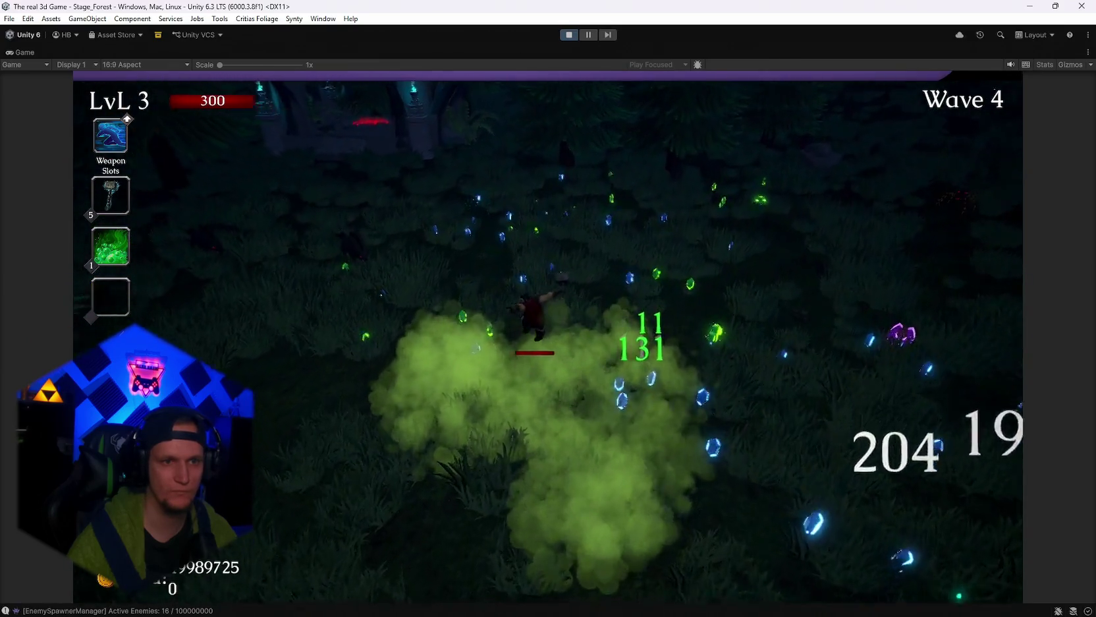
pyautogui.click(532, 339)
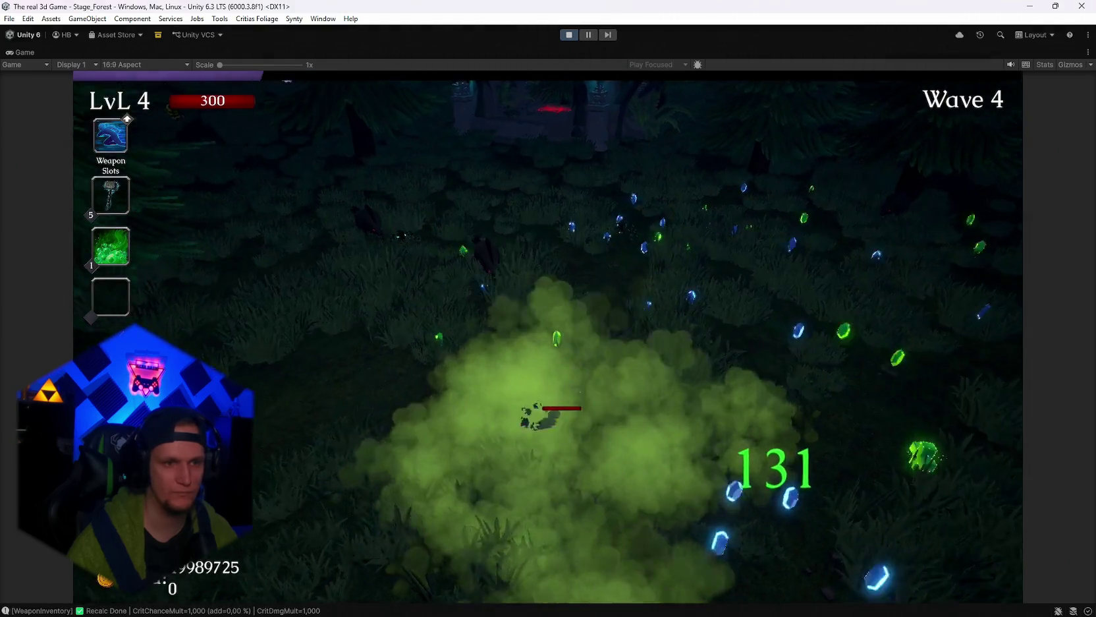
pyautogui.press('d')
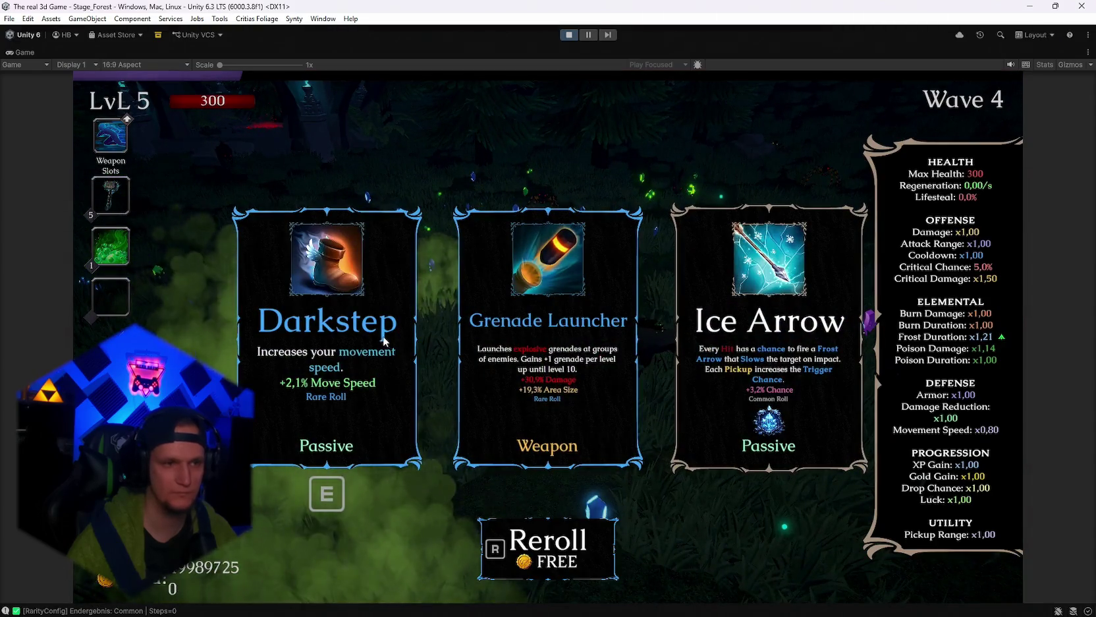
pyautogui.click(387, 341)
pyautogui.press('s')
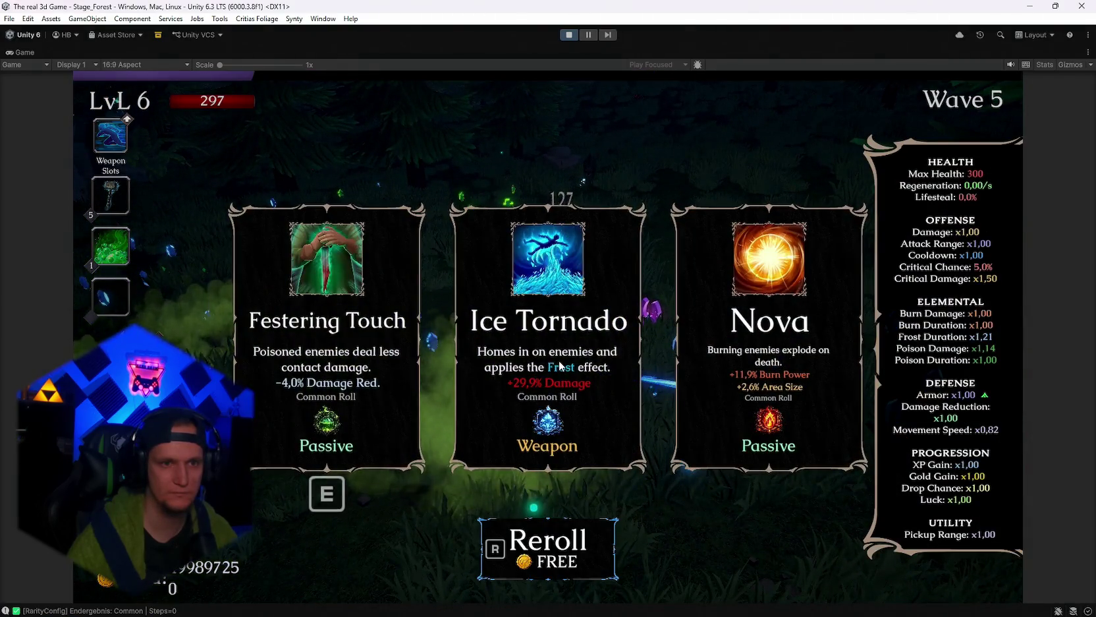
pyautogui.click(550, 337)
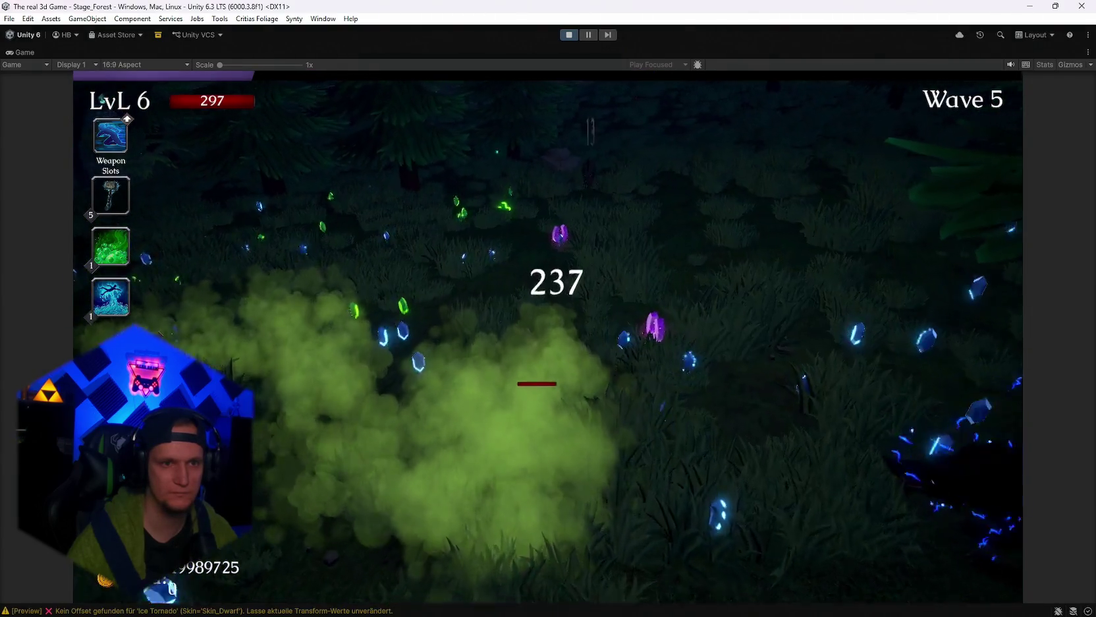
# Step: Dodge enemies around the forest through wave 6, pausing briefly once
pyautogui.press('a')
pyautogui.press('d')
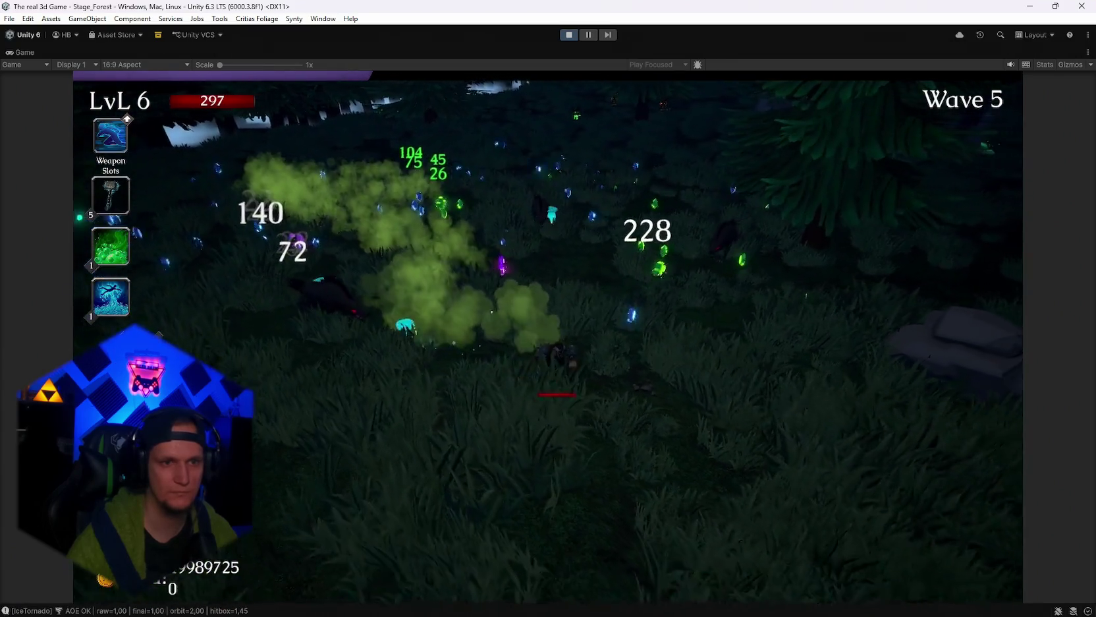
pyautogui.press('d')
pyautogui.press('s')
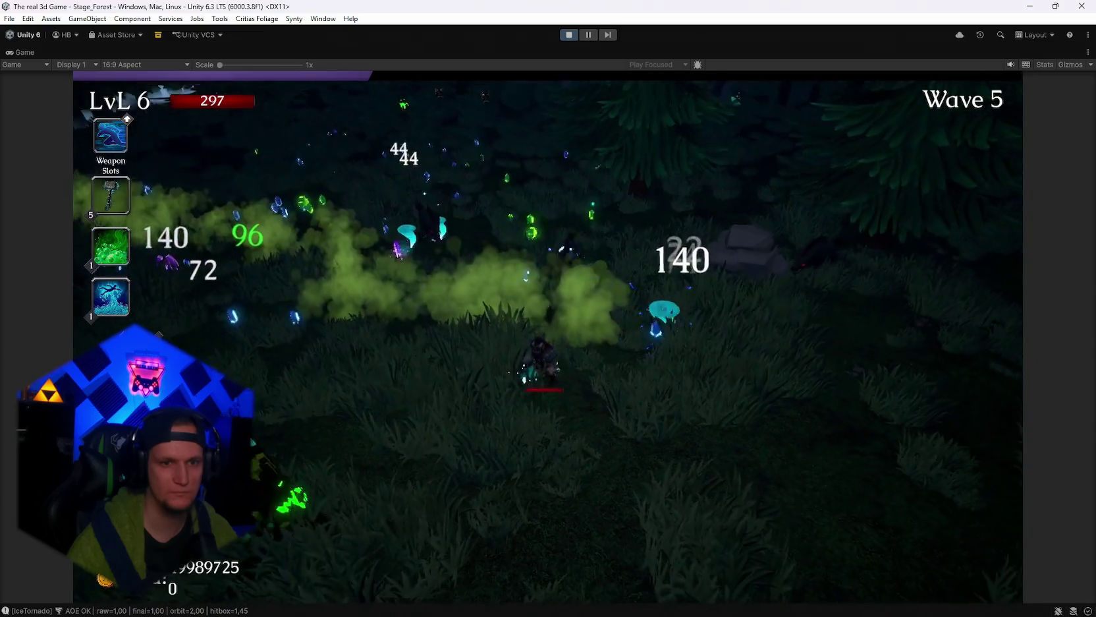
pyautogui.press('a')
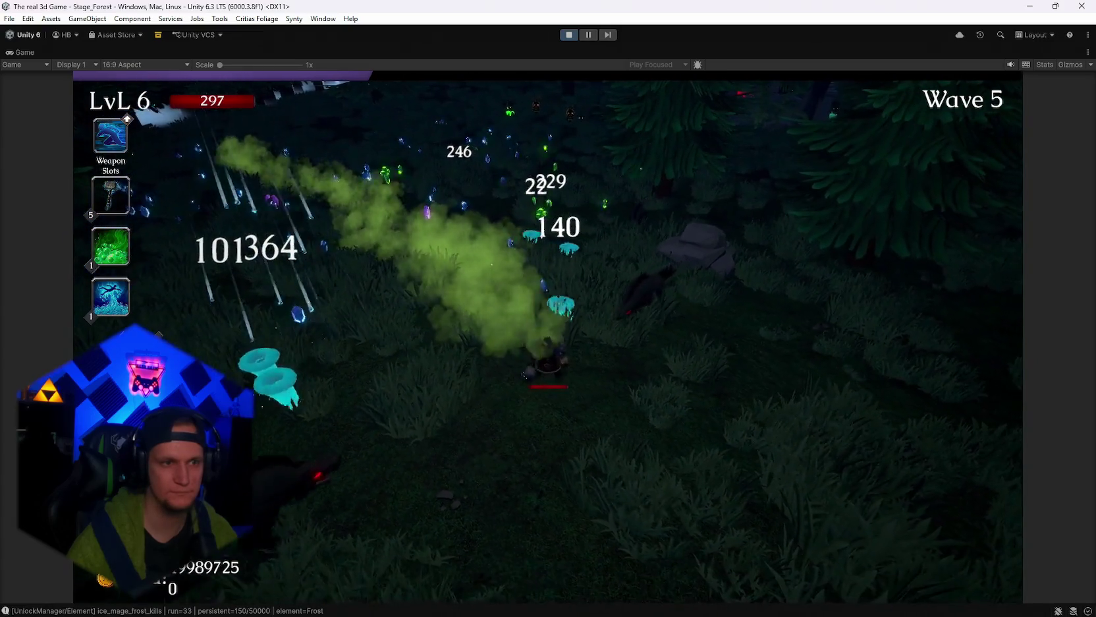
pyautogui.press('d')
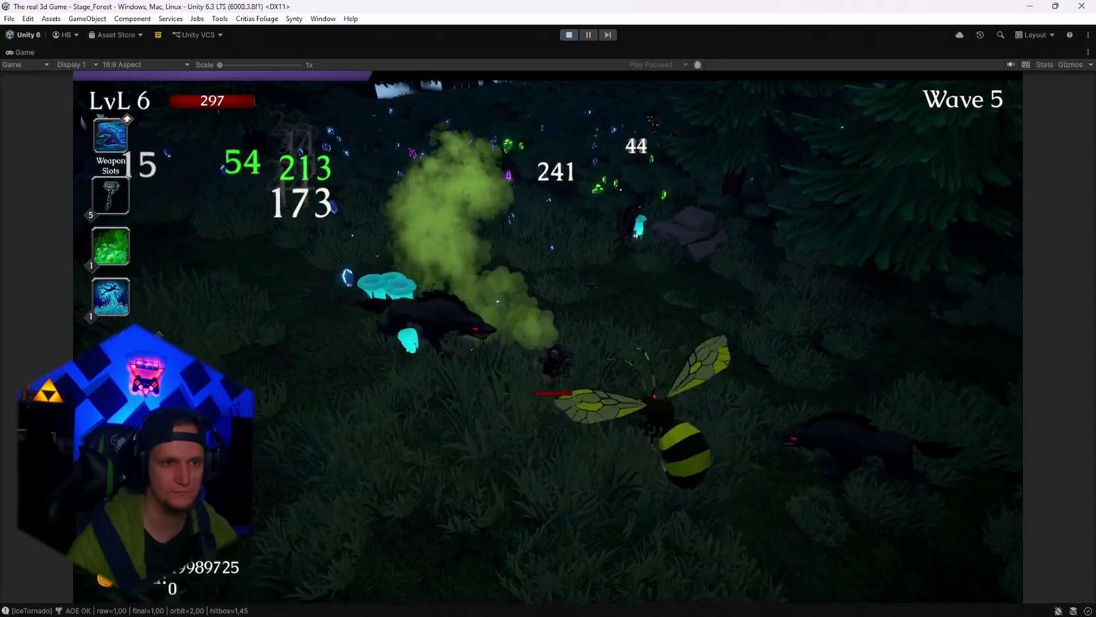
pyautogui.press('d')
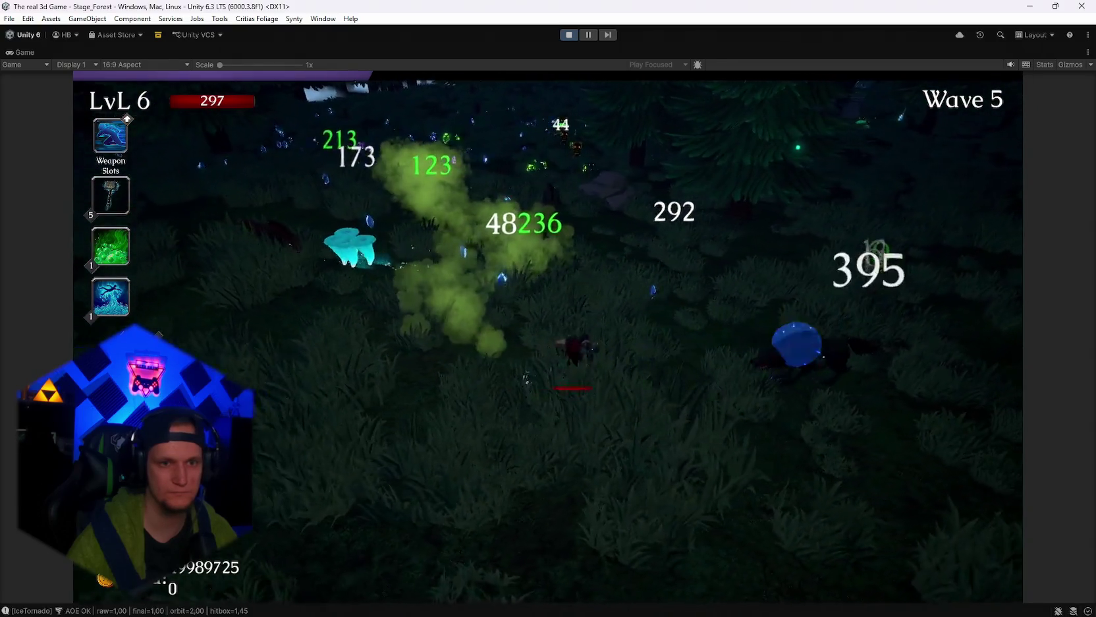
pyautogui.press('w')
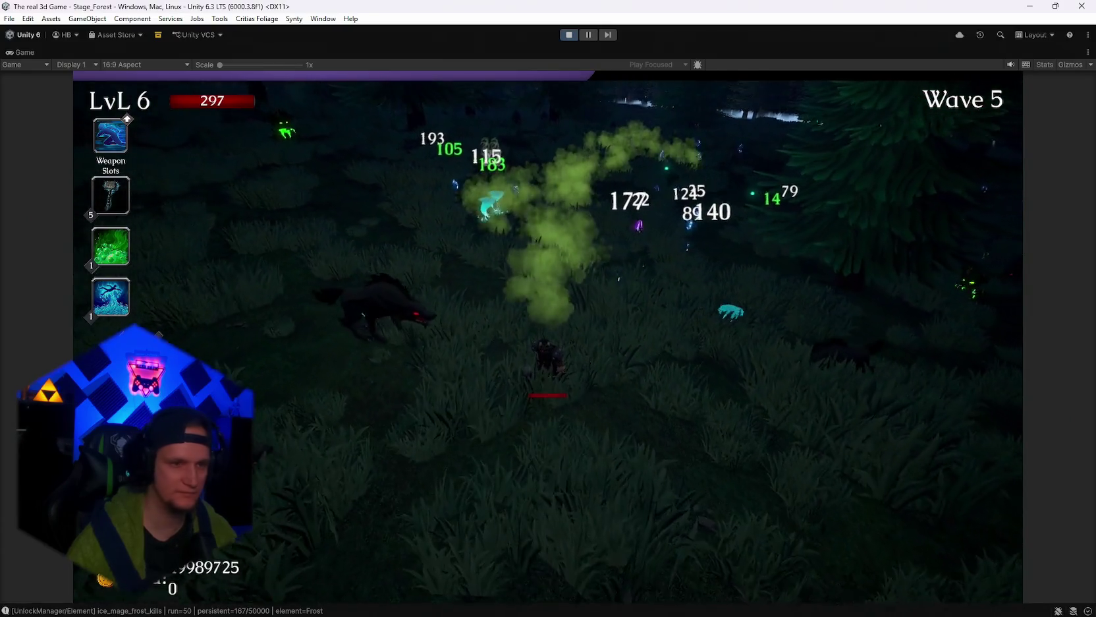
pyautogui.press('Escape')
pyautogui.press('Escape')
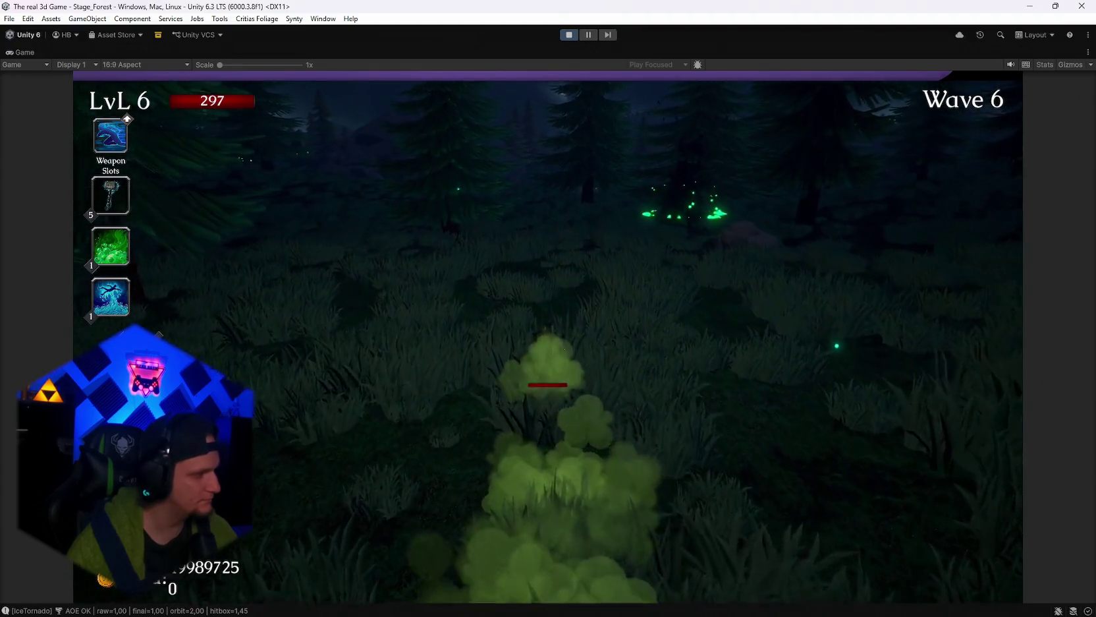
pyautogui.press('w')
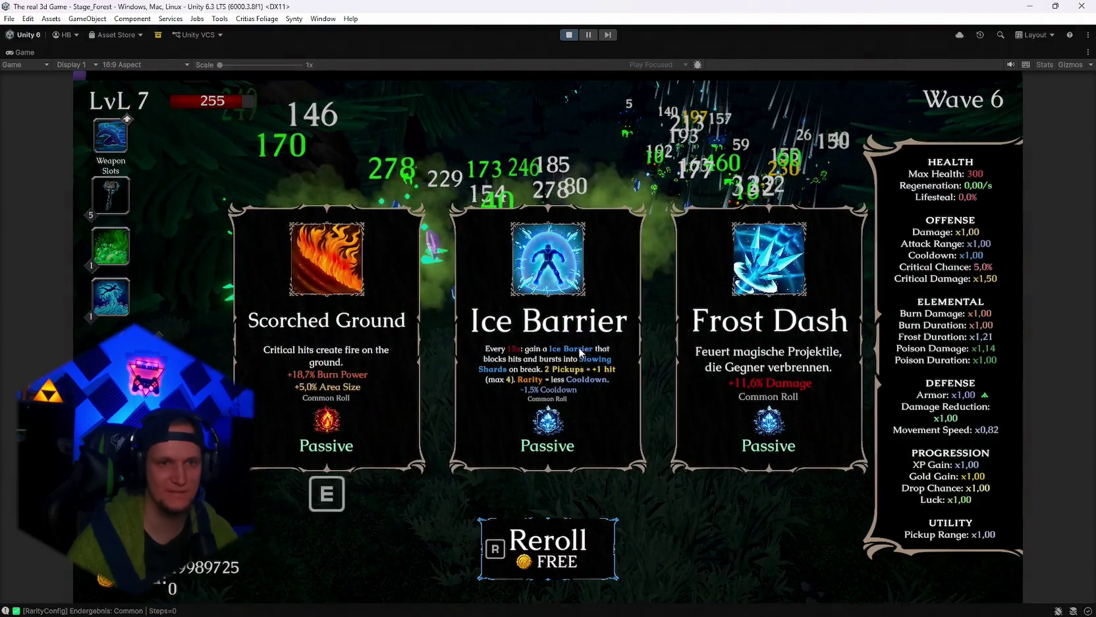
# Step: Pick an upgrade card on reaching level 7 during wave 8
pyautogui.click(569, 354)
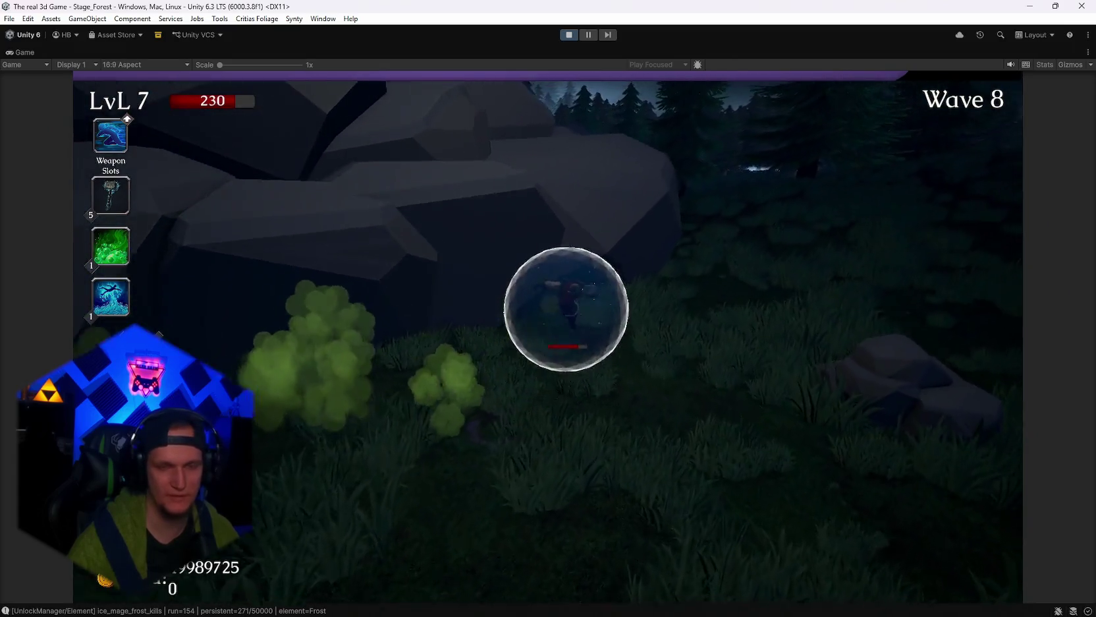
# Step: Walk the hero through the forest and into the lava cave to the first chest
pyautogui.press('w')
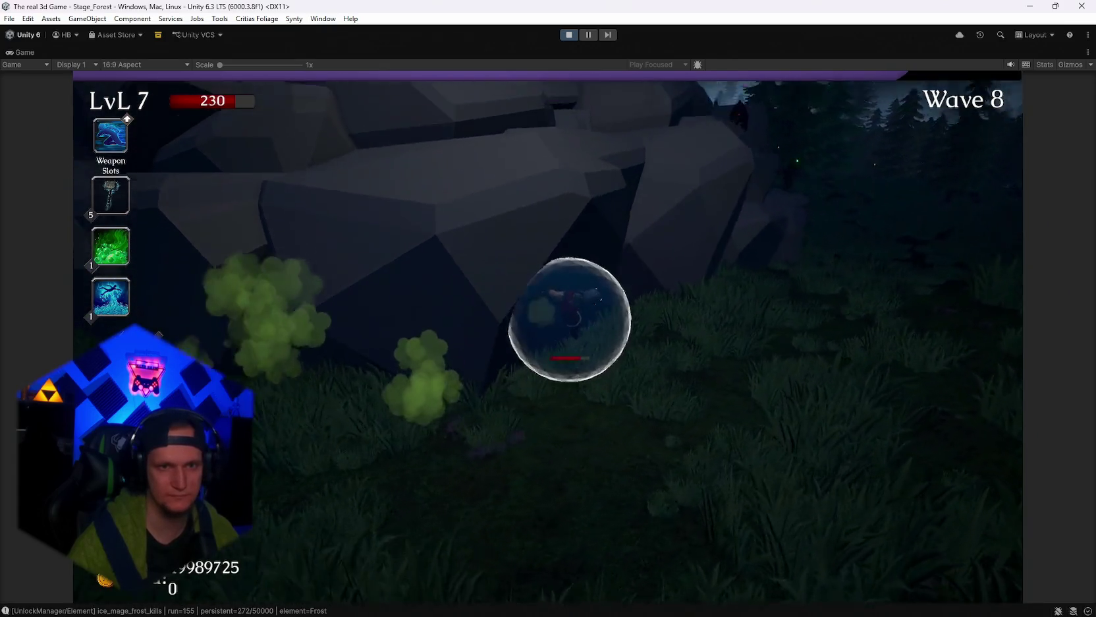
pyautogui.press('w')
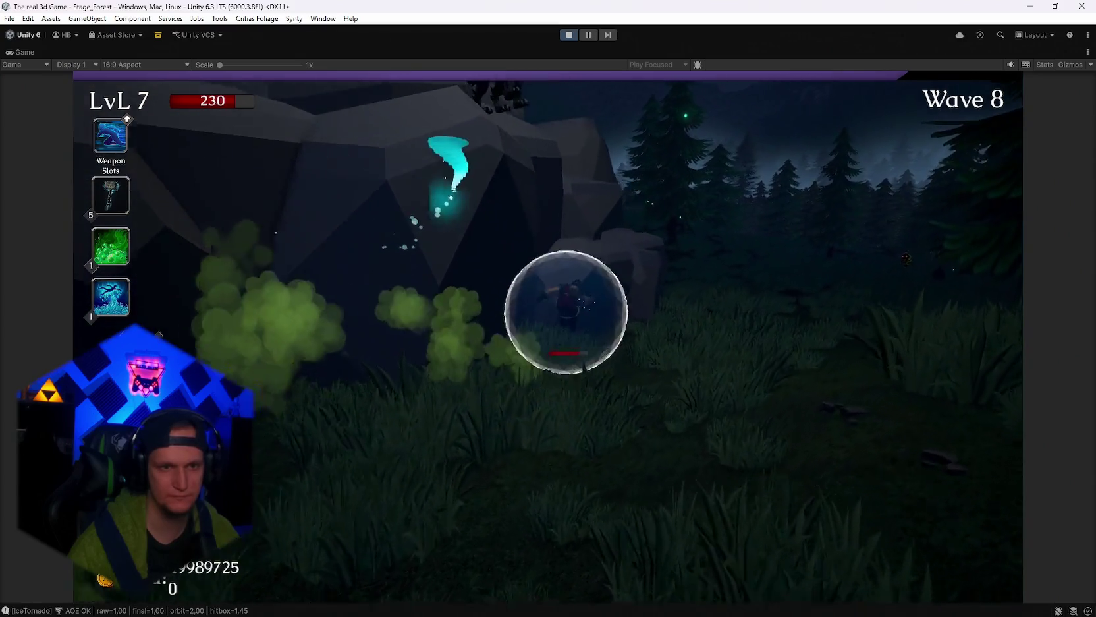
pyautogui.press('w')
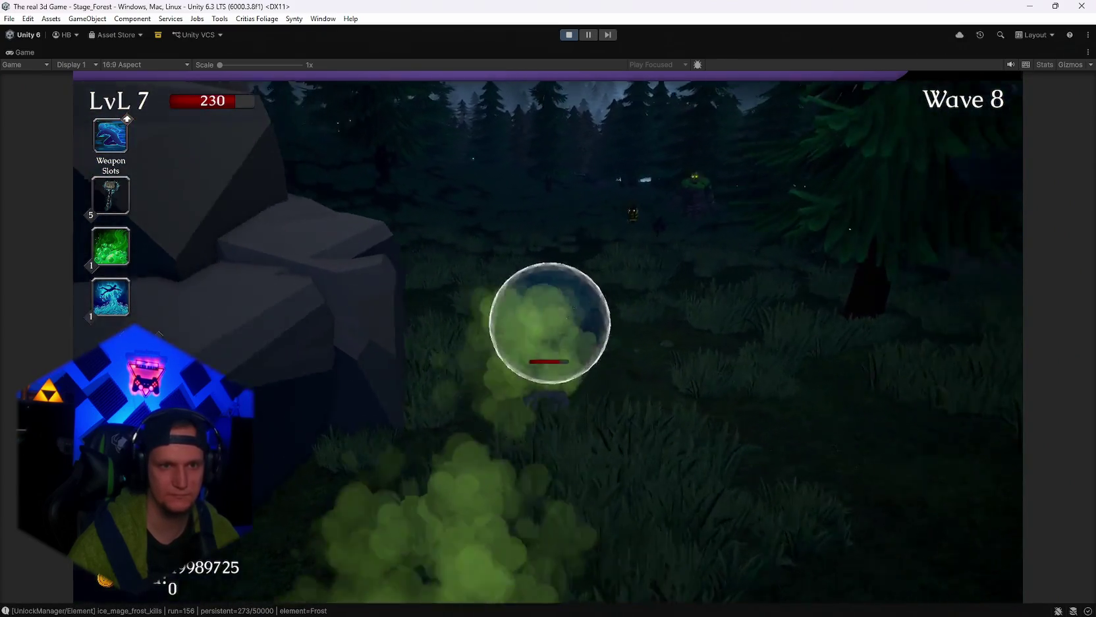
pyautogui.press('w')
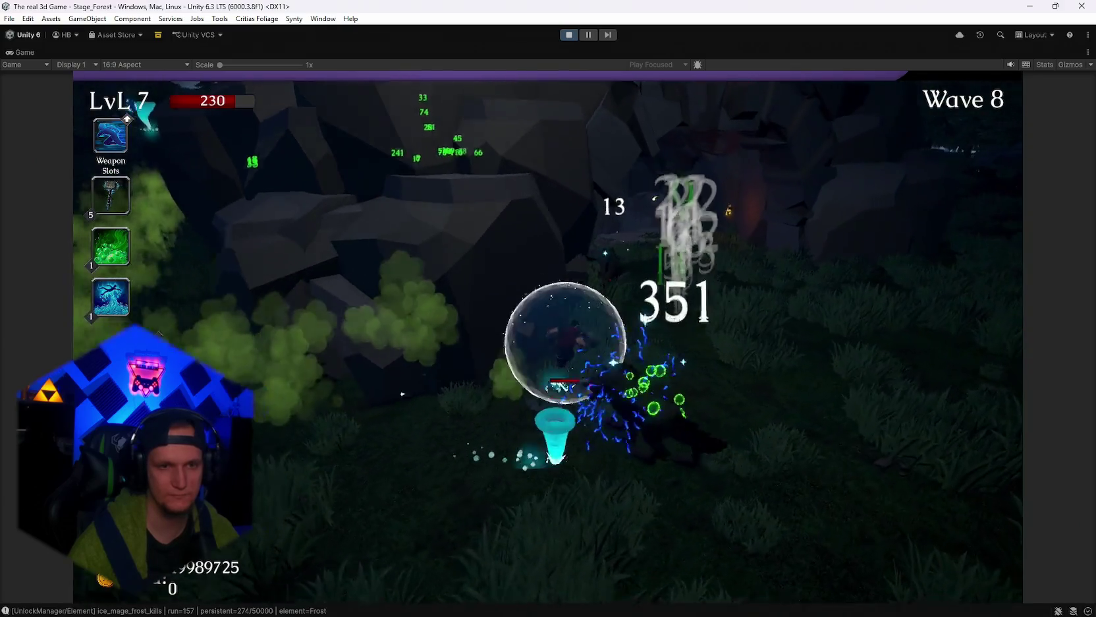
pyautogui.press('w')
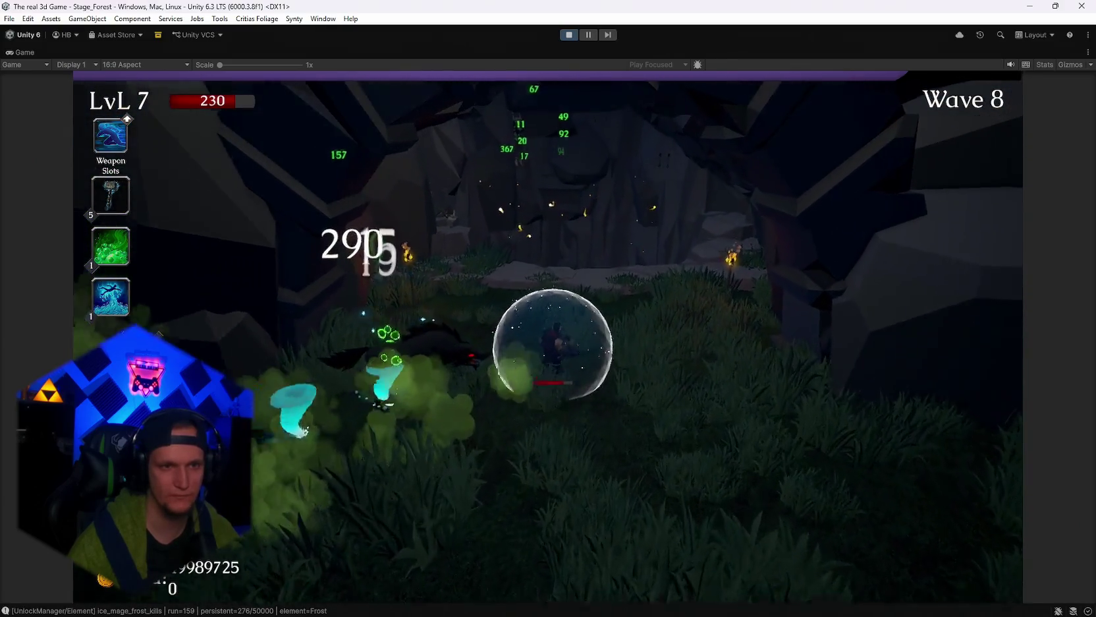
pyautogui.press('w')
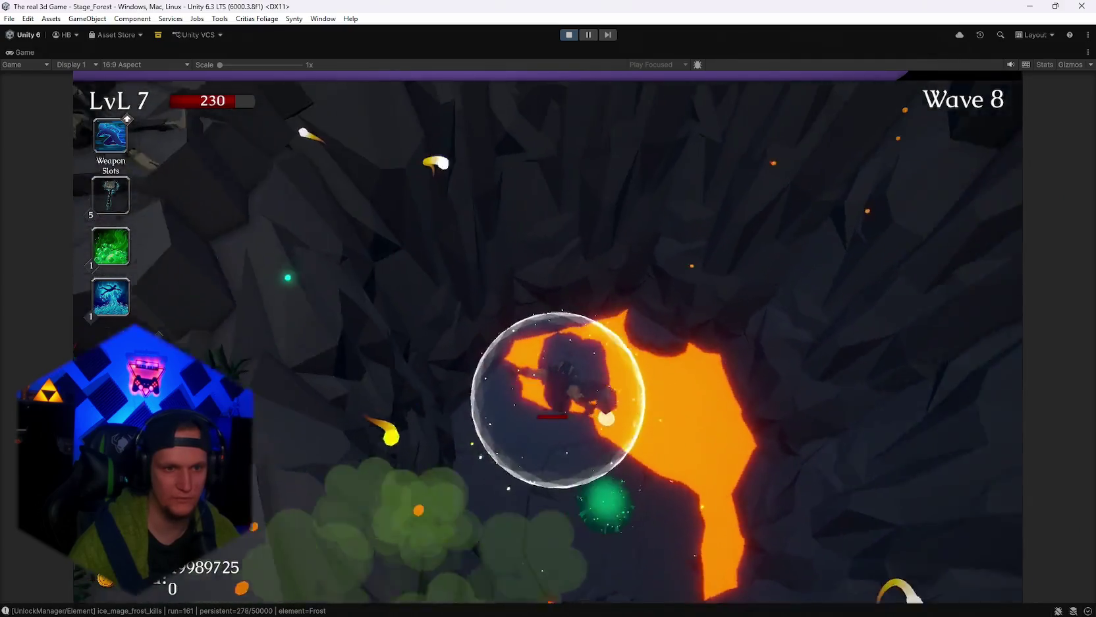
pyautogui.press('w')
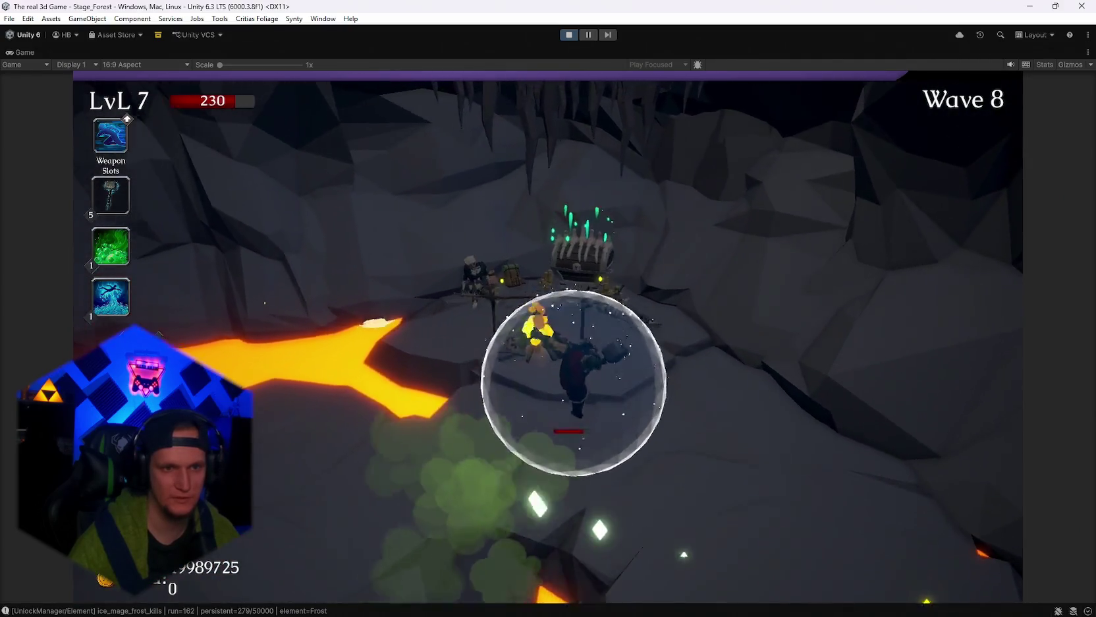
pyautogui.press('w')
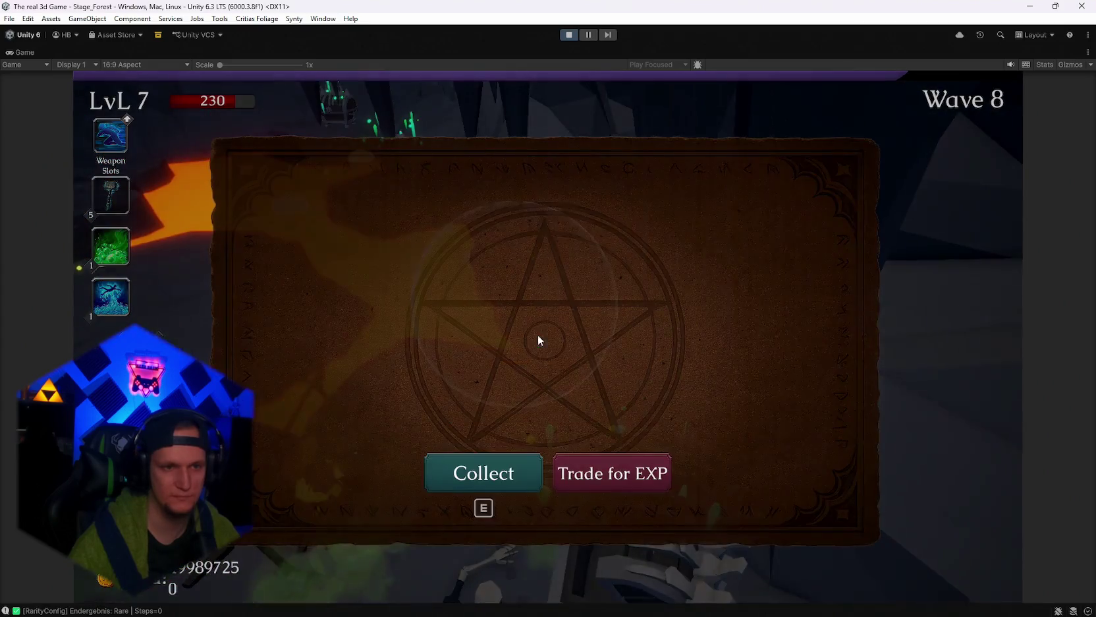
# Step: Loot the lava cave chests, collecting Blessed Aura and a crystal weapon item
pyautogui.press('e')
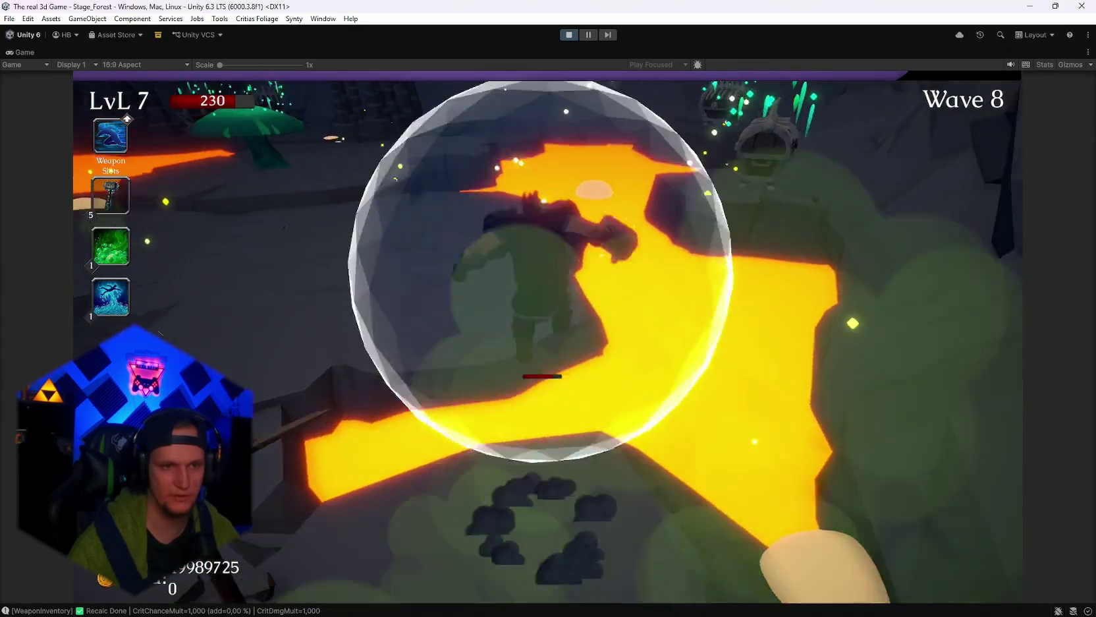
pyautogui.press('w')
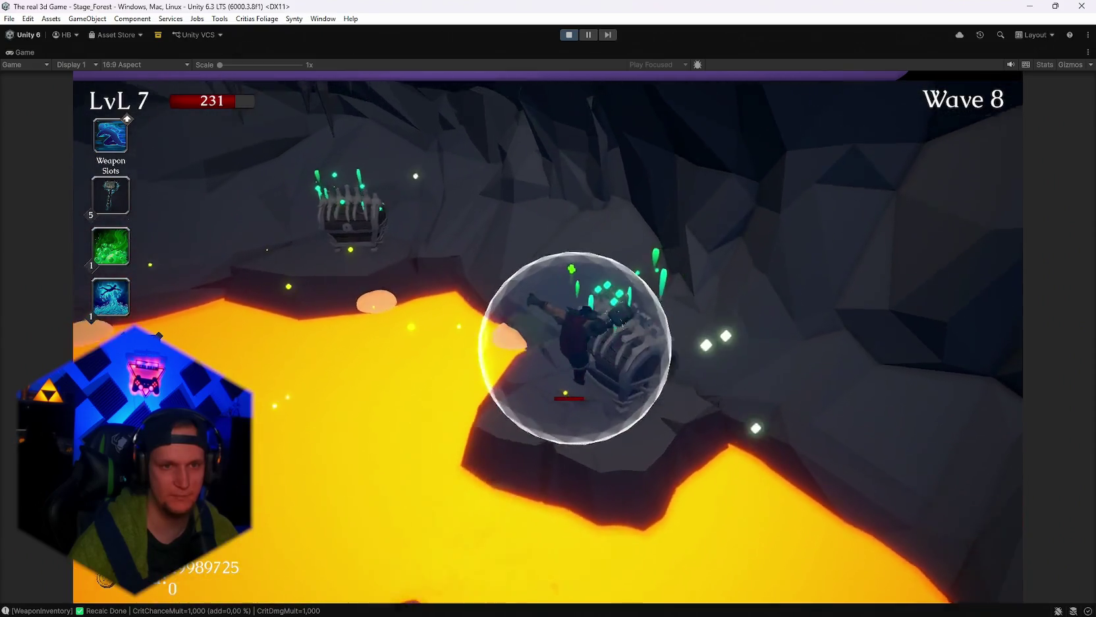
pyautogui.press('e')
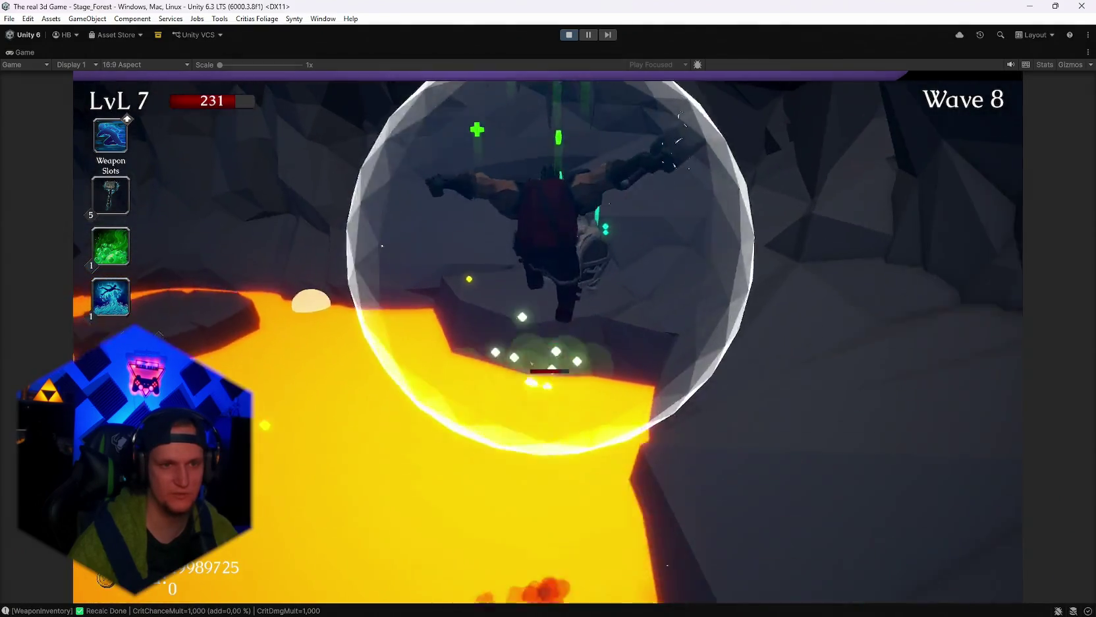
pyautogui.press('e')
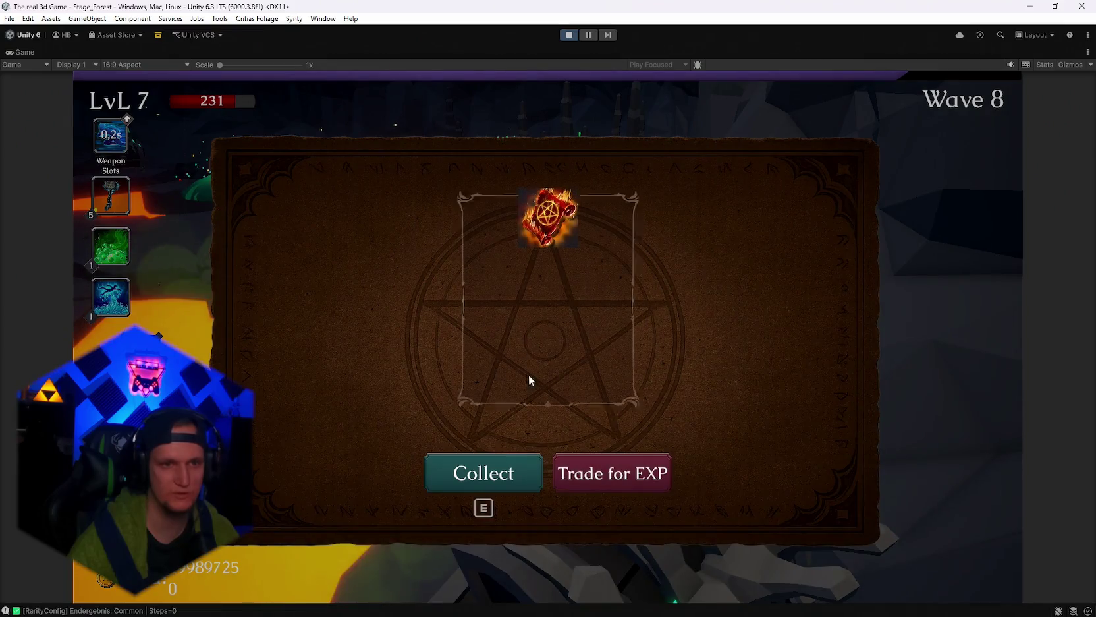
pyautogui.press('e')
pyautogui.press('w')
pyautogui.press('w')
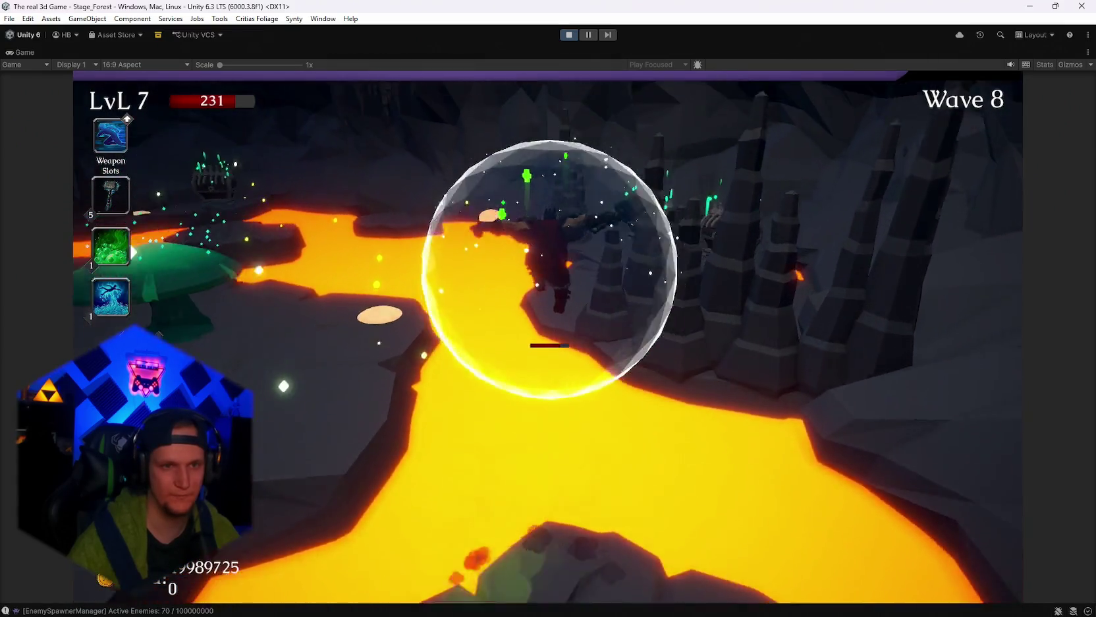
pyautogui.press('w')
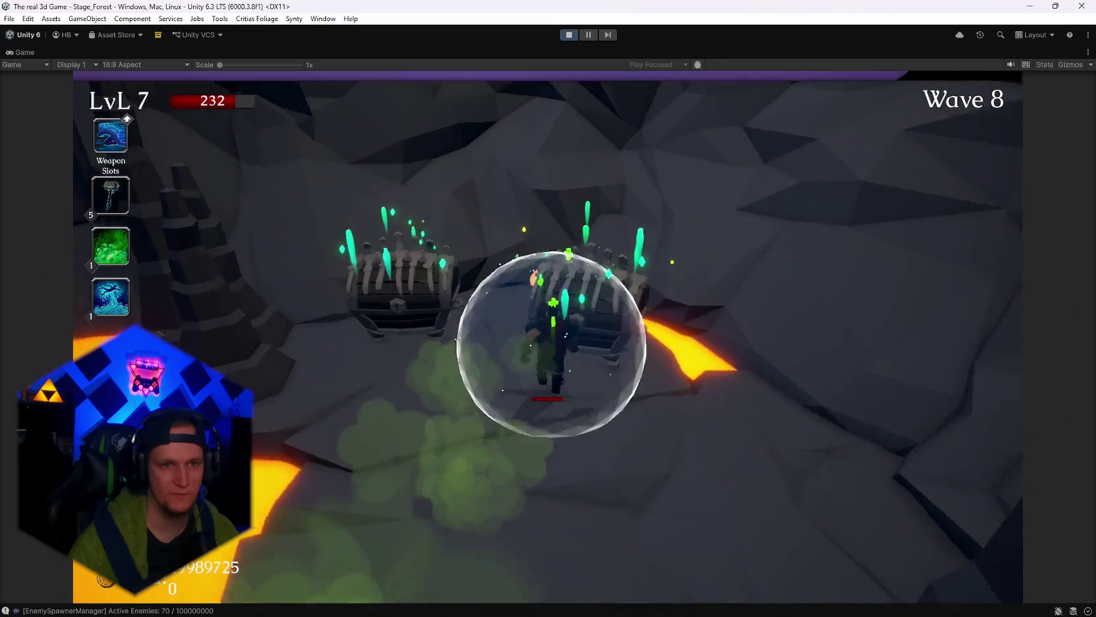
pyautogui.press('e')
pyautogui.press('e')
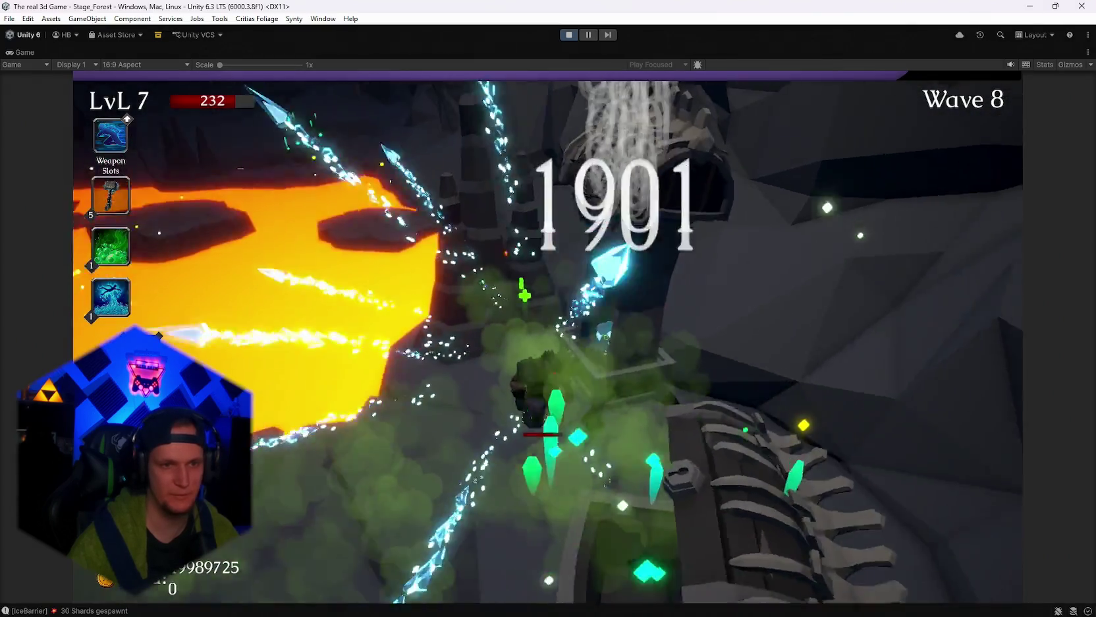
pyautogui.press('w')
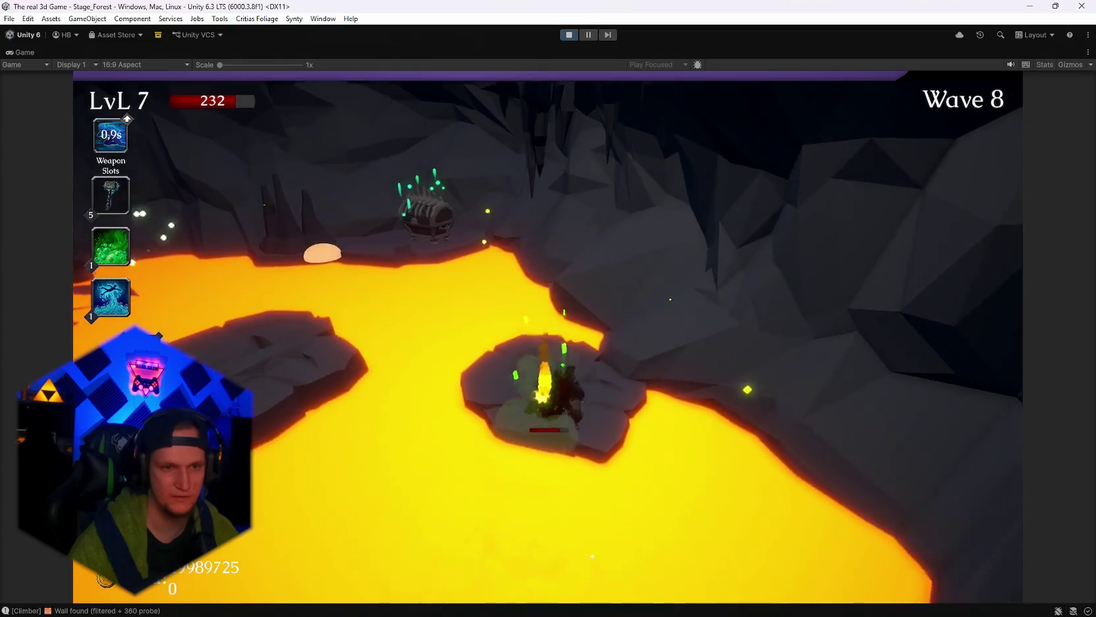
pyautogui.press('w')
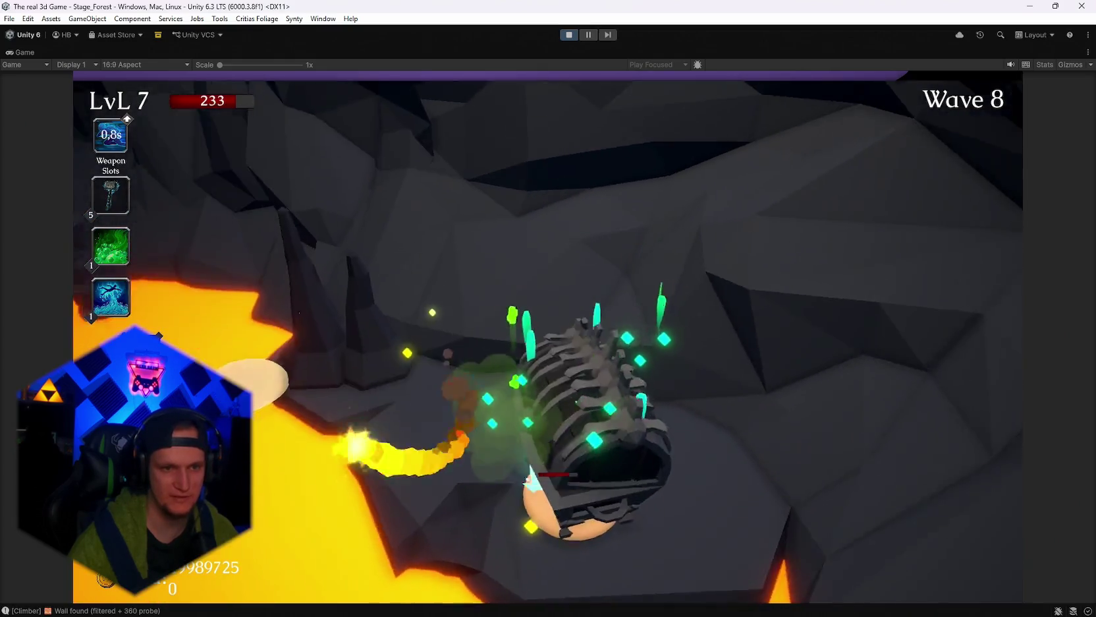
pyautogui.press('e')
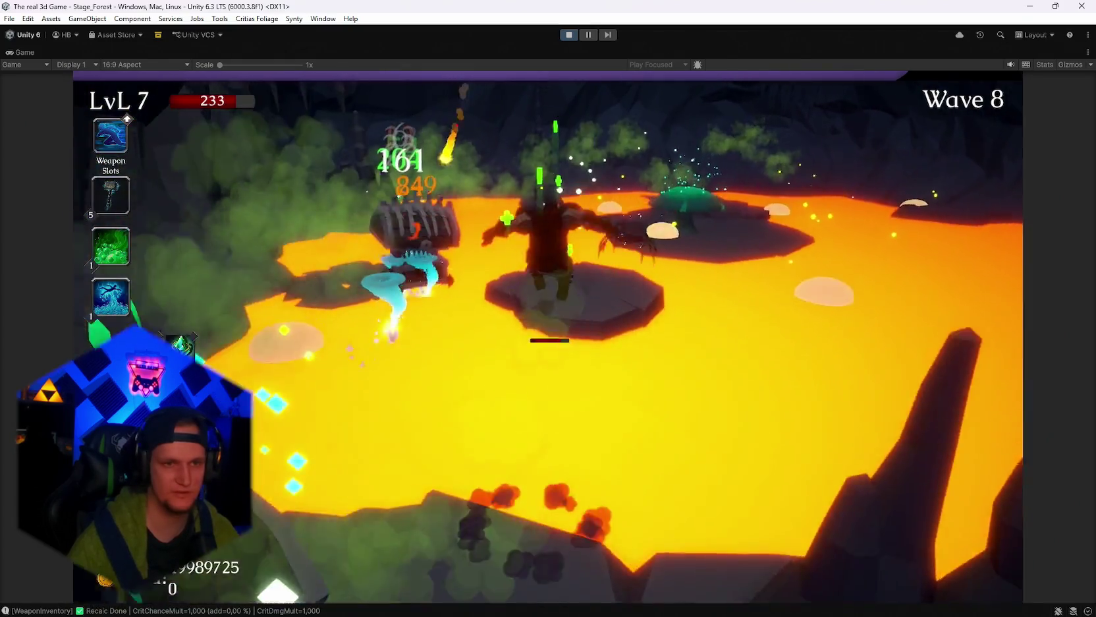
# Step: Pick a level-up upgrade card and fight through the wave 9 enemies in the forest
pyautogui.press('w')
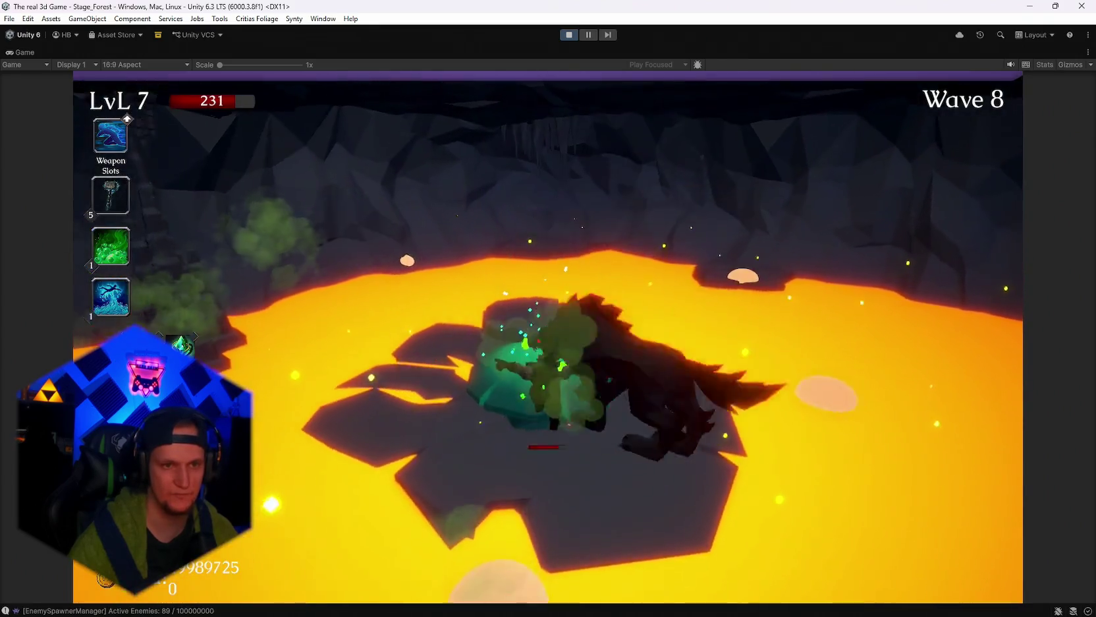
pyautogui.press('w')
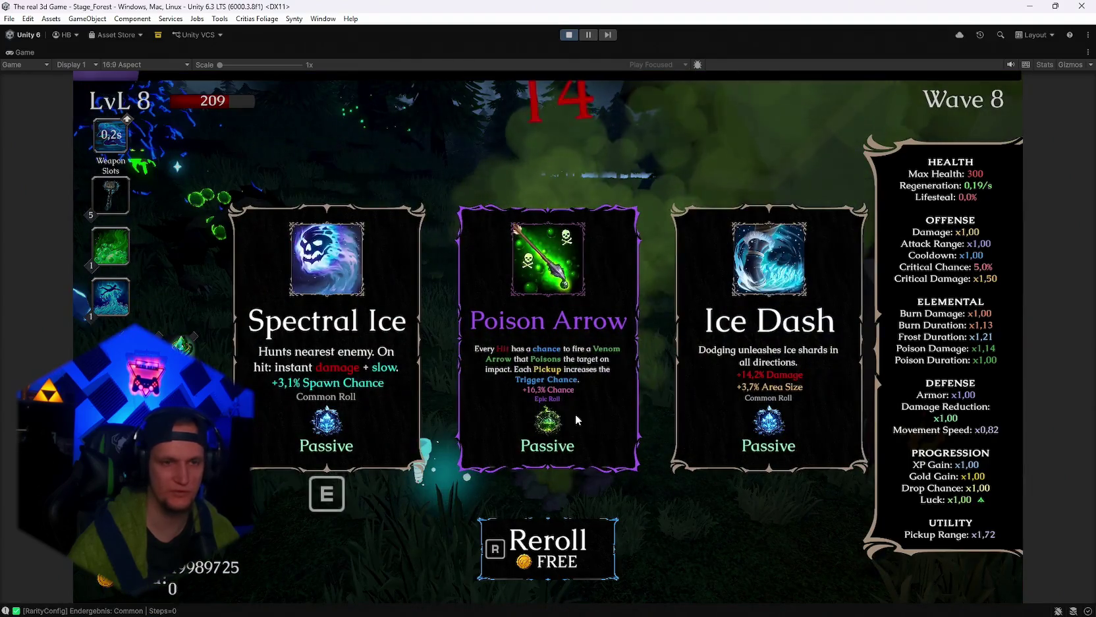
pyautogui.press('e')
pyautogui.press('w')
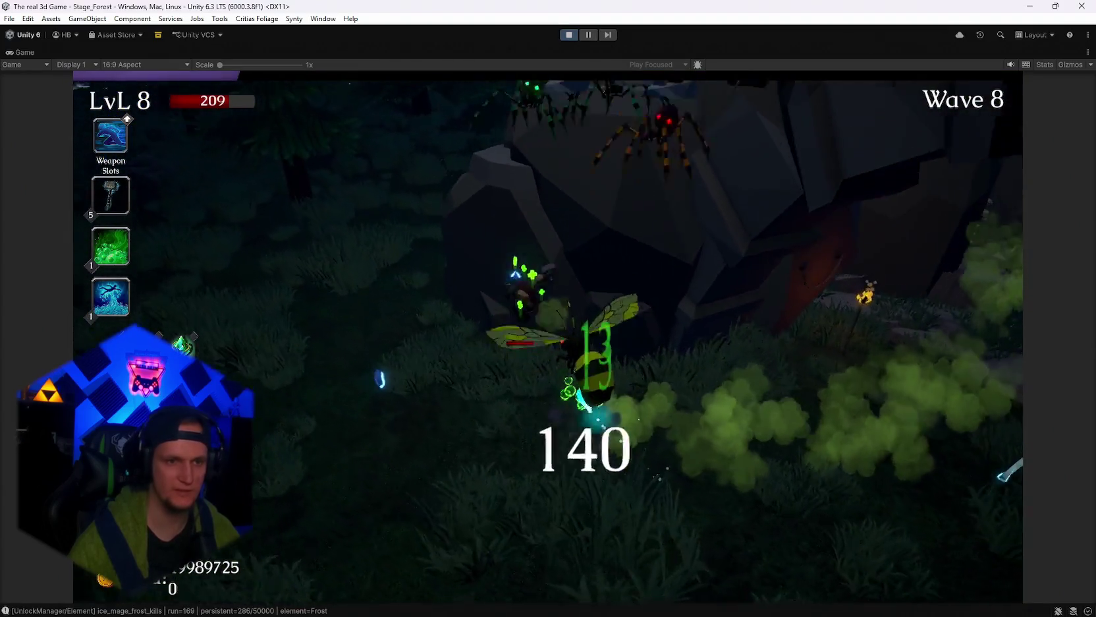
pyautogui.press('w')
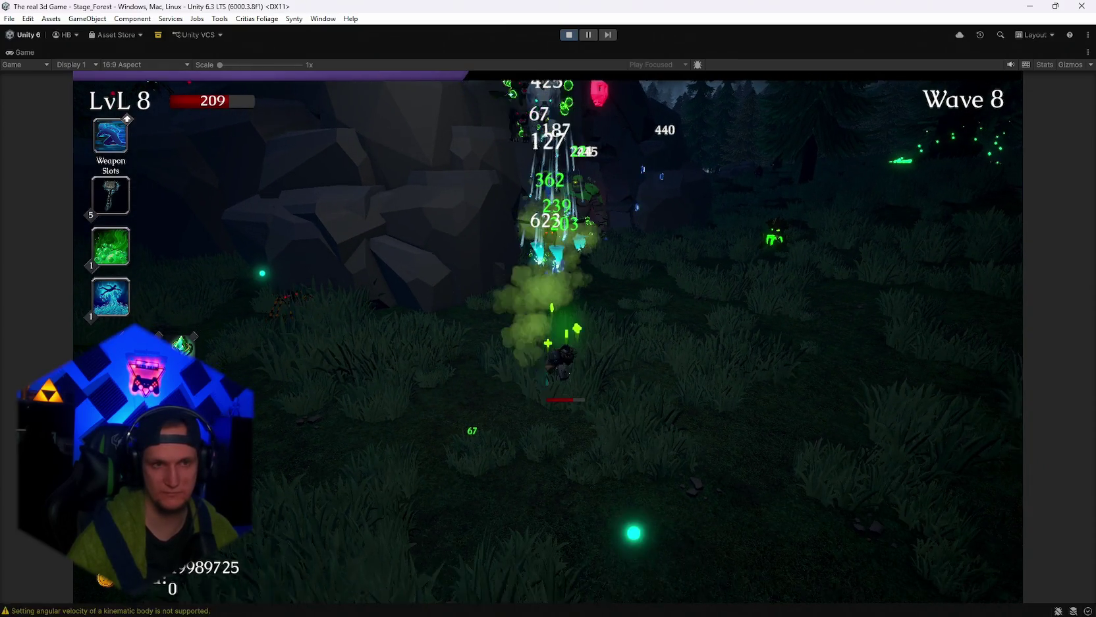
pyautogui.press('s')
pyautogui.press('w')
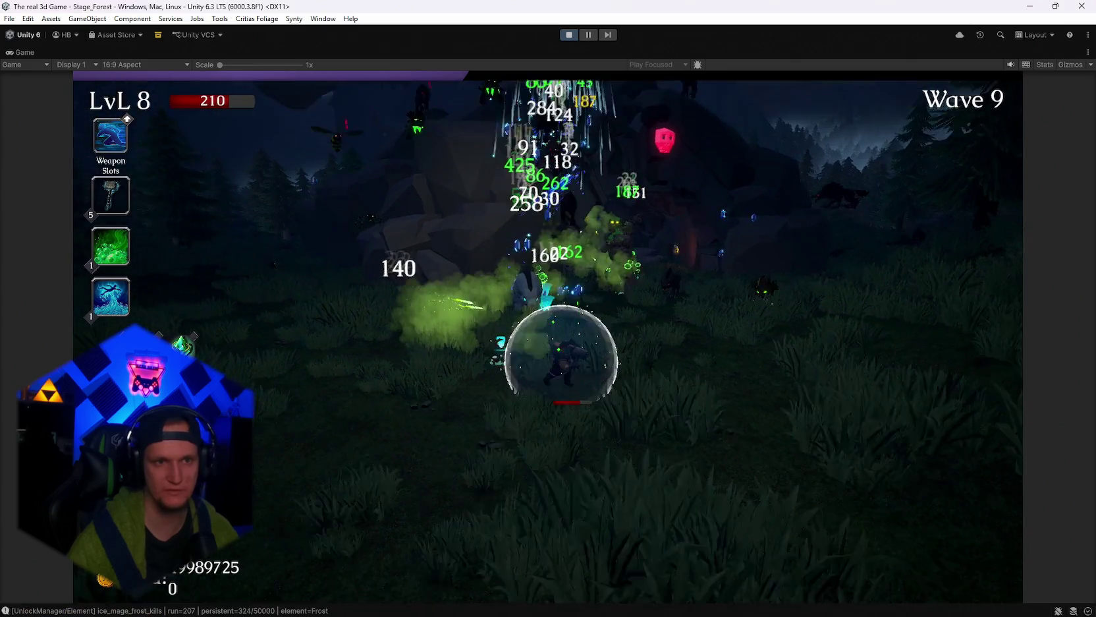
pyautogui.press('s')
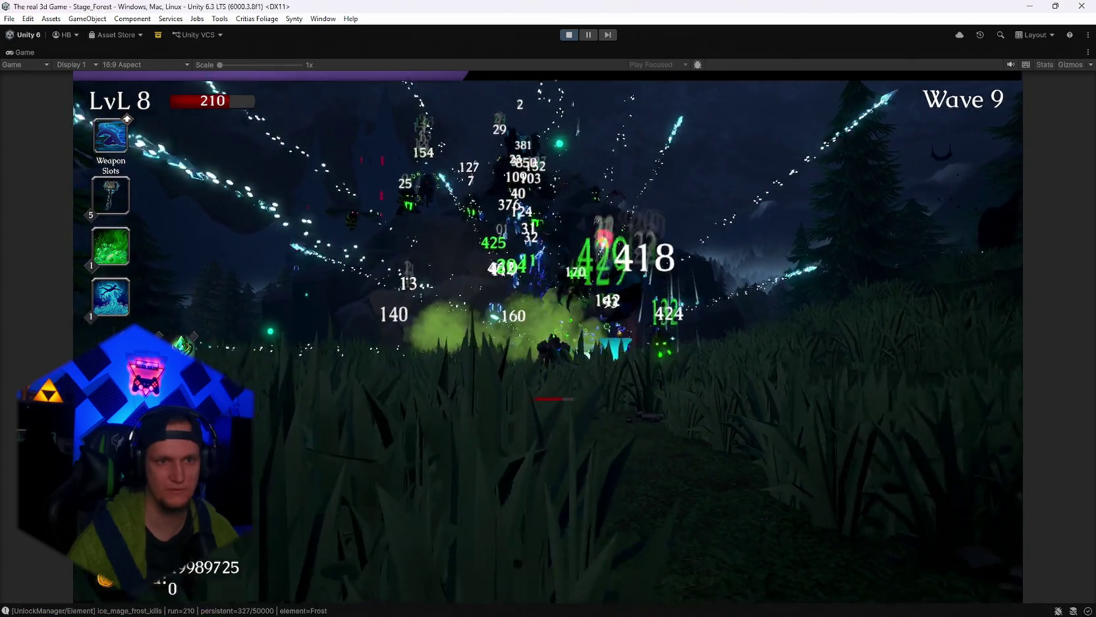
pyautogui.press('a')
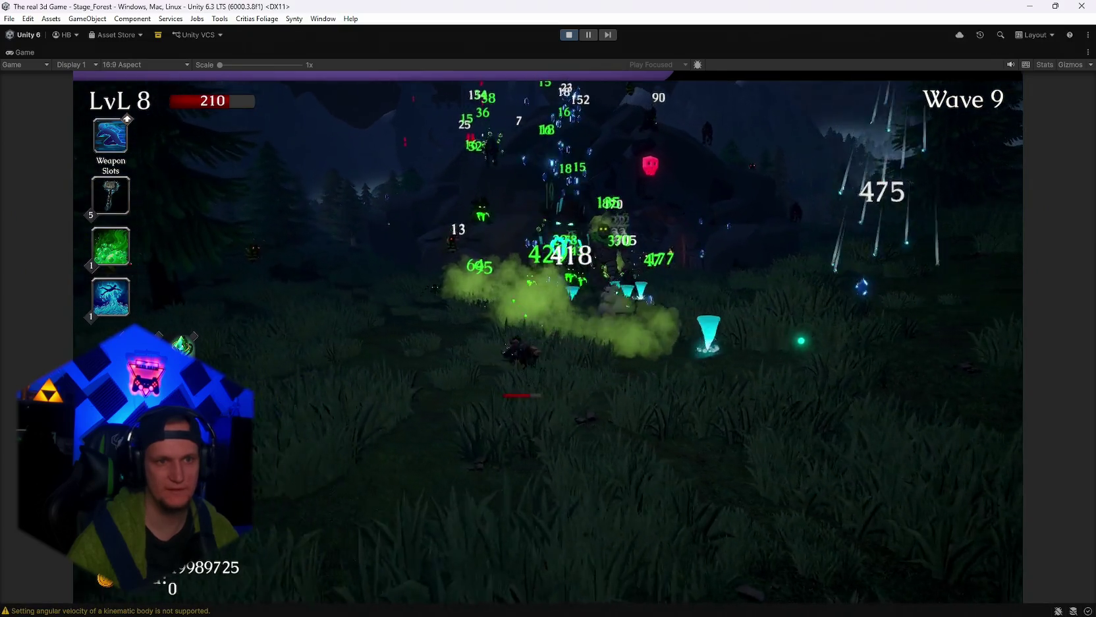
pyautogui.press('w')
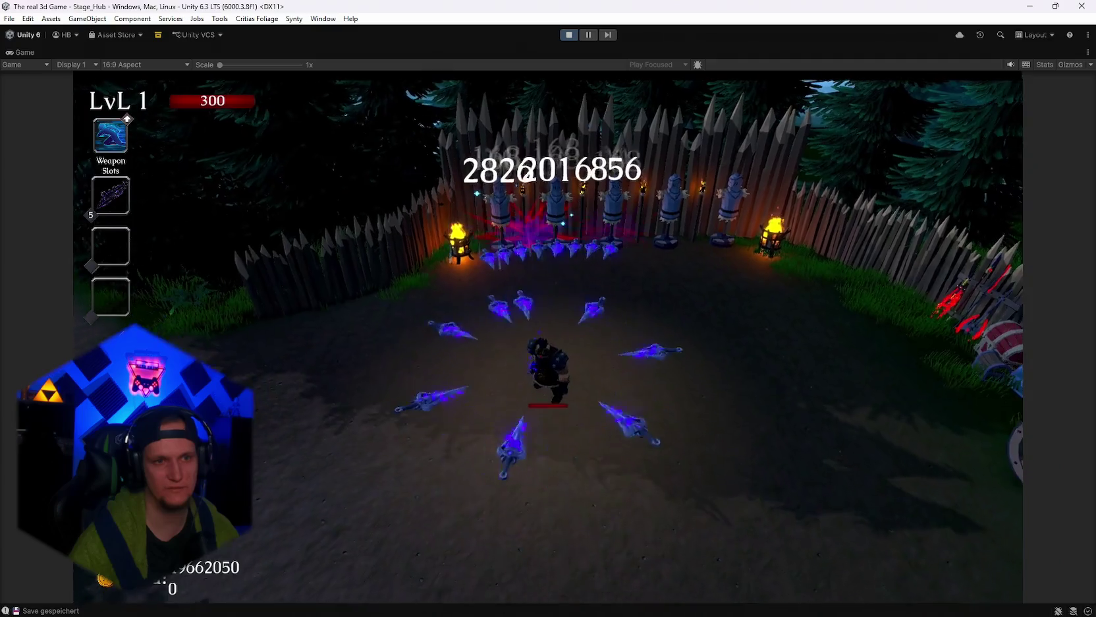
# Step: Move the hero along the hub training dummies to test weapon hits, then stop Play mode
pyautogui.press('w')
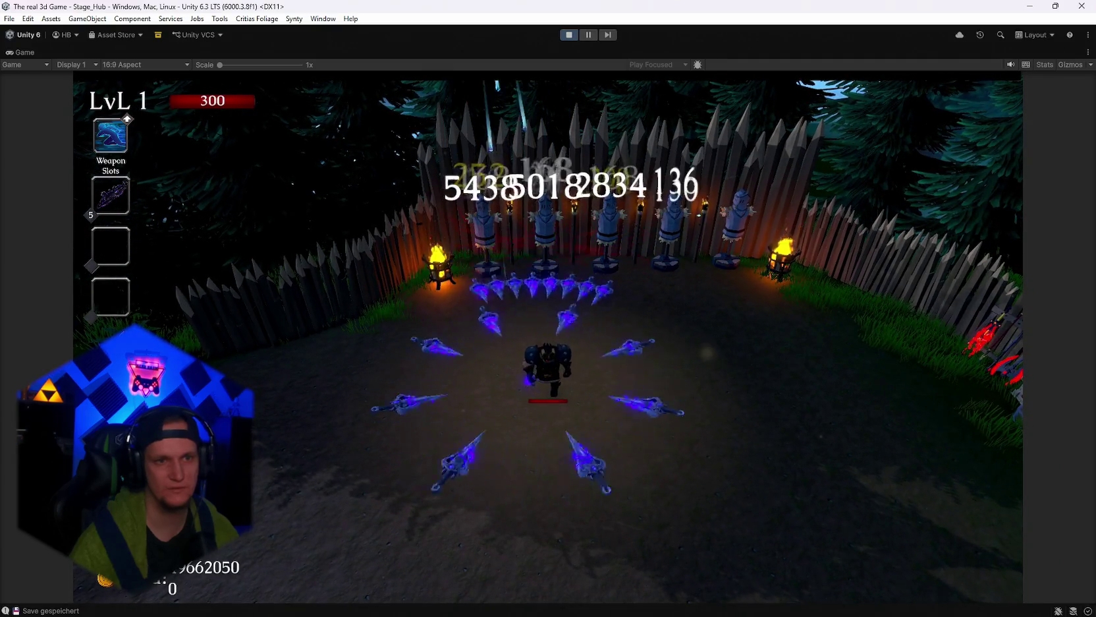
pyautogui.press('w')
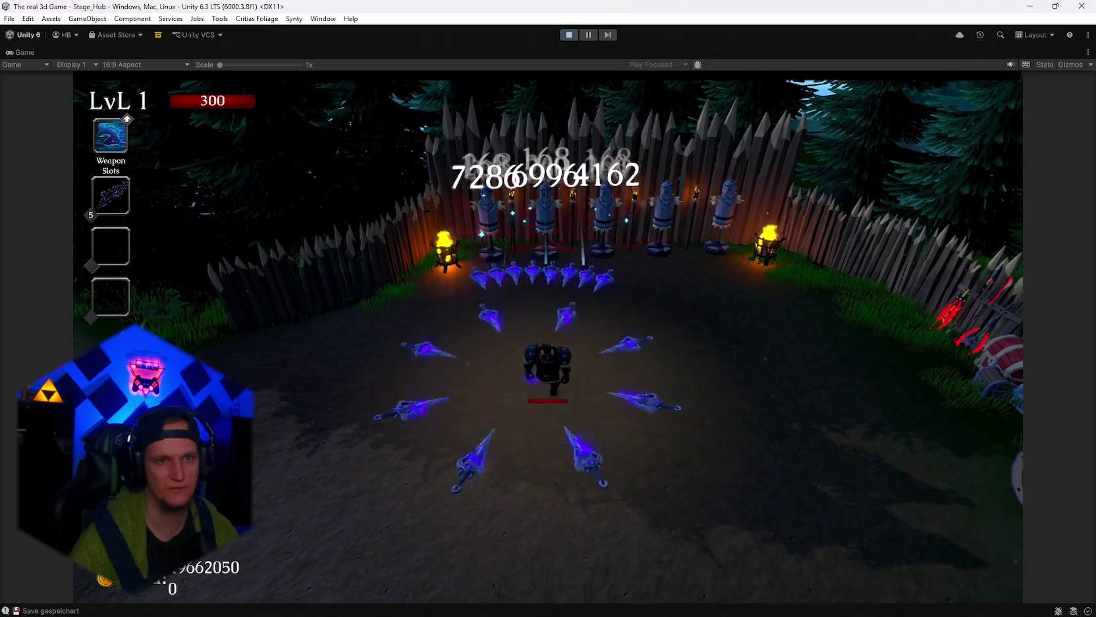
pyautogui.press('a')
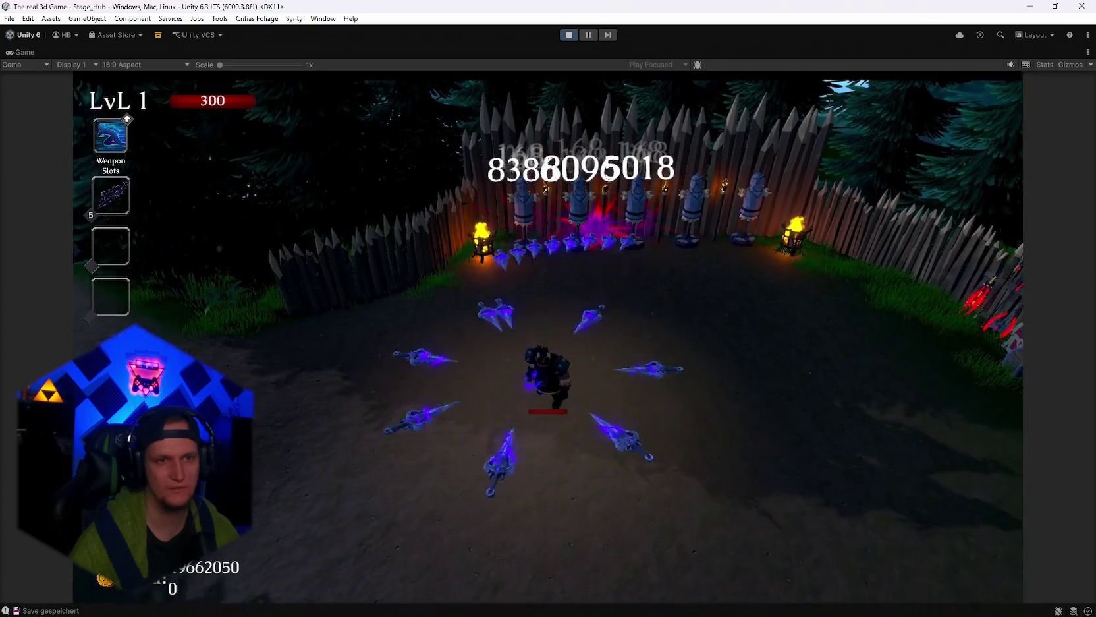
pyautogui.press('w')
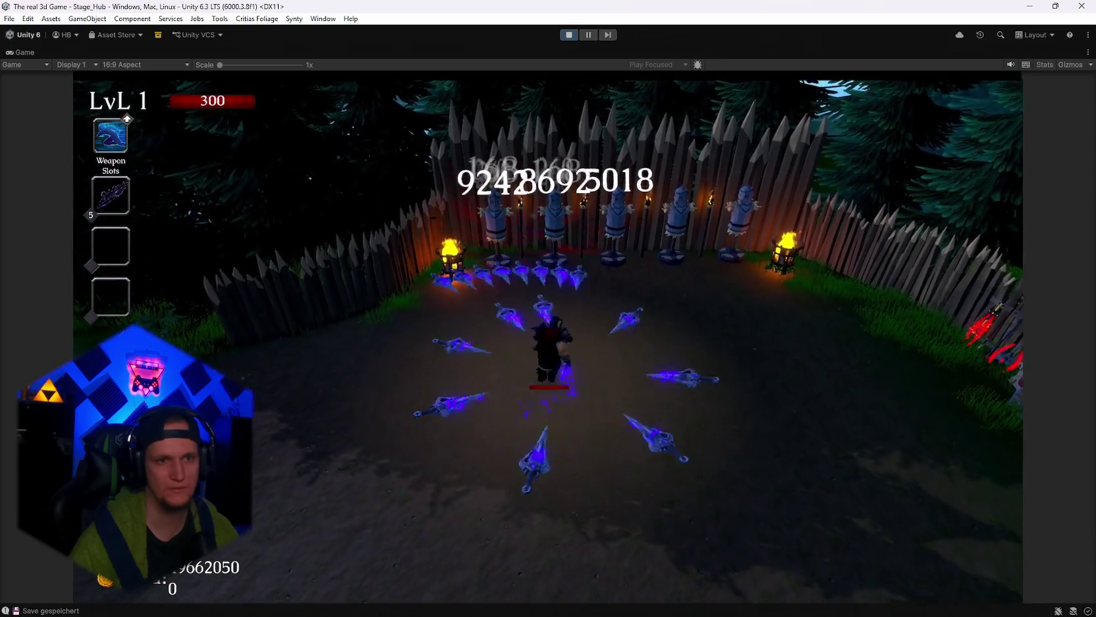
pyautogui.press('d')
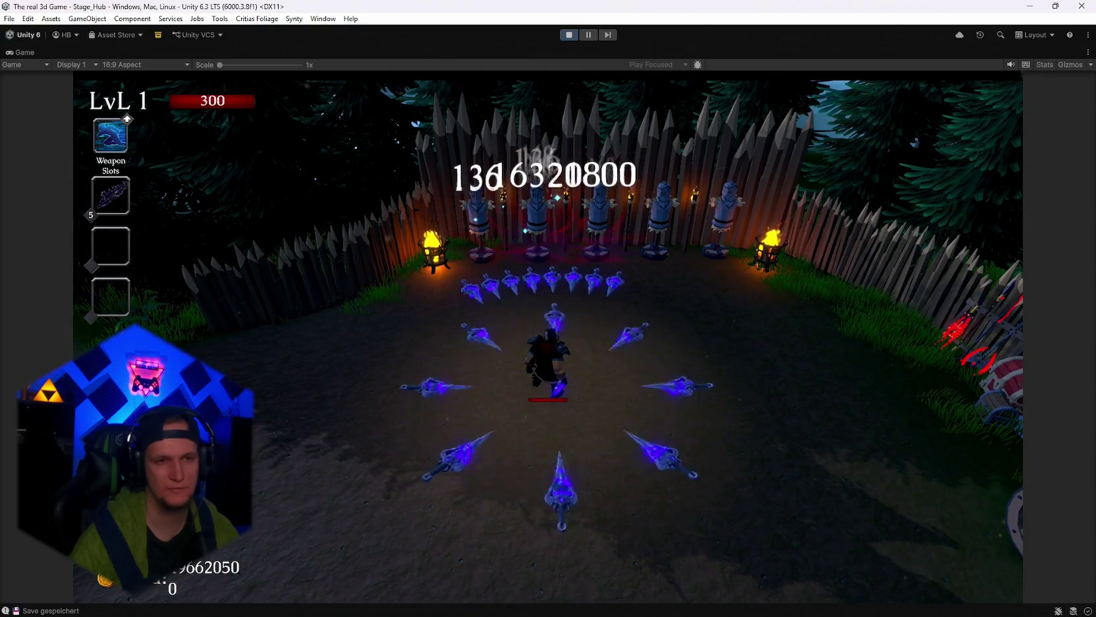
pyautogui.press('d')
pyautogui.press('a')
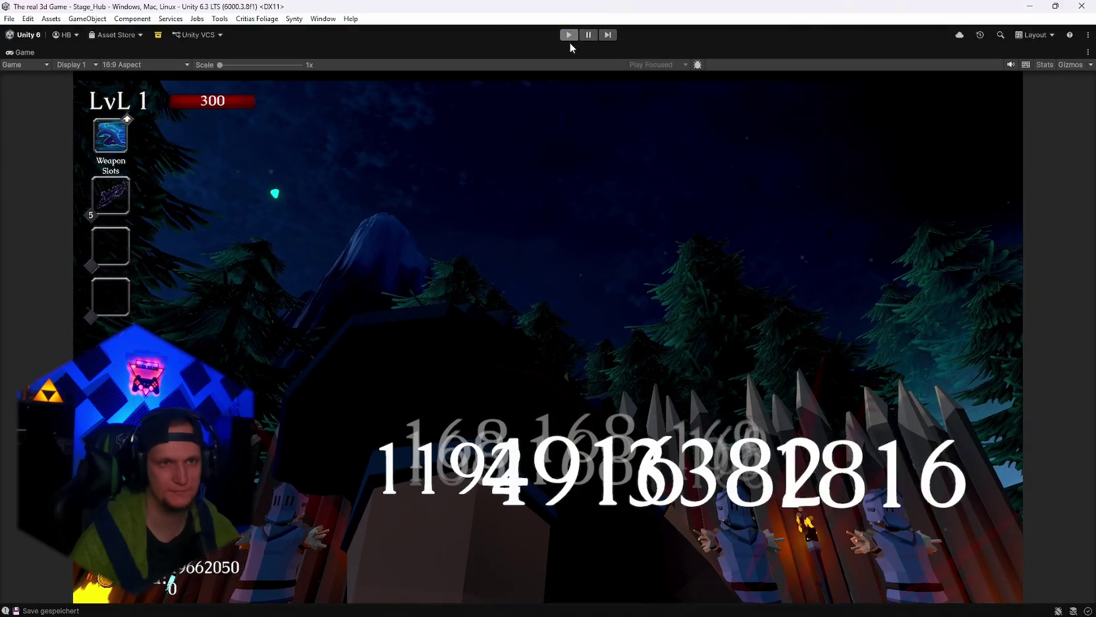
pyautogui.click(569, 34)
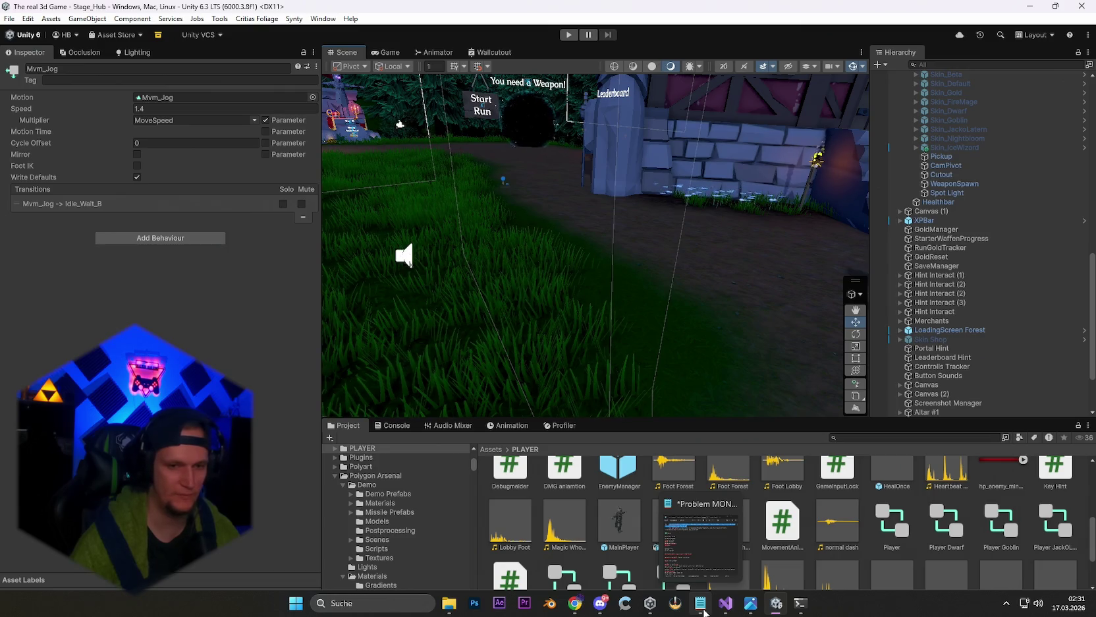
# Step: Replace Trigger.cs with the pasted particle-collision code, save it, and return to Unity
pyautogui.click(723, 607)
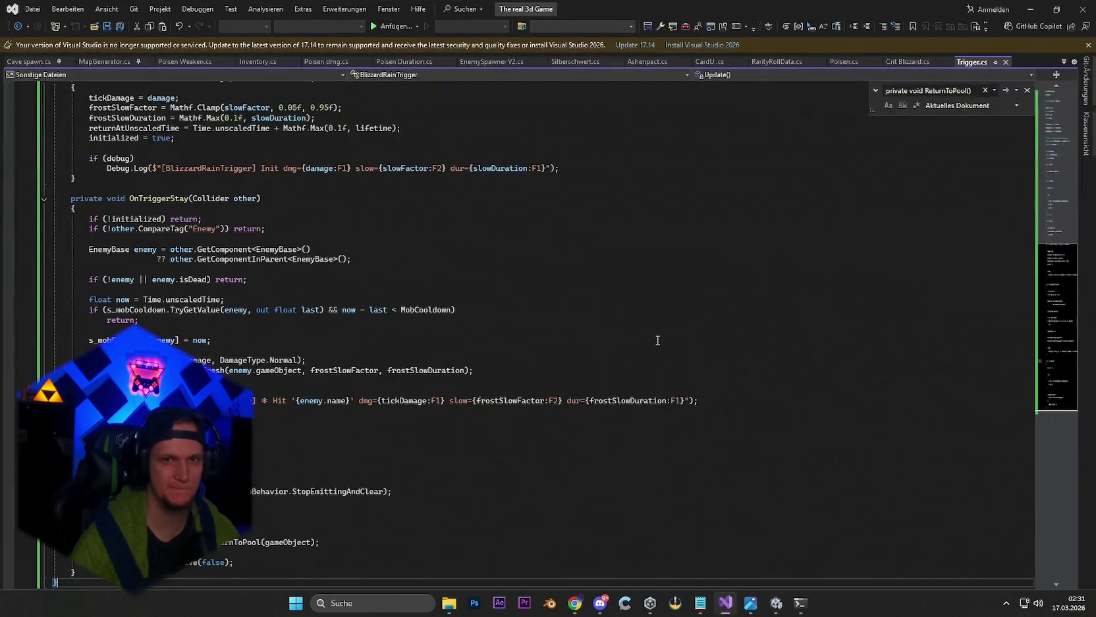
pyautogui.click(670, 360)
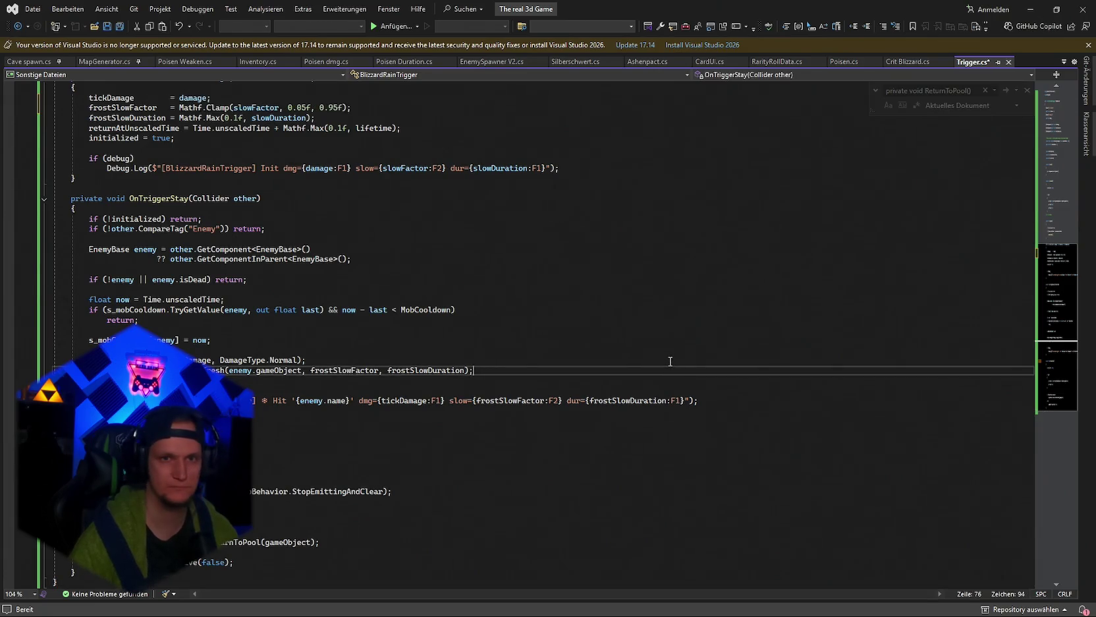
pyautogui.hotkey('ctrl', 'a')
pyautogui.hotkey('ctrl', 'v')
pyautogui.hotkey('ctrl', 'a')
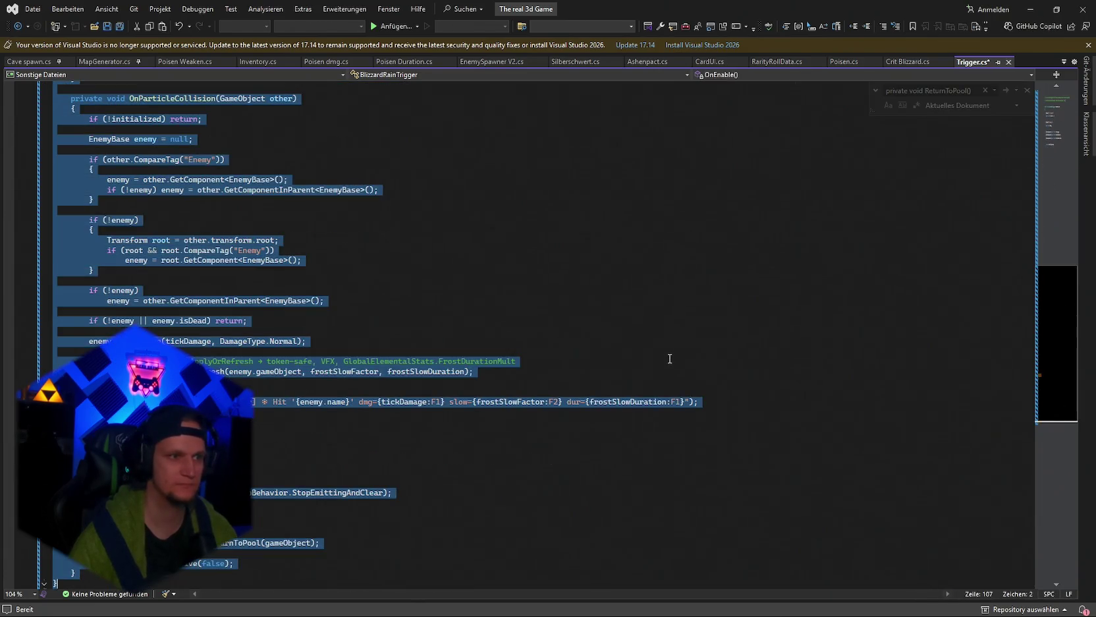
pyautogui.hotkey('ctrl', 's')
pyautogui.click(909, 61)
pyautogui.click(765, 359)
pyautogui.click(1039, 10)
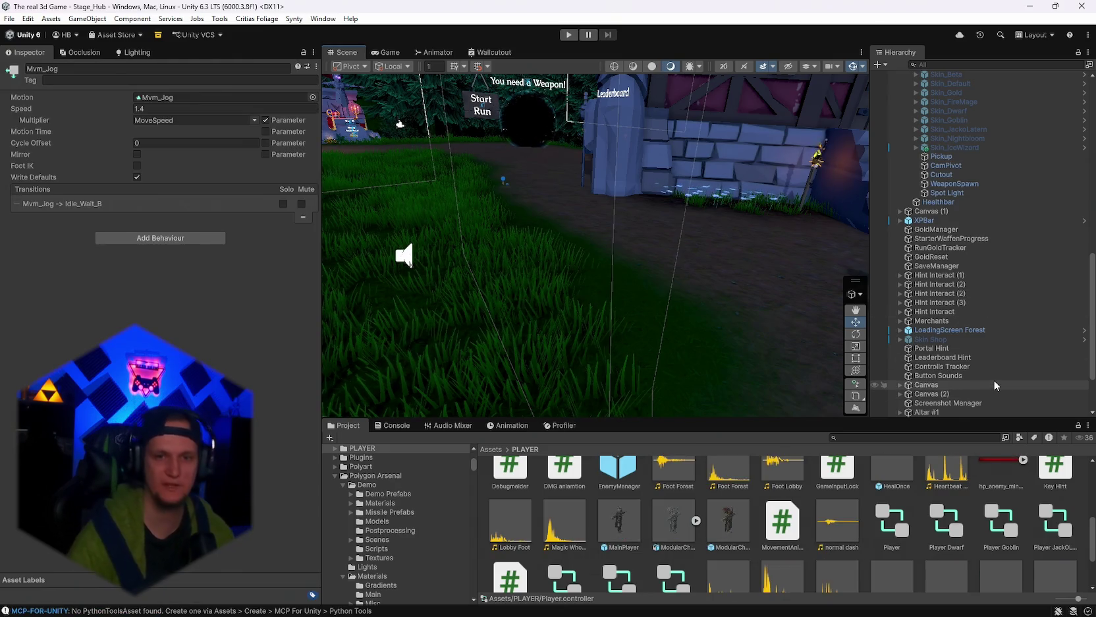
# Step: Scroll the Project folder tree down to the UPGRADES/ItemPool/Passive upgrade folders
pyautogui.scroll(-3, 994, 379)
pyautogui.scroll(-1, 870, 494)
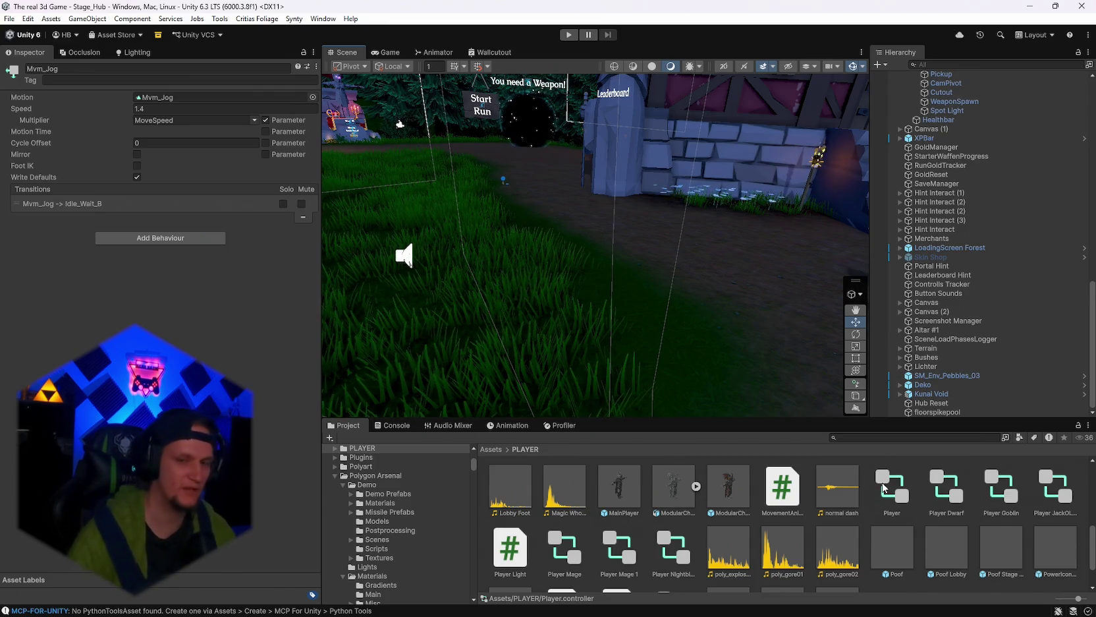
pyautogui.scroll(-2, 904, 500)
pyautogui.scroll(3, 886, 539)
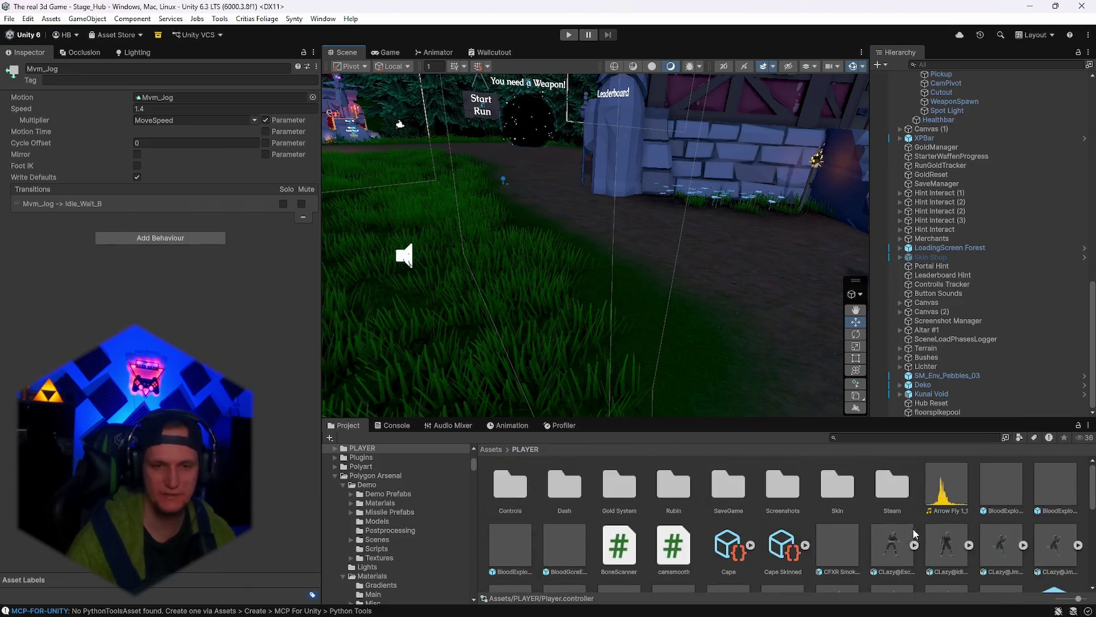
pyautogui.scroll(-3, 942, 538)
pyautogui.click(852, 437)
pyautogui.scroll(-3, 395, 520)
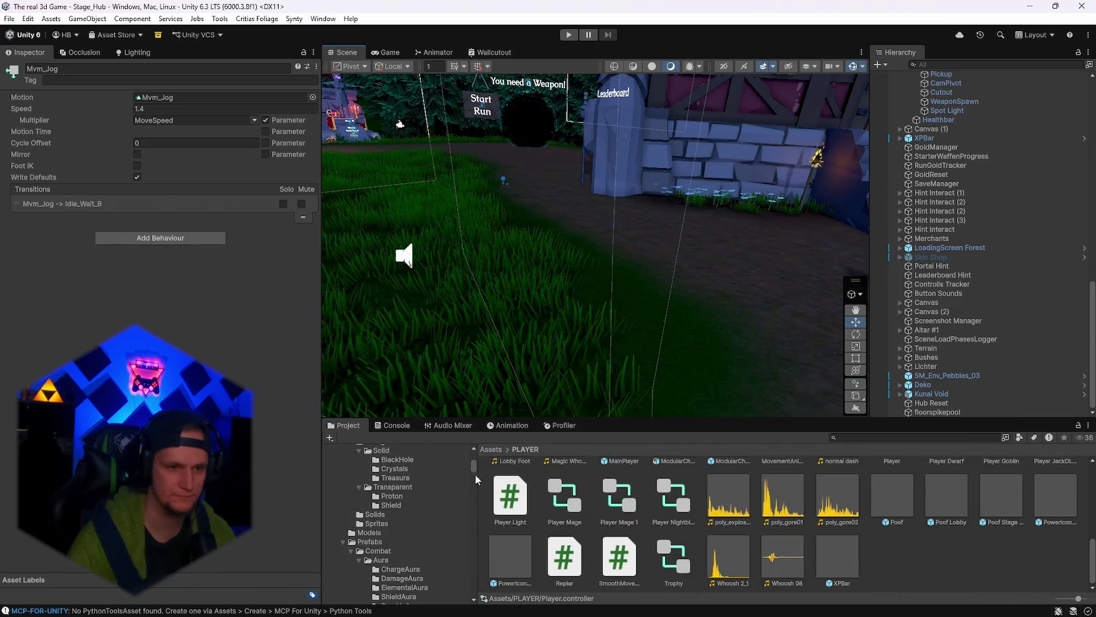
pyautogui.moveTo(473, 466); pyautogui.dragTo(473, 586)
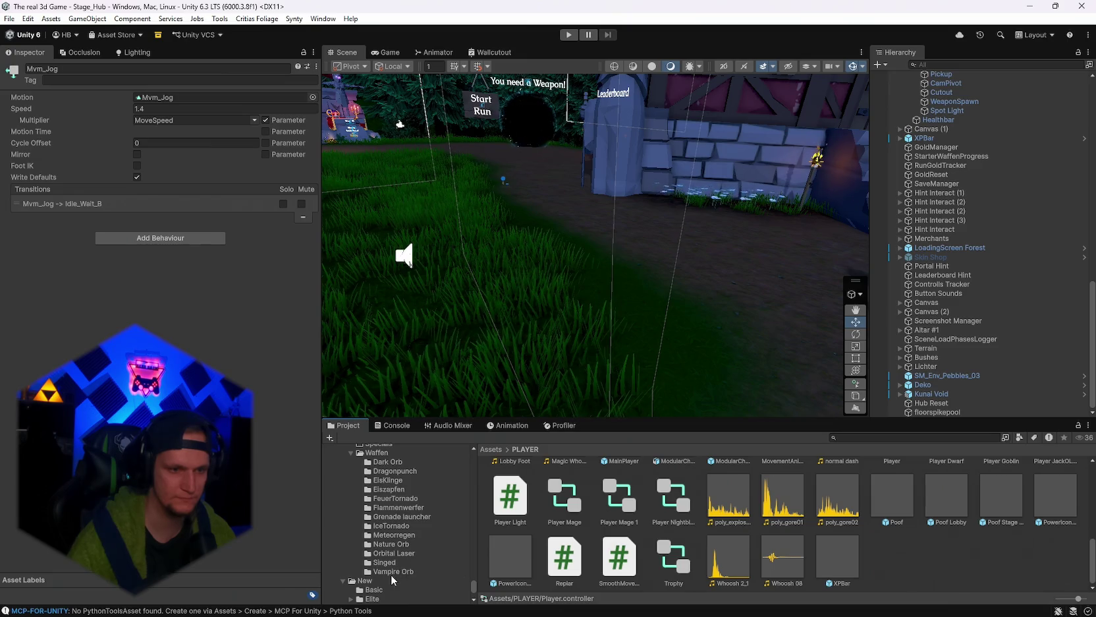
pyautogui.scroll(5, 402, 548)
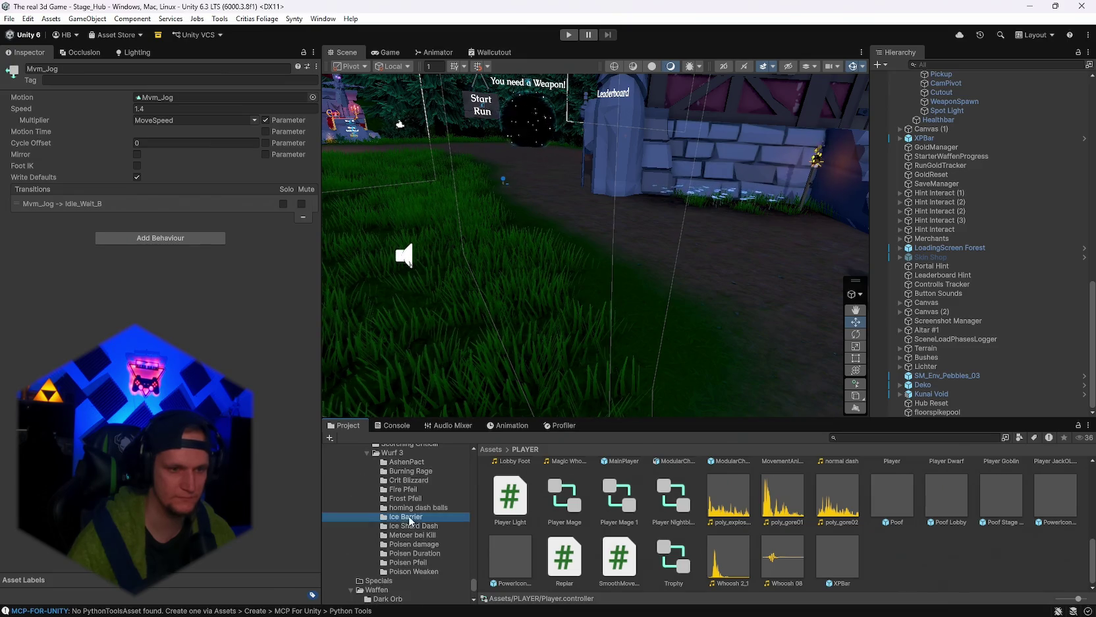
# Step: Select the Crit Blizzard folder and open its BarrageIce prefab for editing
pyautogui.click(407, 535)
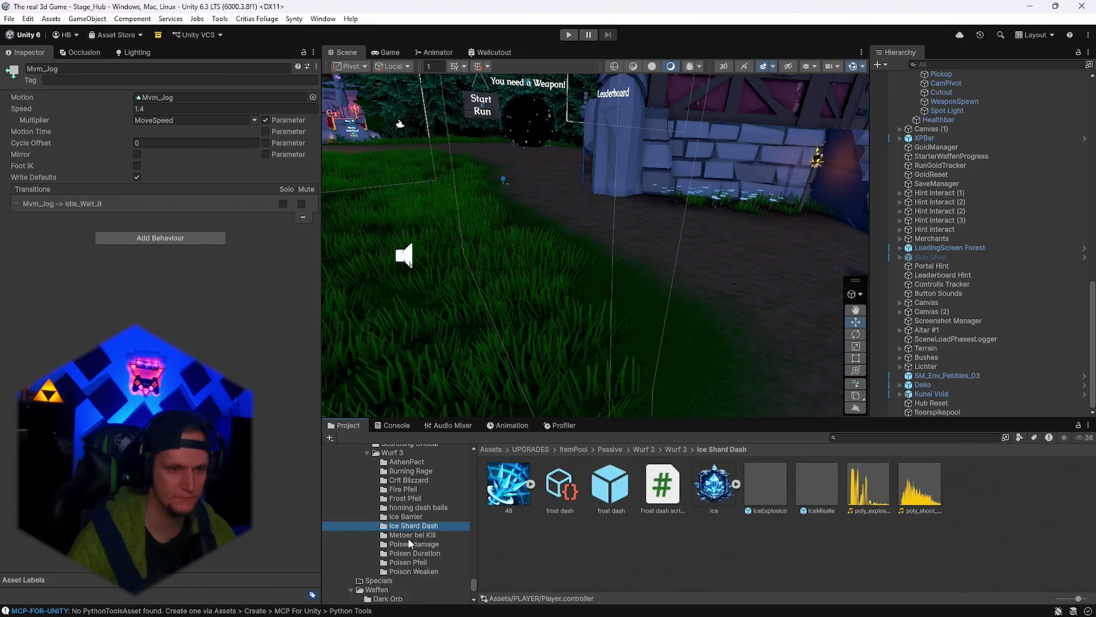
pyautogui.click(405, 489)
pyautogui.press('Up')
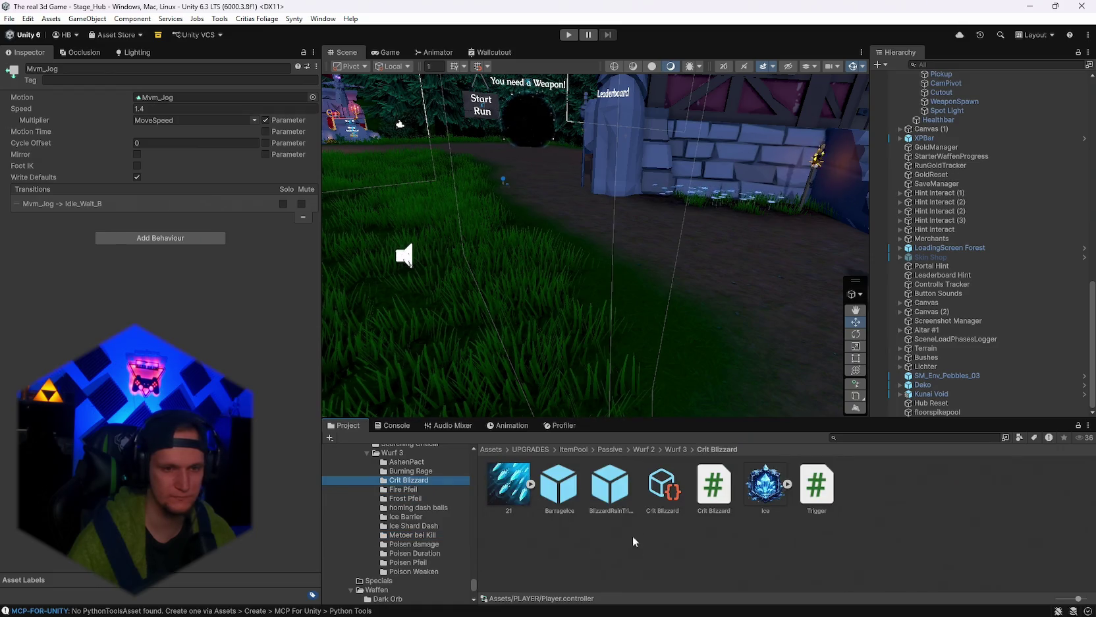
pyautogui.doubleClick(565, 492)
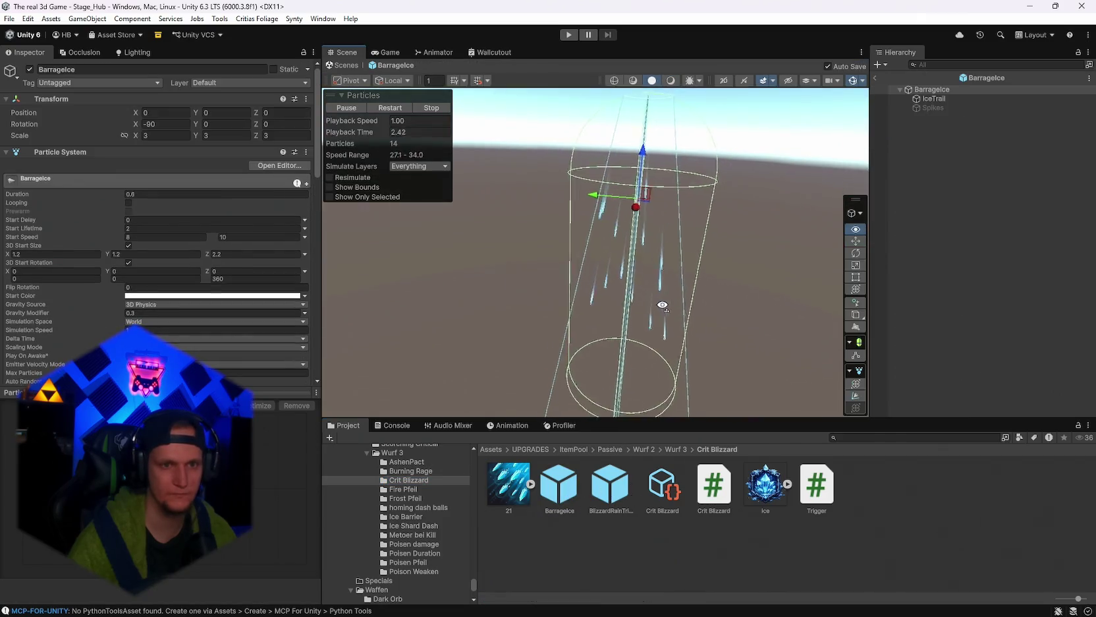
# Step: Remove the Capsule Collider component from the BarrageIce root object
pyautogui.click(921, 105)
pyautogui.click(931, 89)
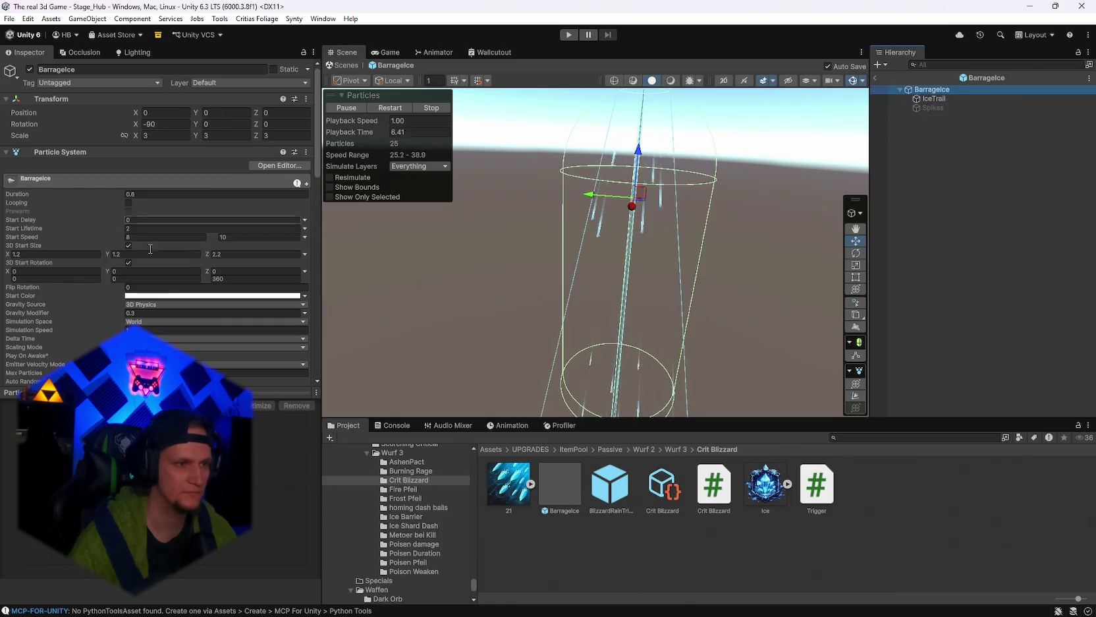
pyautogui.scroll(-5, 116, 304)
pyautogui.scroll(-5, 116, 305)
pyautogui.rightClick(42, 258)
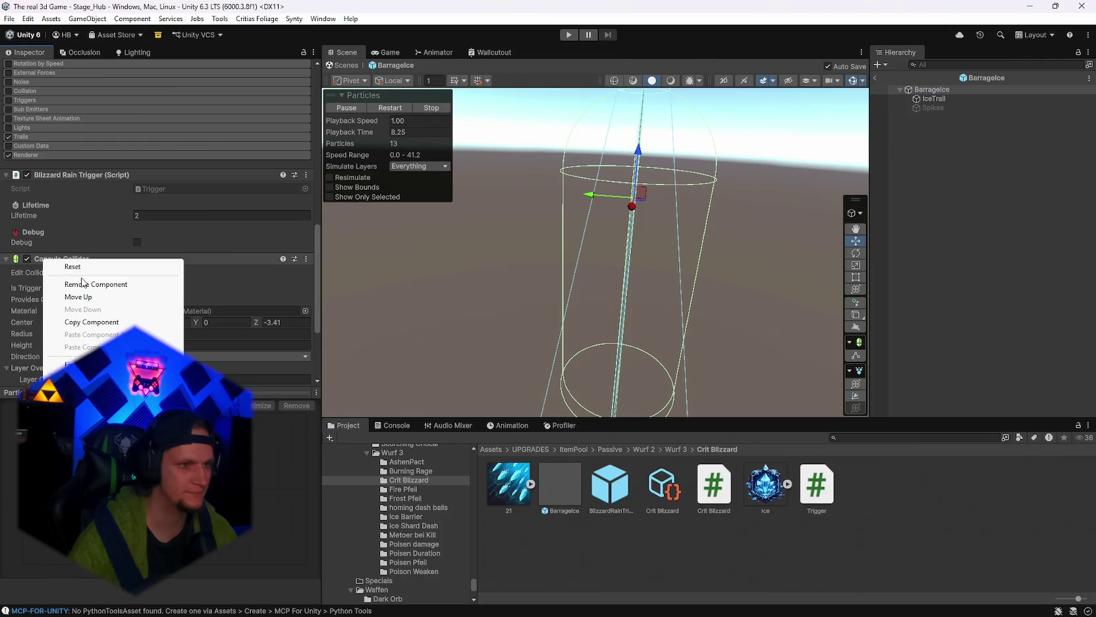
pyautogui.click(80, 284)
pyautogui.click(80, 284)
pyautogui.scroll(4, 81, 277)
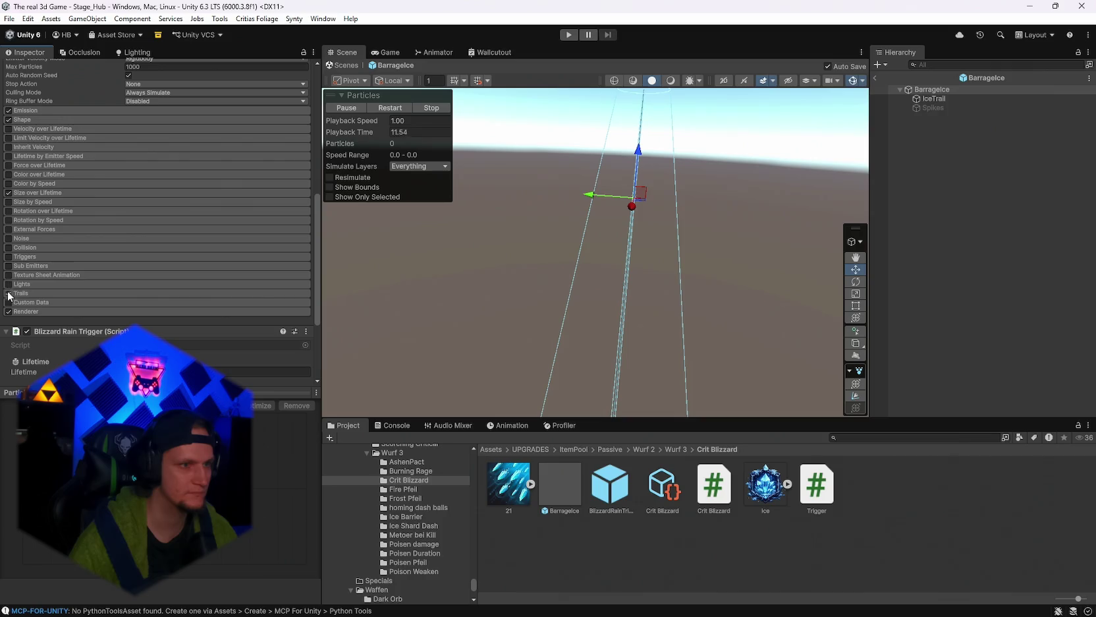
# Step: Enable particle Collision with quality Low (Static Colliders) and replay the preview
pyautogui.click(38, 246)
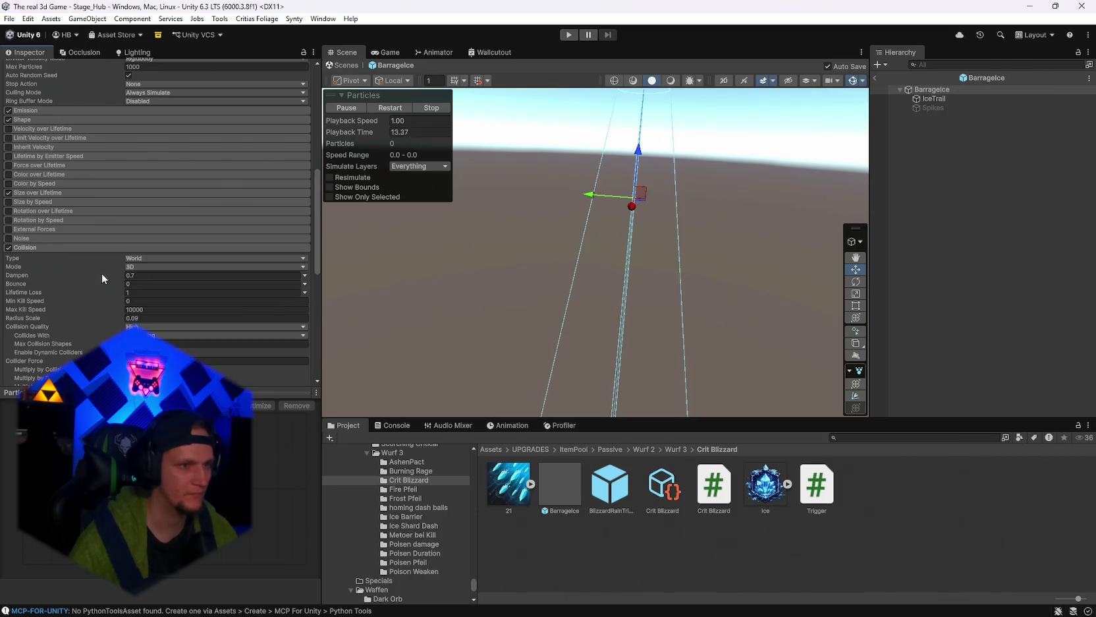
pyautogui.scroll(-2, 91, 288)
pyautogui.scroll(-1, 91, 288)
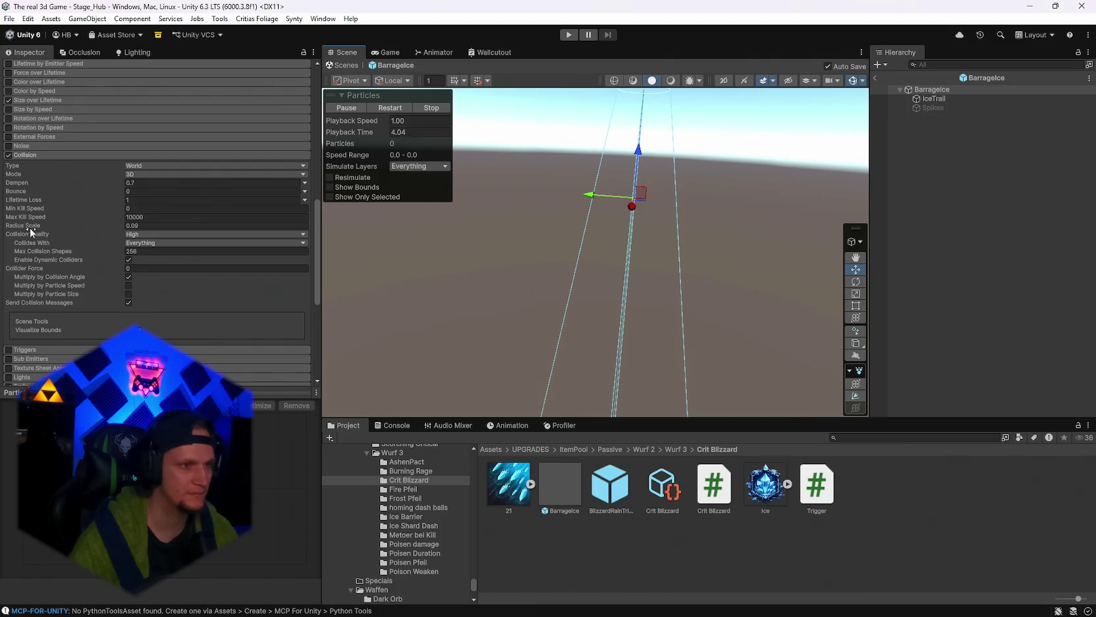
pyautogui.moveTo(23, 223)
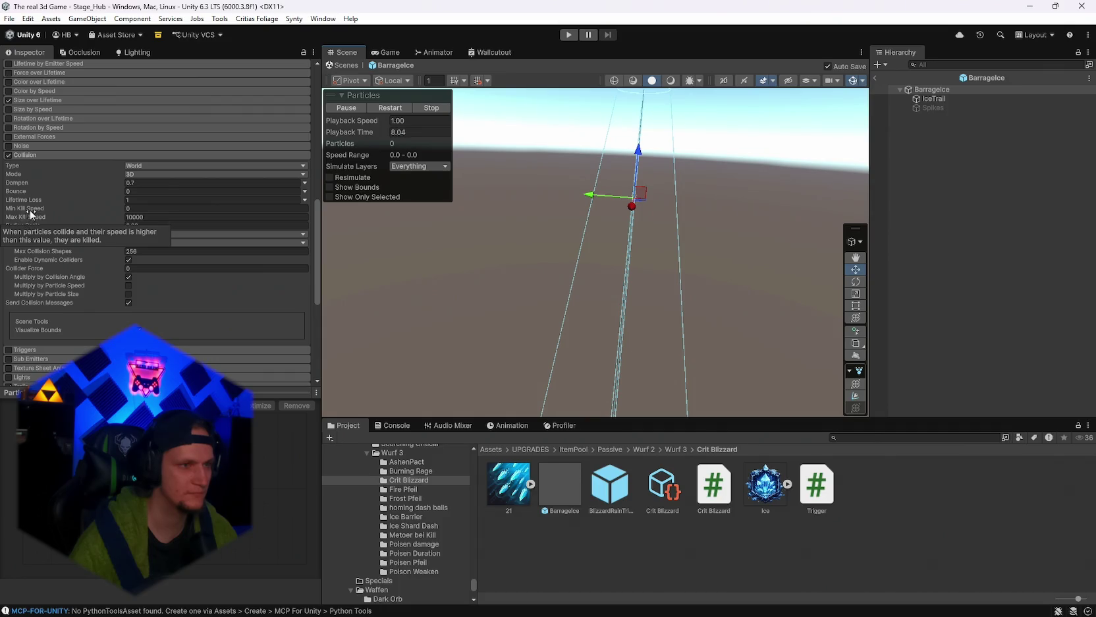
pyautogui.moveTo(29, 189)
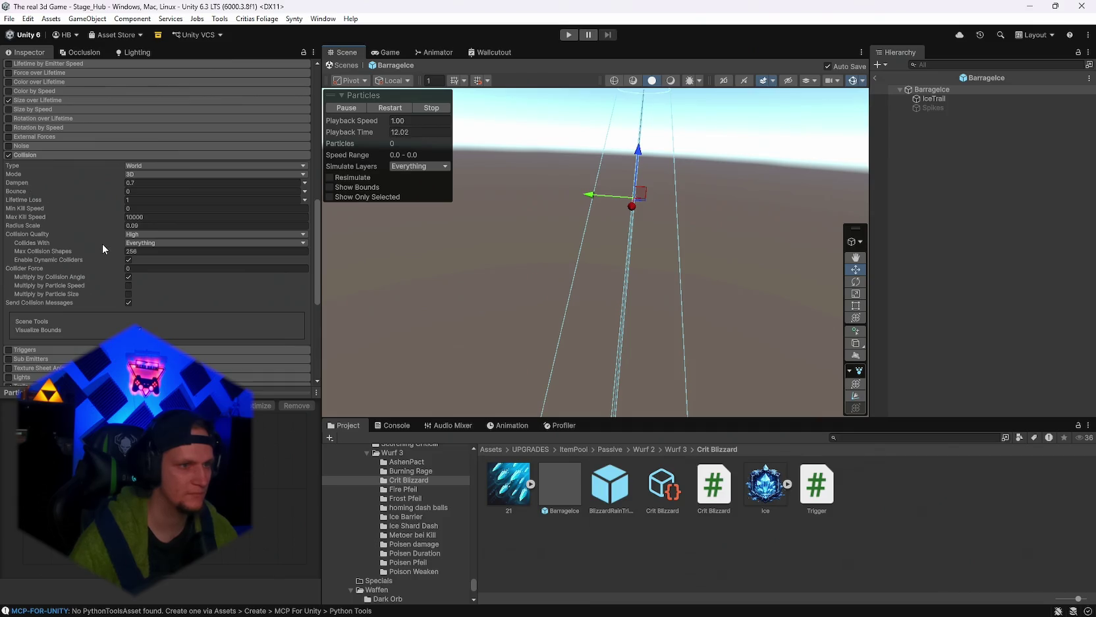
pyautogui.click(136, 232)
pyautogui.click(165, 270)
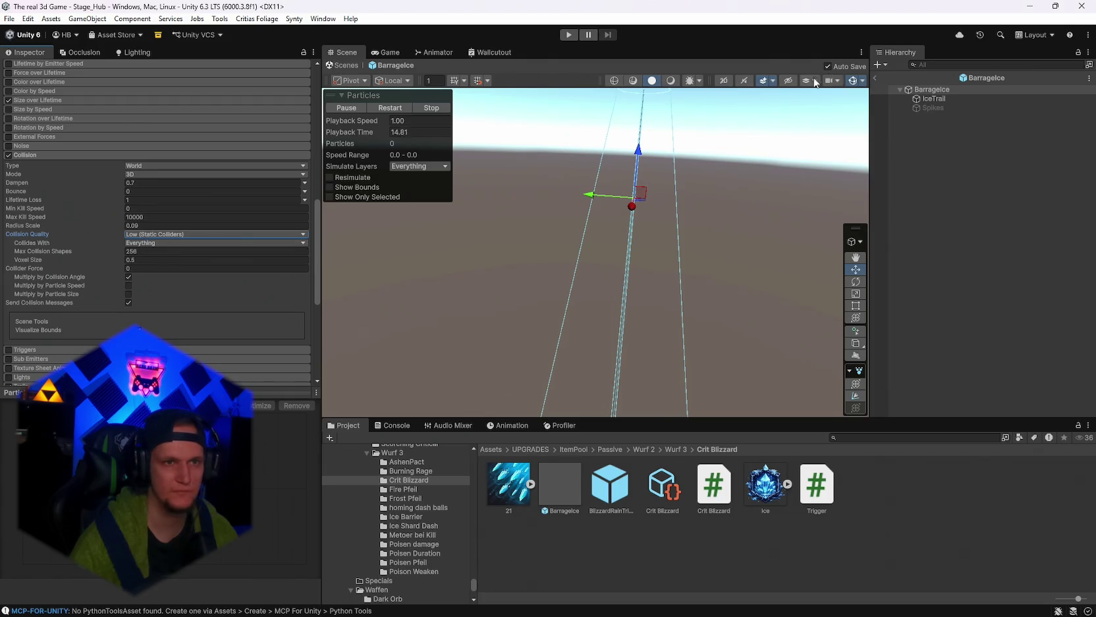
pyautogui.click(386, 102)
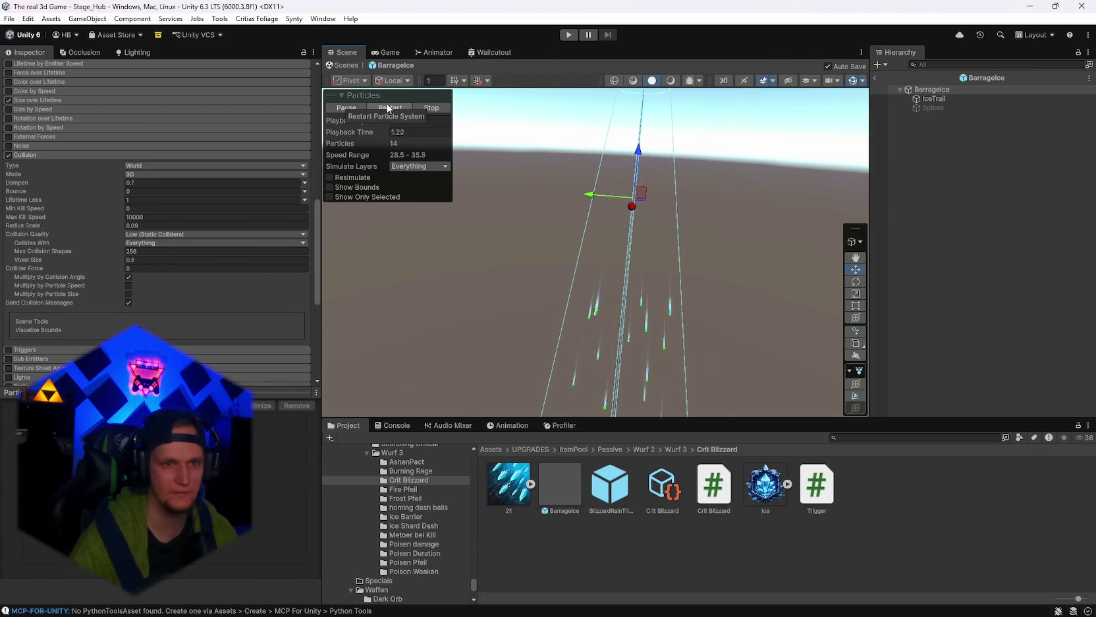
pyautogui.click(144, 234)
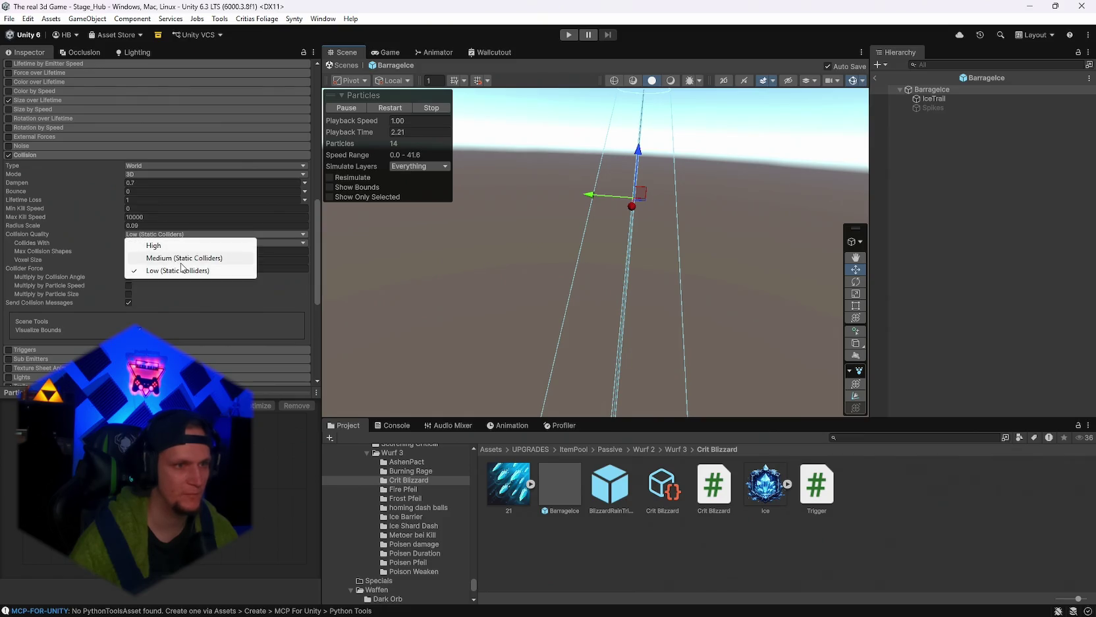
pyautogui.click(181, 271)
pyautogui.click(391, 107)
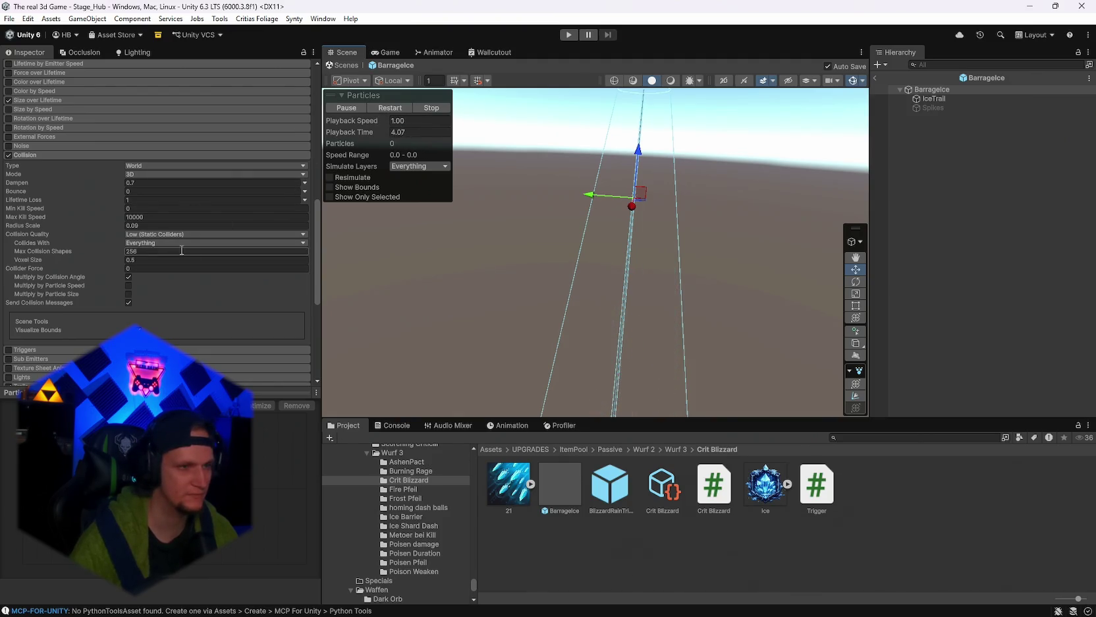
# Step: Limit Collides With to Enemy and Terrain, exit the prefab, and start Play mode
pyautogui.click(139, 244)
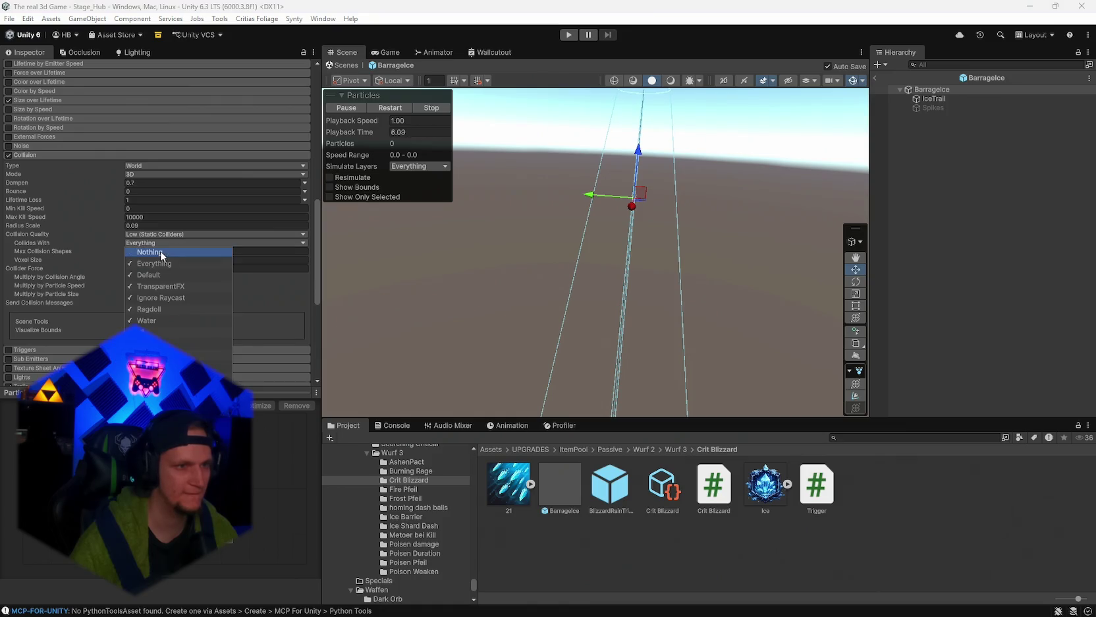
pyautogui.click(159, 251)
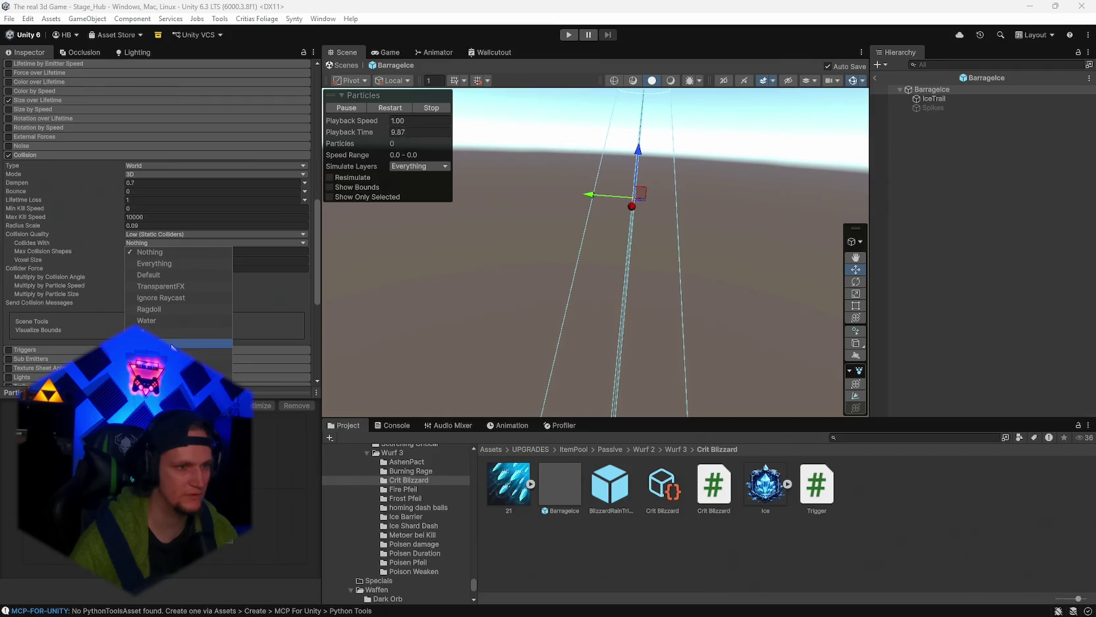
pyautogui.click(191, 355)
pyautogui.click(275, 301)
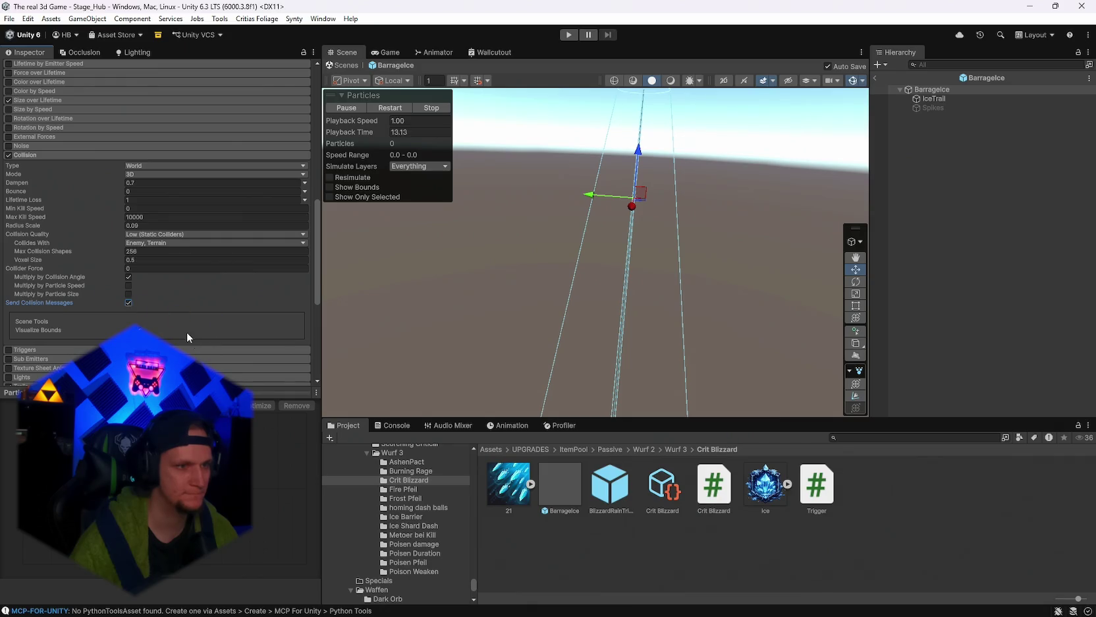
pyautogui.scroll(-5, 188, 330)
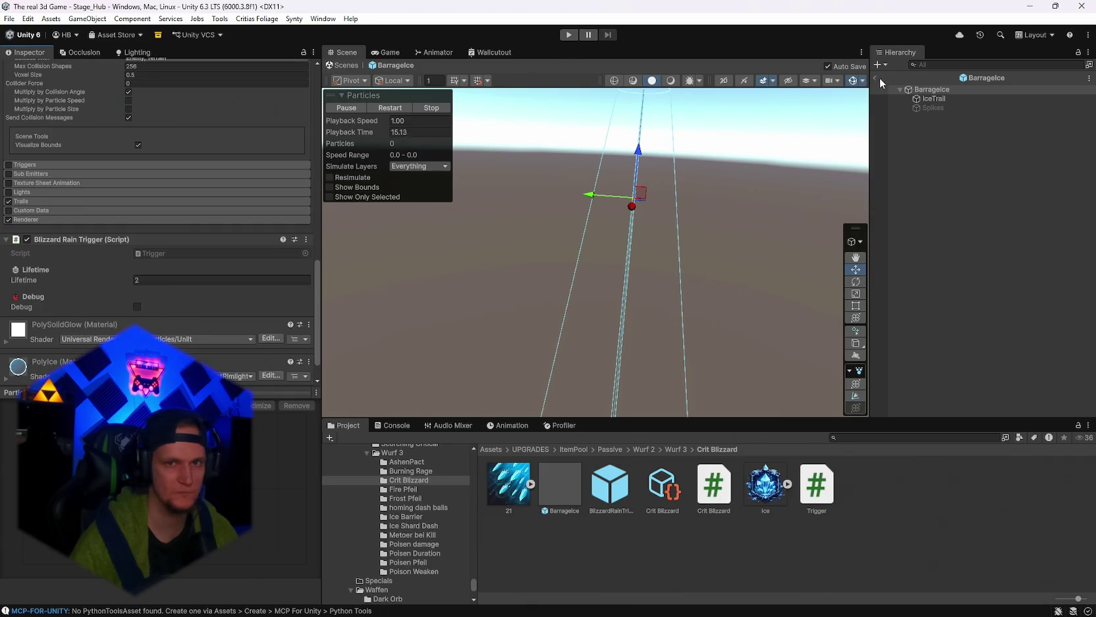
pyautogui.click(877, 78)
pyautogui.click(569, 34)
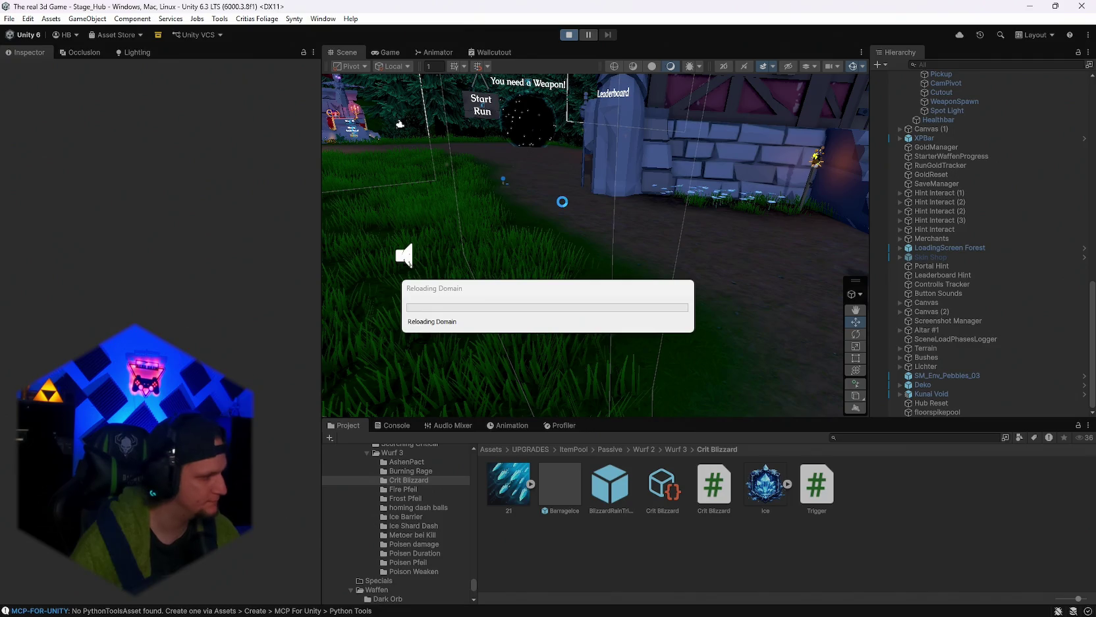
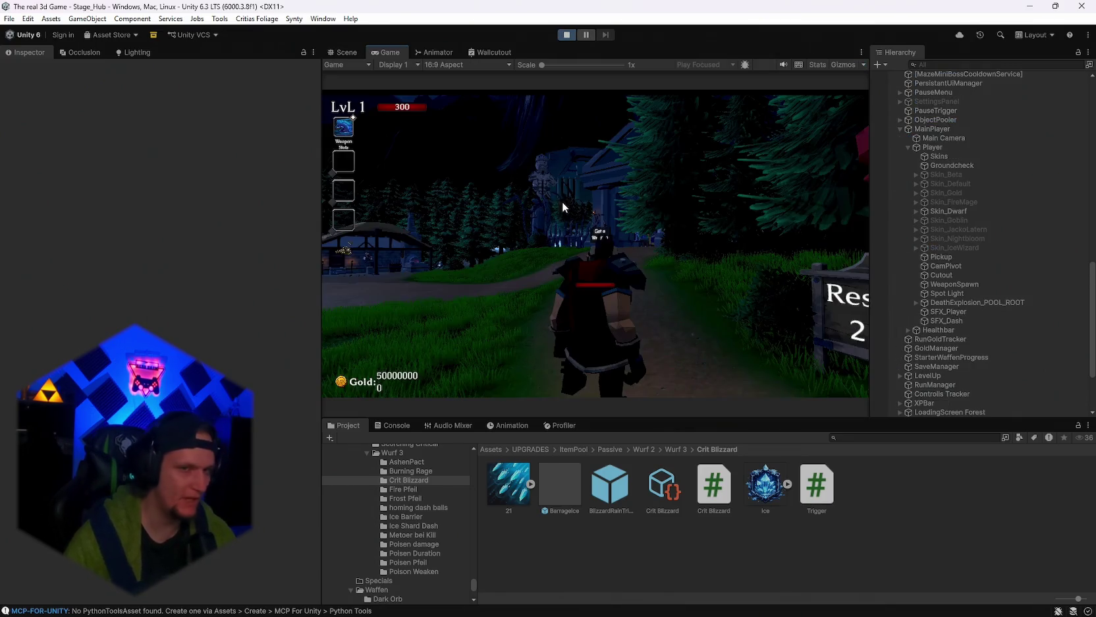
# Step: In the running game, equip Mjolnier at the Get a Weapon building and maximise the Game view
pyautogui.click(563, 227)
pyautogui.press('w')
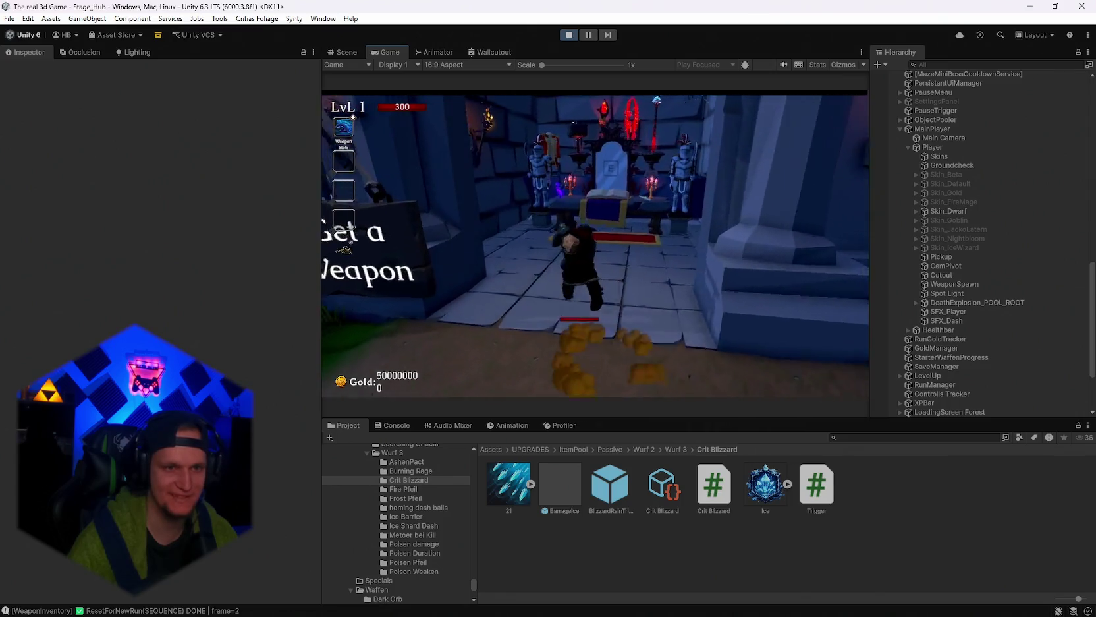
pyautogui.press('e')
pyautogui.click(524, 177)
pyautogui.click(782, 122)
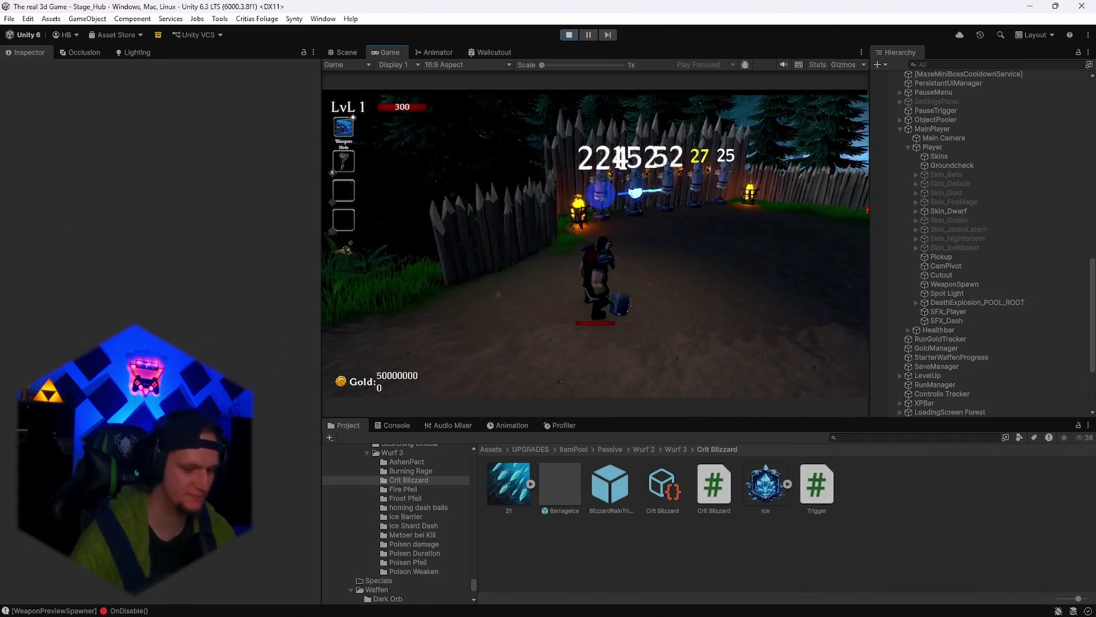
pyautogui.doubleClick(385, 52)
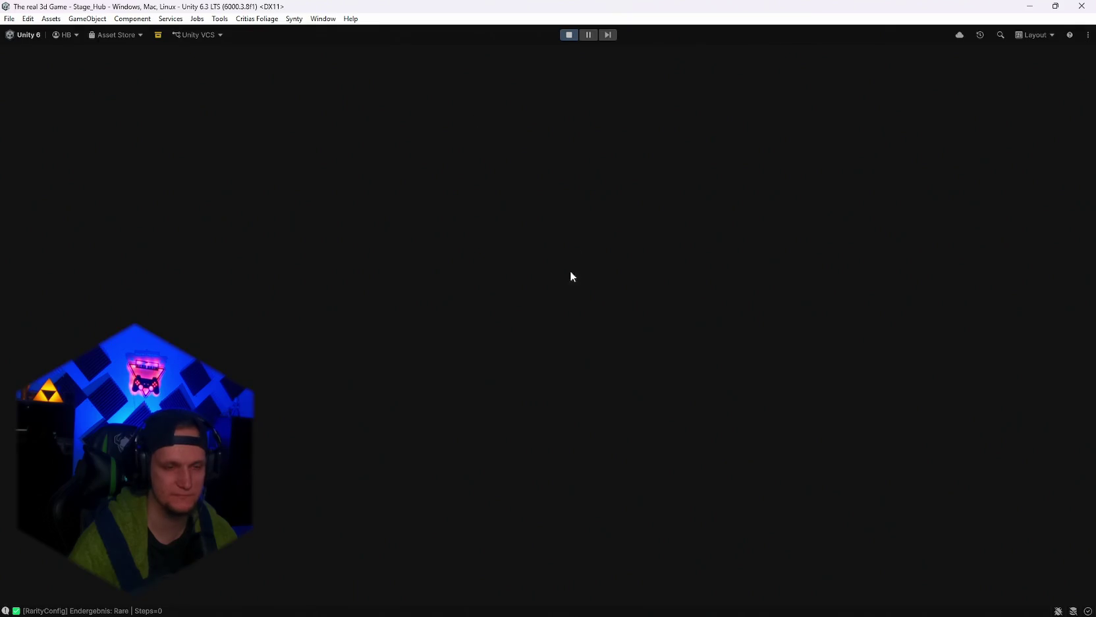
# Step: Reroll the upgrade cards twice, take a card, hit the dummies, then pause and stop play mode
pyautogui.press('r')
pyautogui.press('r')
pyautogui.press('r')
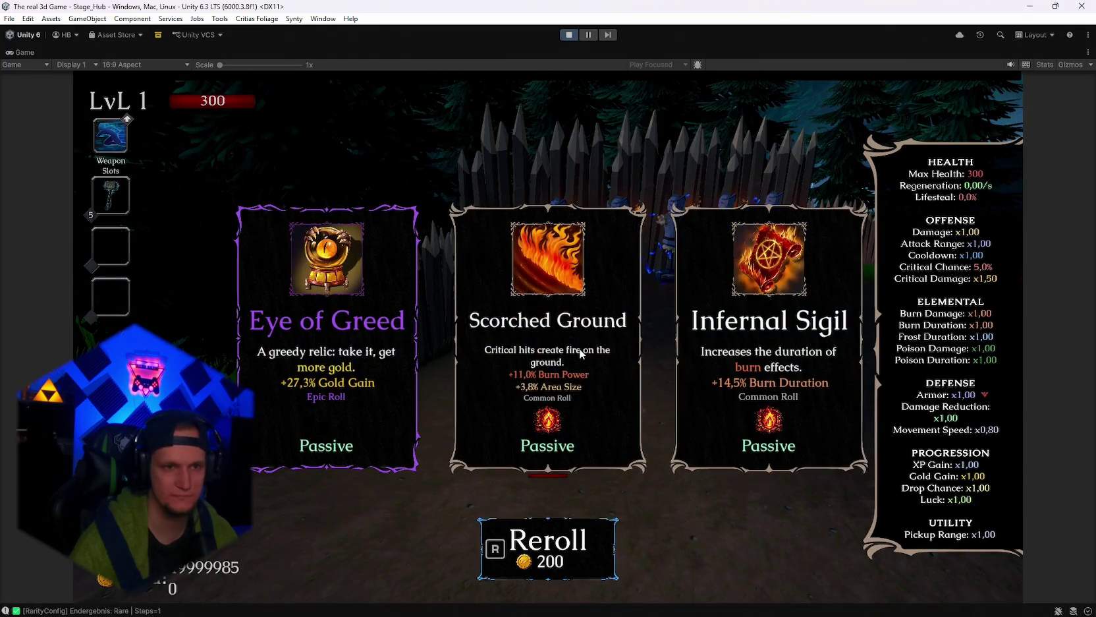
pyautogui.press('r')
pyautogui.press('r')
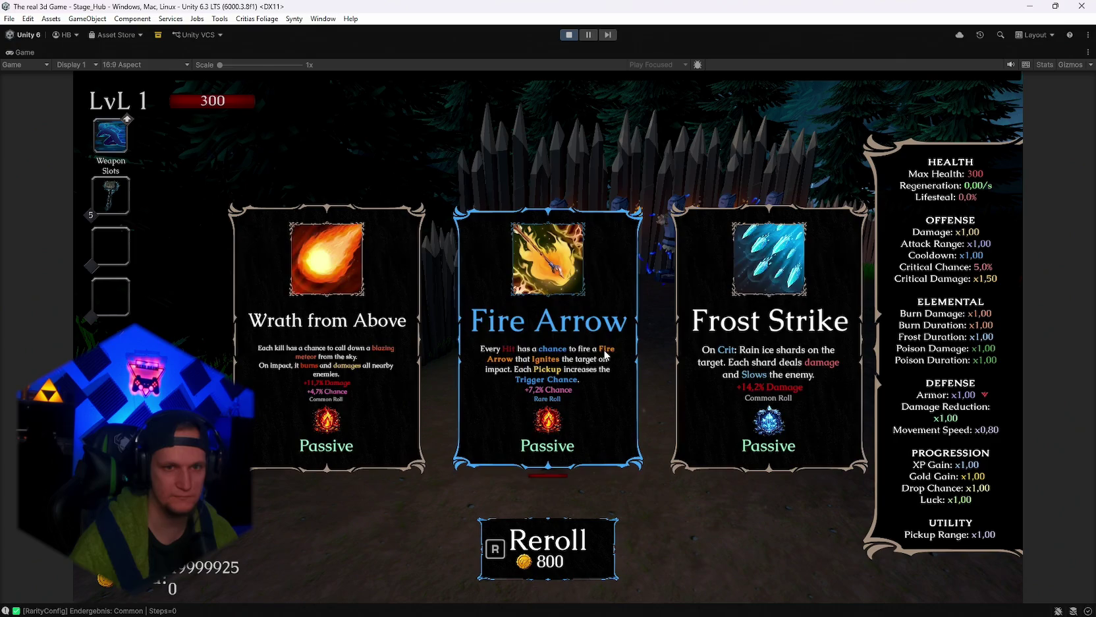
pyautogui.press('e')
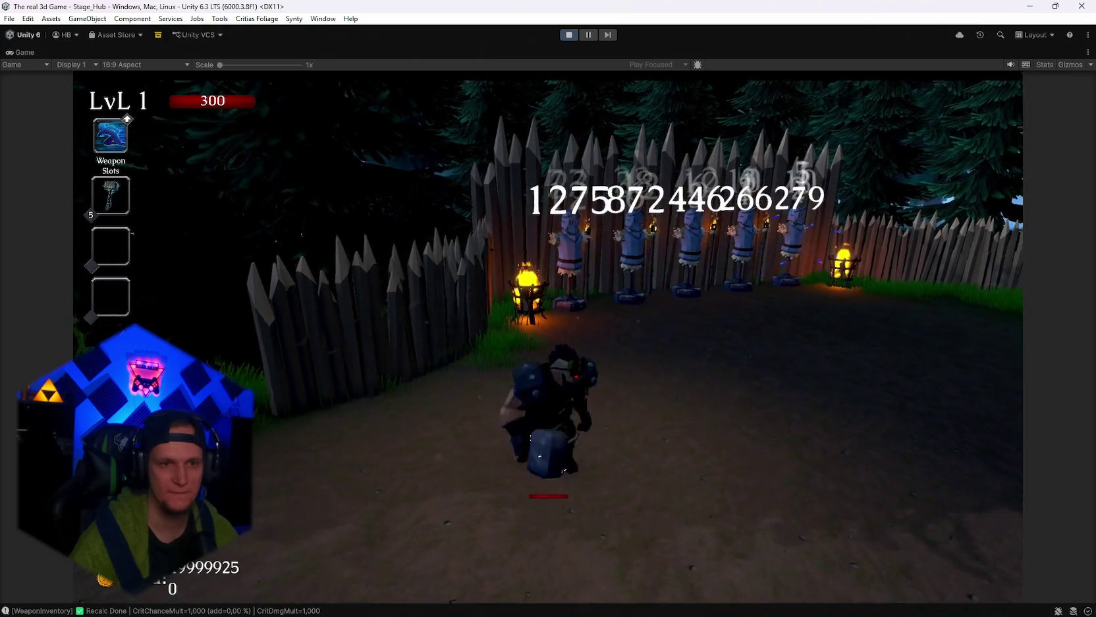
pyautogui.press('Escape')
pyautogui.click(570, 34)
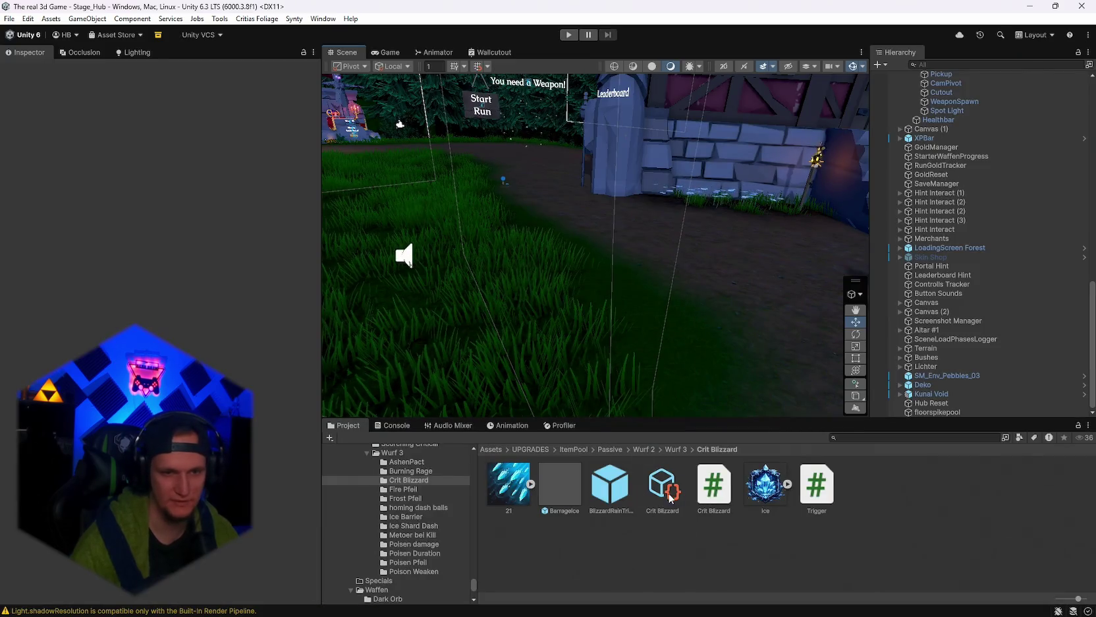
# Step: Set BarrageIce's particle Collision 'Collides With' to Everything, exit prefab mode and enter Play mode
pyautogui.click(610, 485)
pyautogui.doubleClick(572, 490)
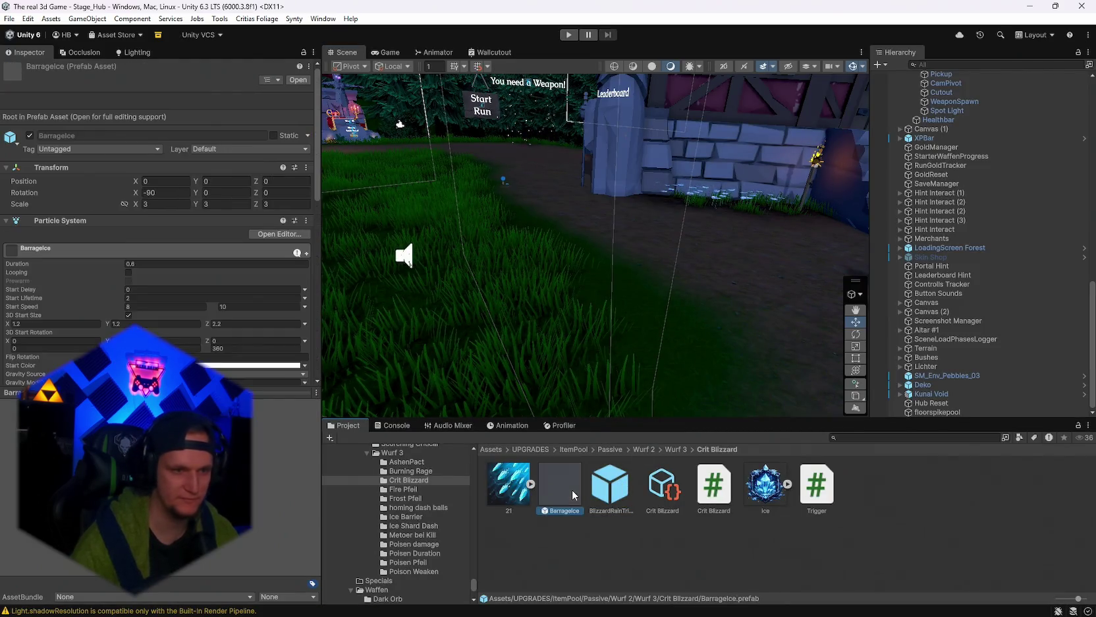
pyautogui.scroll(-10, 195, 271)
pyautogui.click(45, 186)
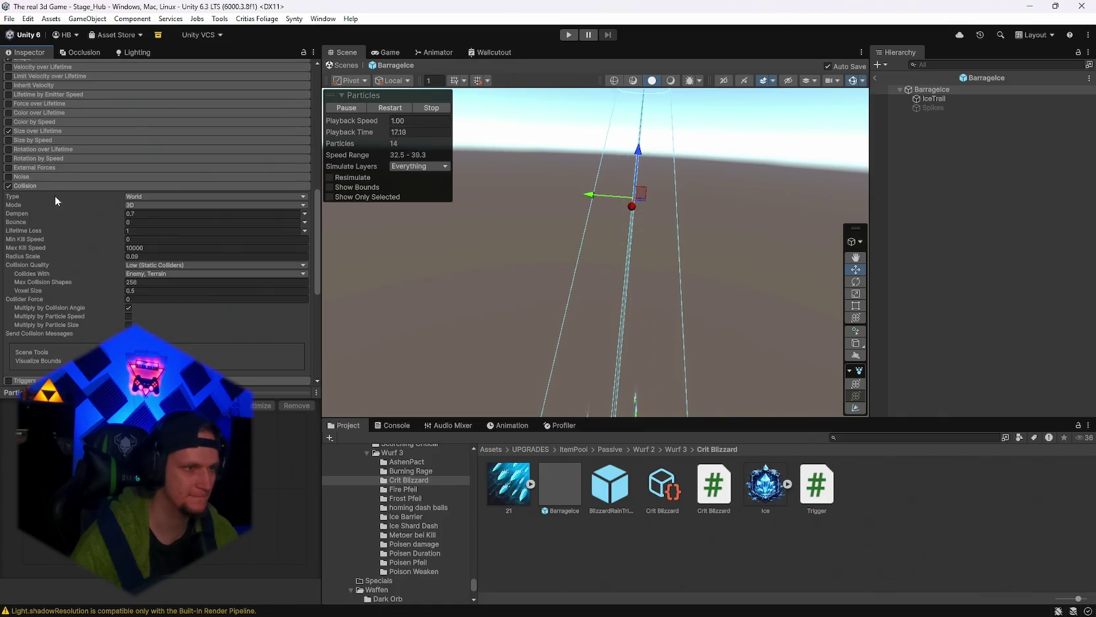
pyautogui.scroll(-3, 107, 301)
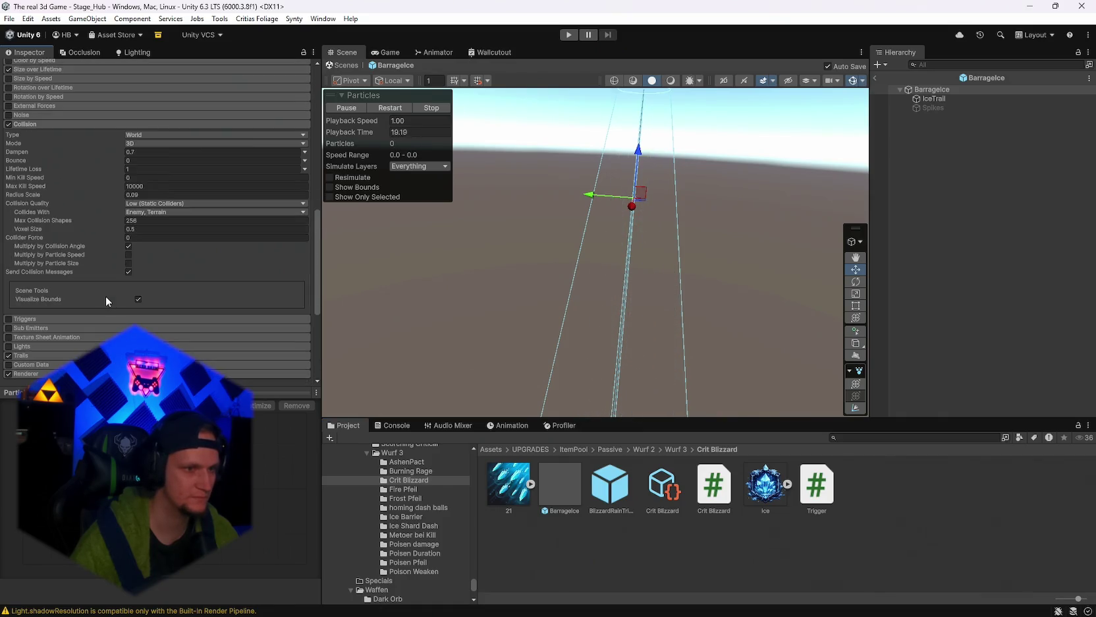
pyautogui.click(198, 211)
pyautogui.click(155, 233)
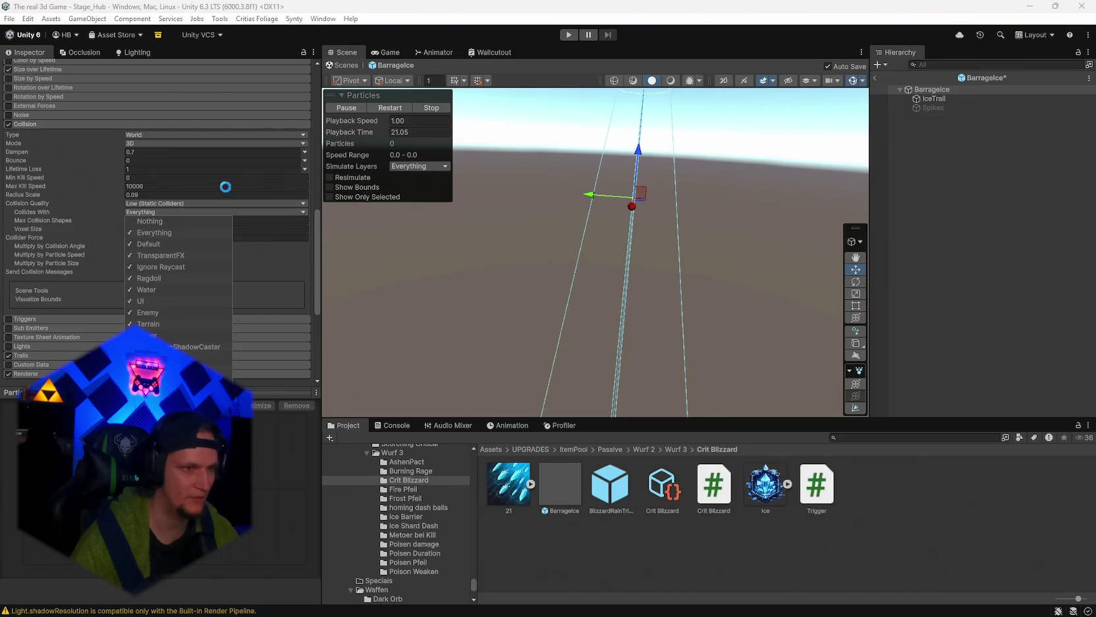
pyautogui.click(874, 77)
pyautogui.click(569, 34)
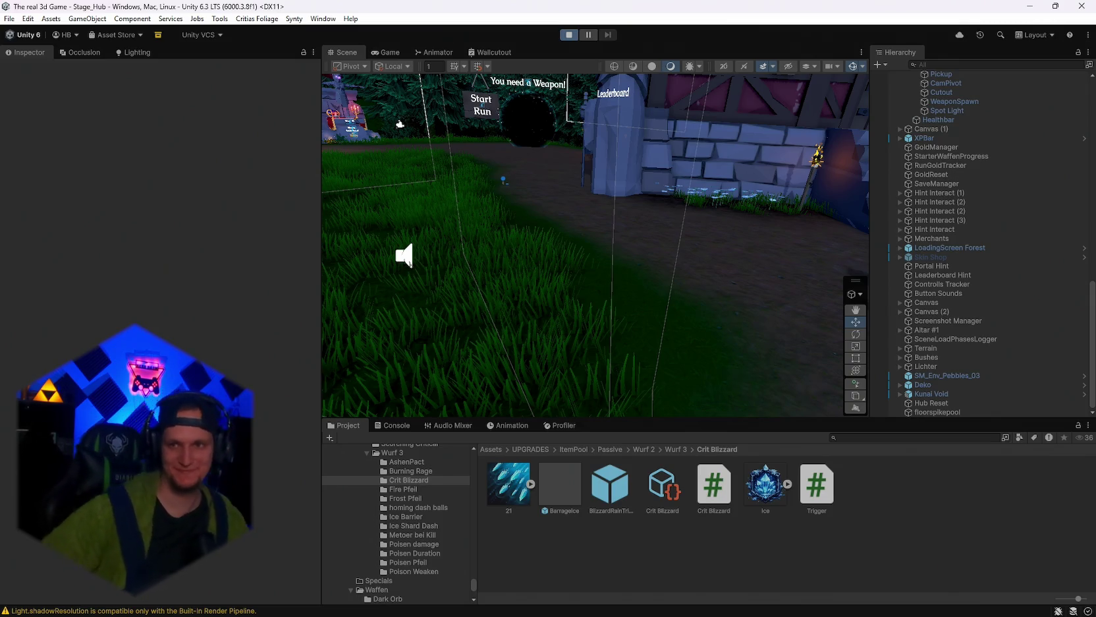
# Step: Run along the path to the gate, maximise the Game view, reroll and dismiss the upgrade offer
pyautogui.press('w')
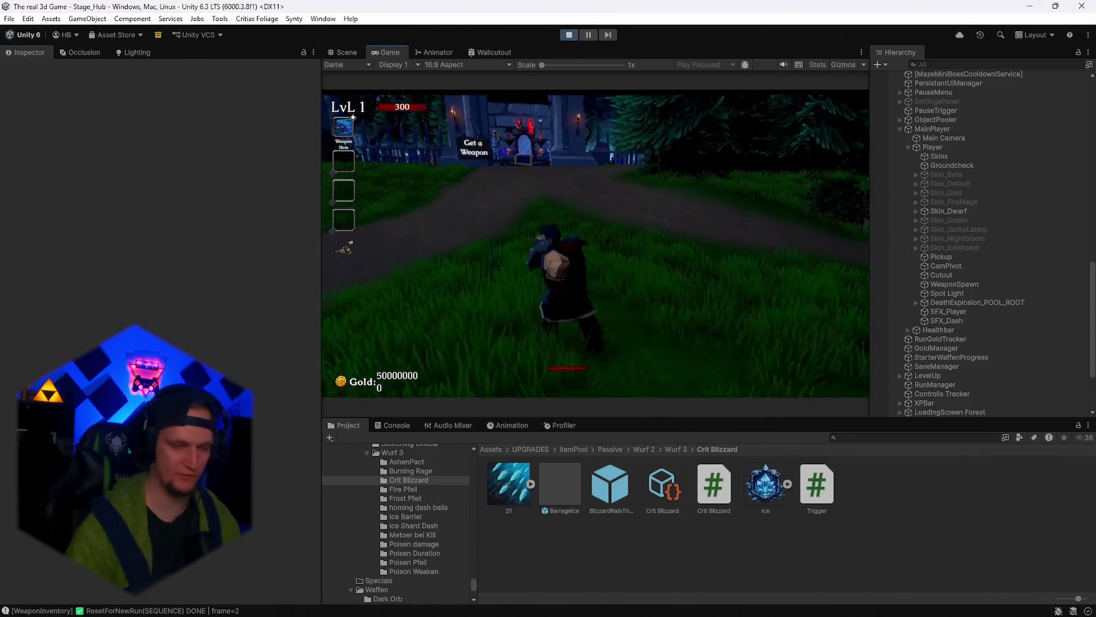
pyautogui.press('a')
pyautogui.press('w')
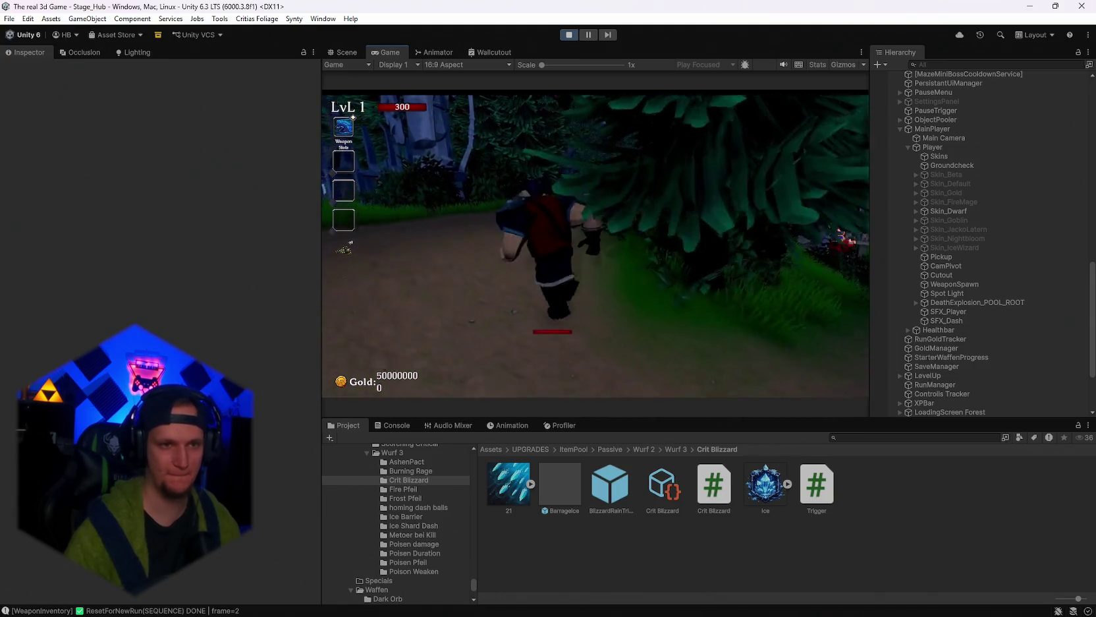
pyautogui.press('w')
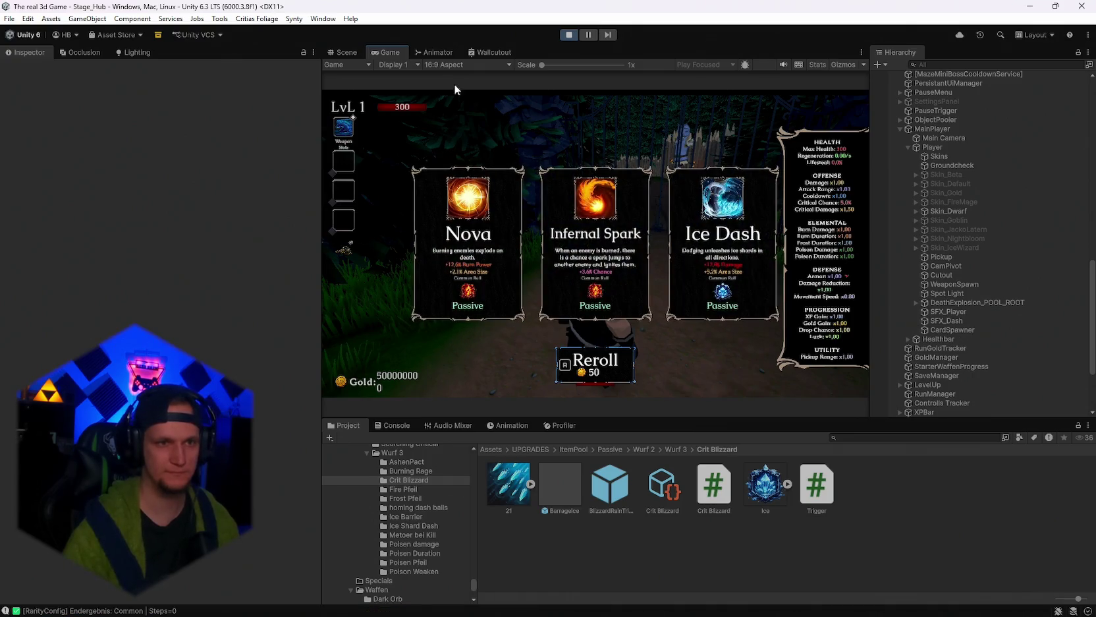
pyautogui.doubleClick(380, 47)
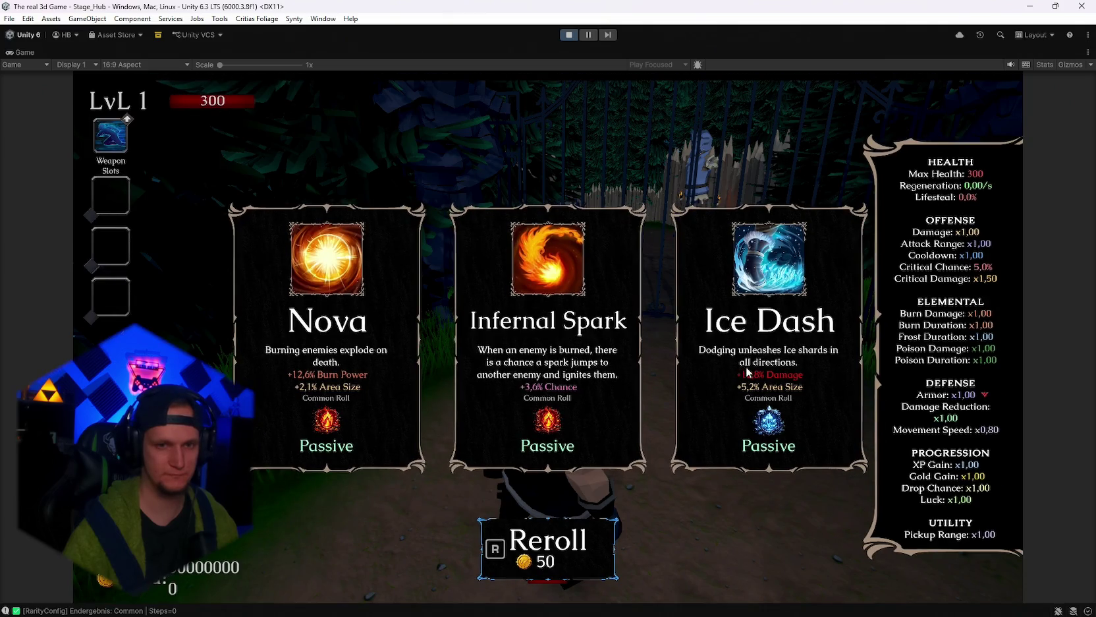
pyautogui.press('r')
pyautogui.click(785, 393)
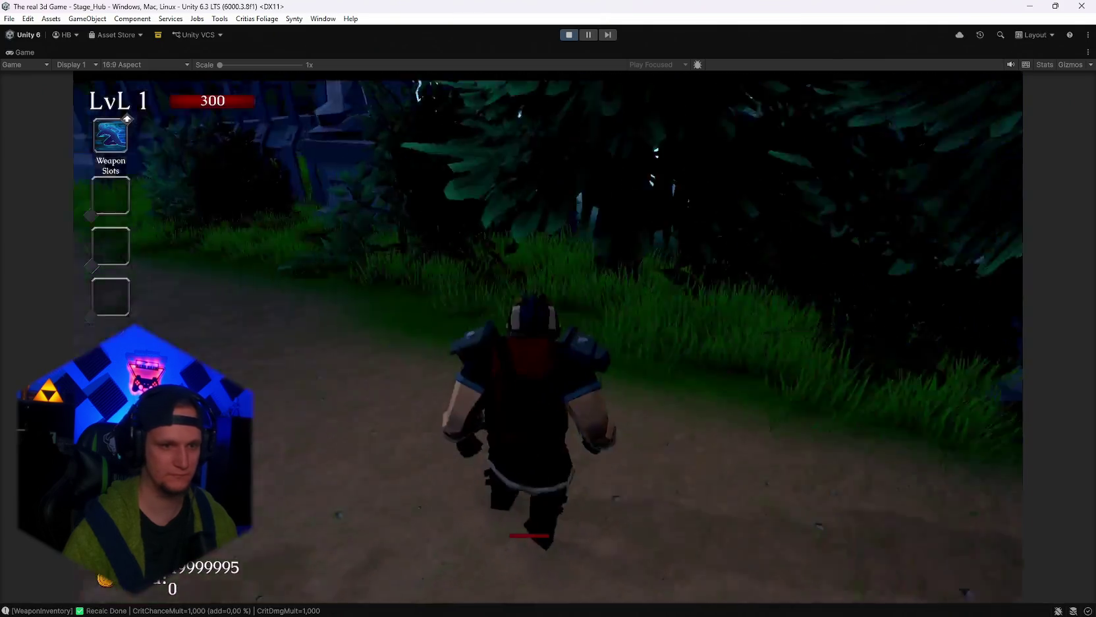
# Step: Check the weapon book at the altar, close it, and run back out onto the path
pyautogui.press('w')
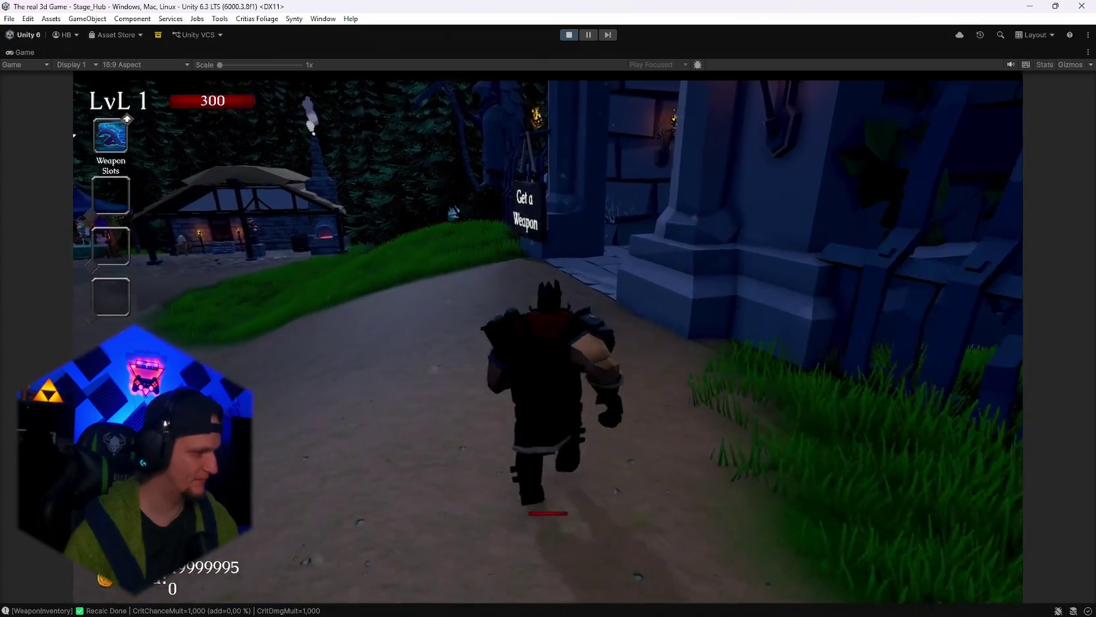
pyautogui.press('e')
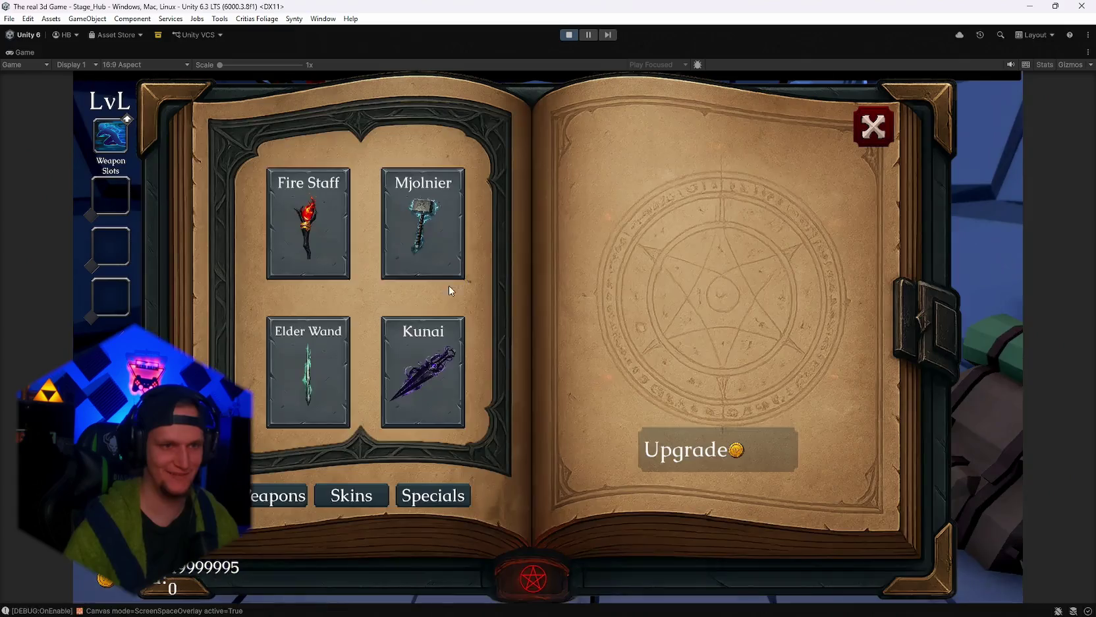
pyautogui.press('Escape')
pyautogui.press('w')
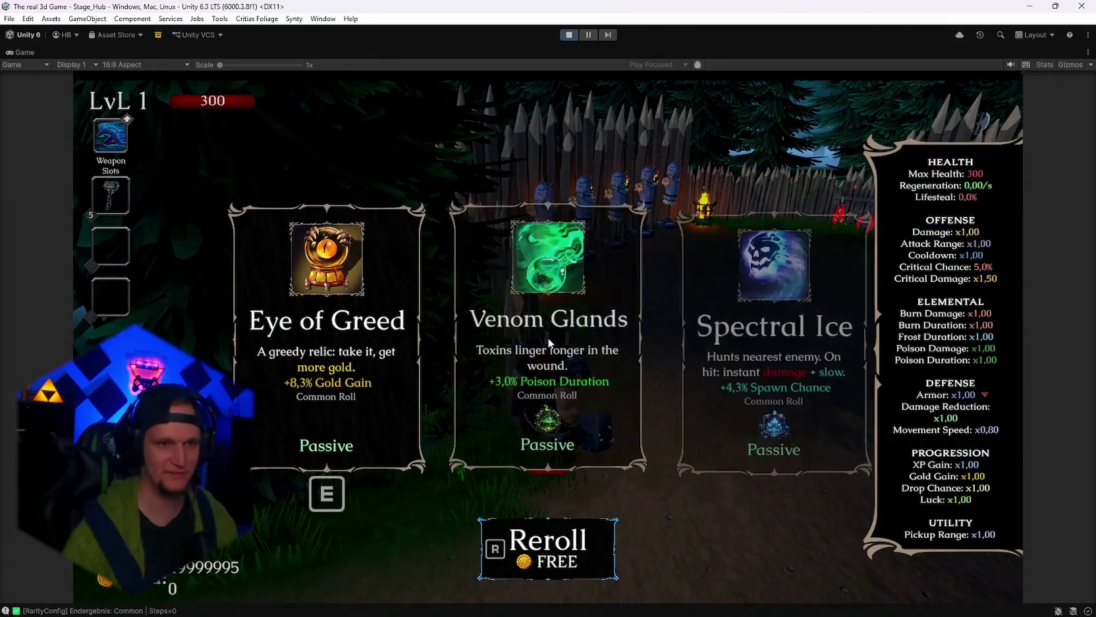
# Step: Reroll the level-up cards four times, then pick a card to resume the run
pyautogui.press('r')
pyautogui.press('r')
pyautogui.press('r')
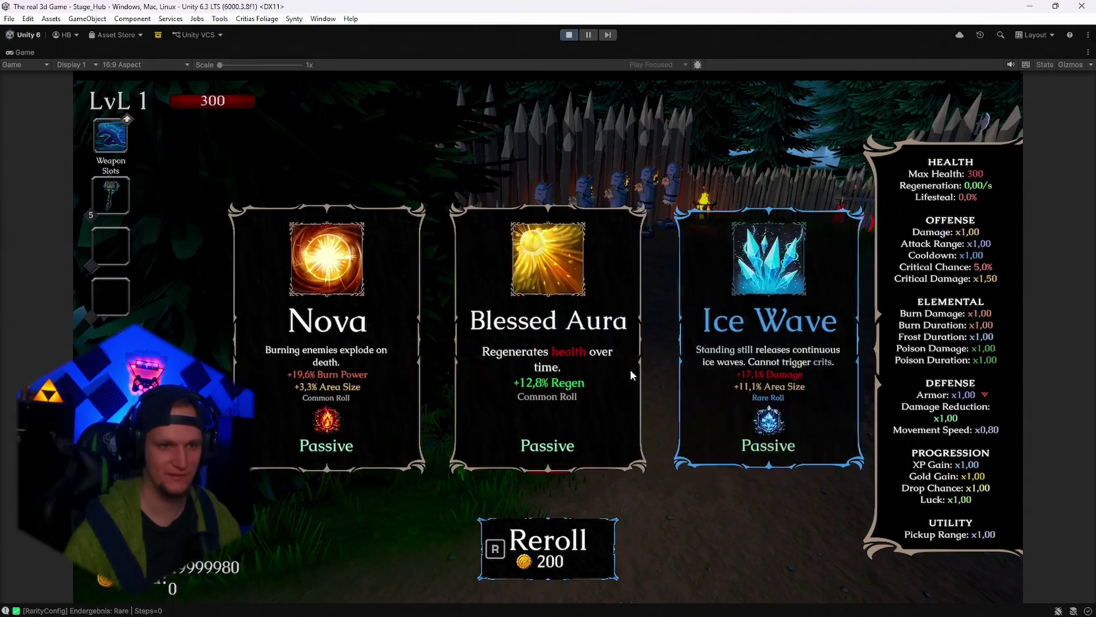
pyautogui.press('r')
pyautogui.press('r')
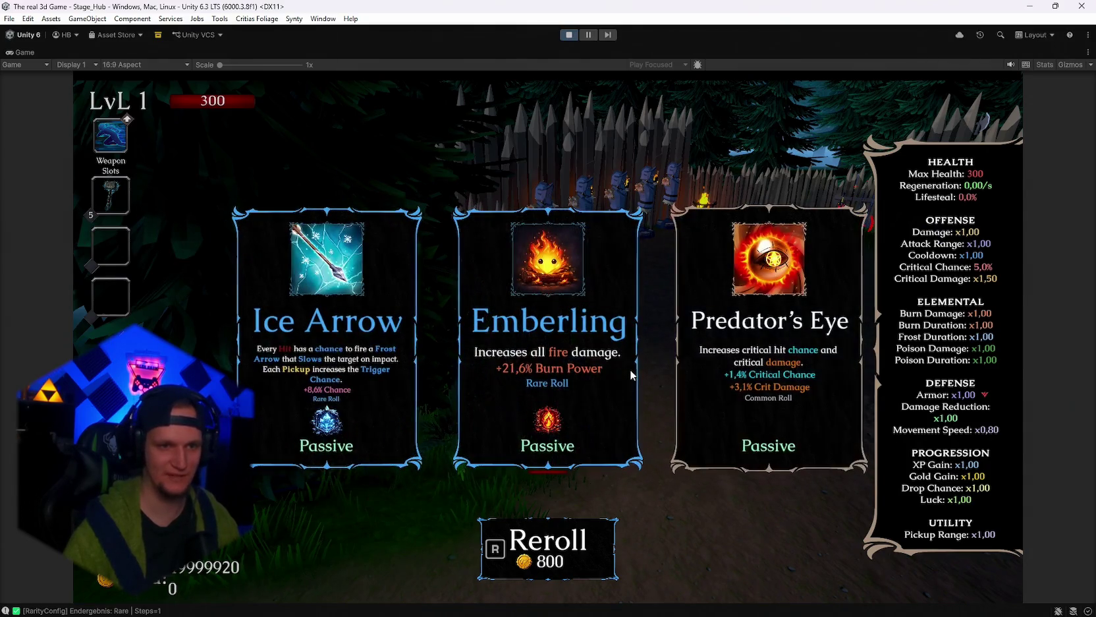
pyautogui.press('r')
pyautogui.press('r')
pyautogui.press('r')
pyautogui.press('r')
pyautogui.press('r')
pyautogui.press('r')
pyautogui.press('r')
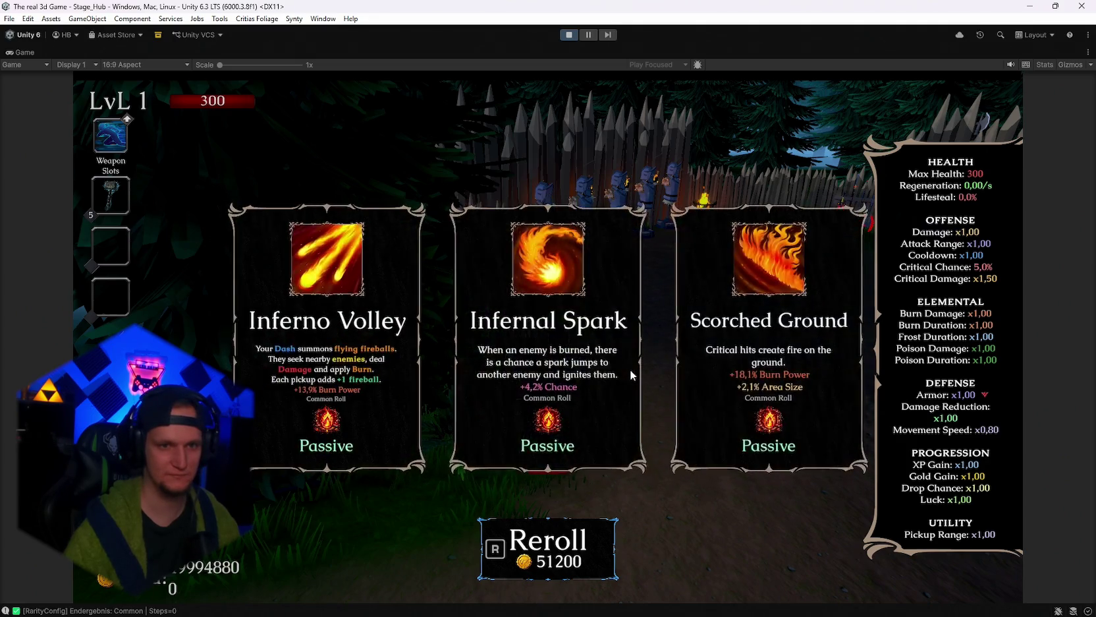
pyautogui.press('r')
pyautogui.press('r')
pyautogui.press('r')
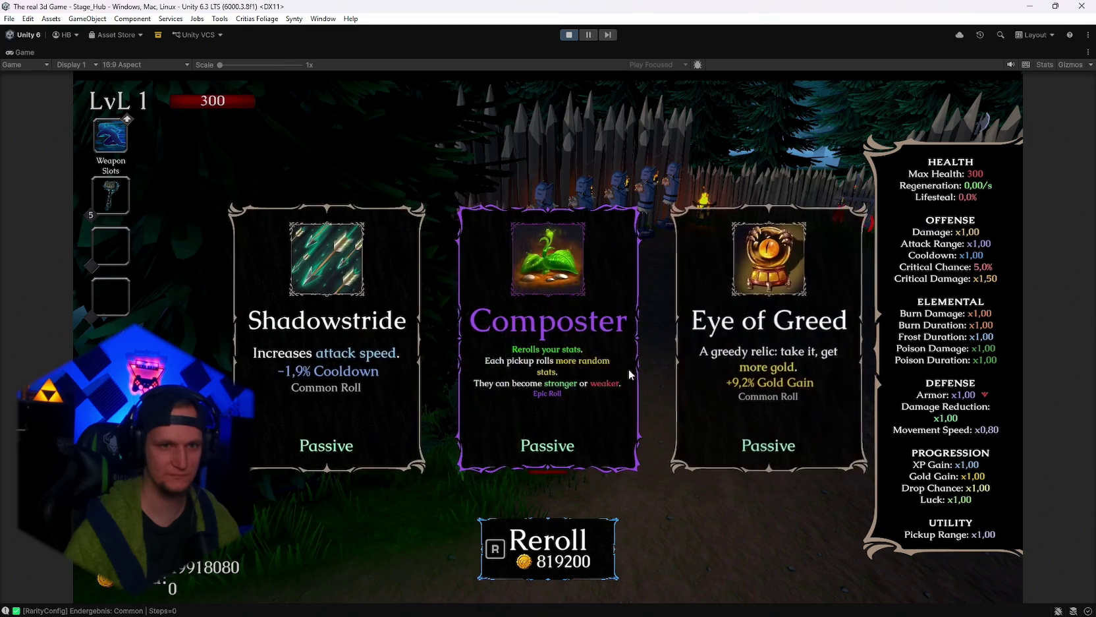
pyautogui.click(599, 363)
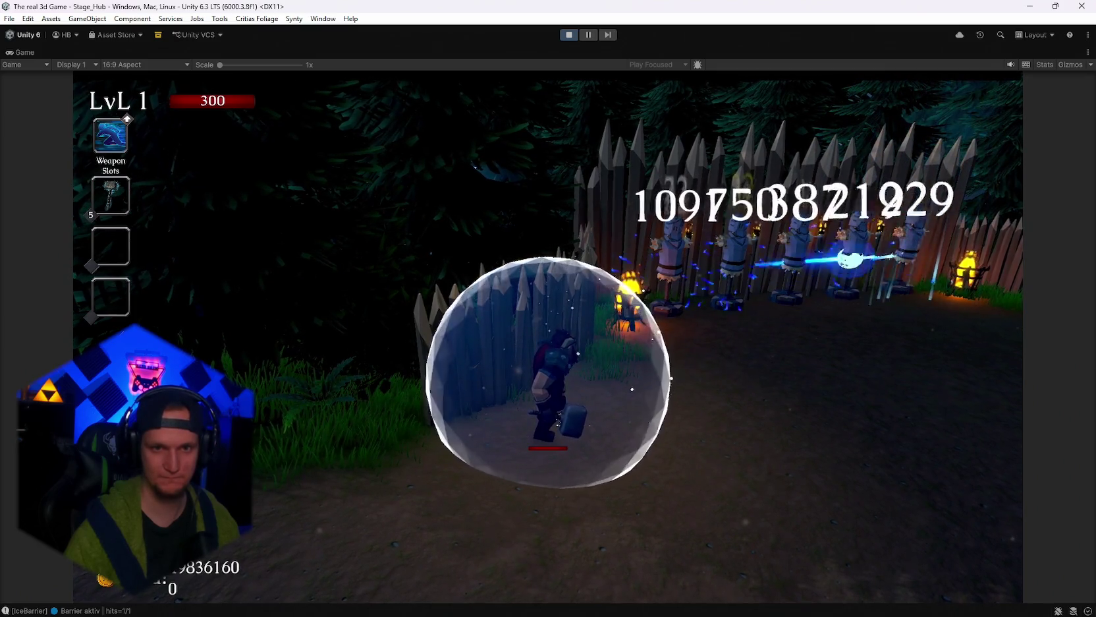
# Step: Attack the training dummies, then pause, stop the play-test and bring Visual Studio forward
pyautogui.press('d')
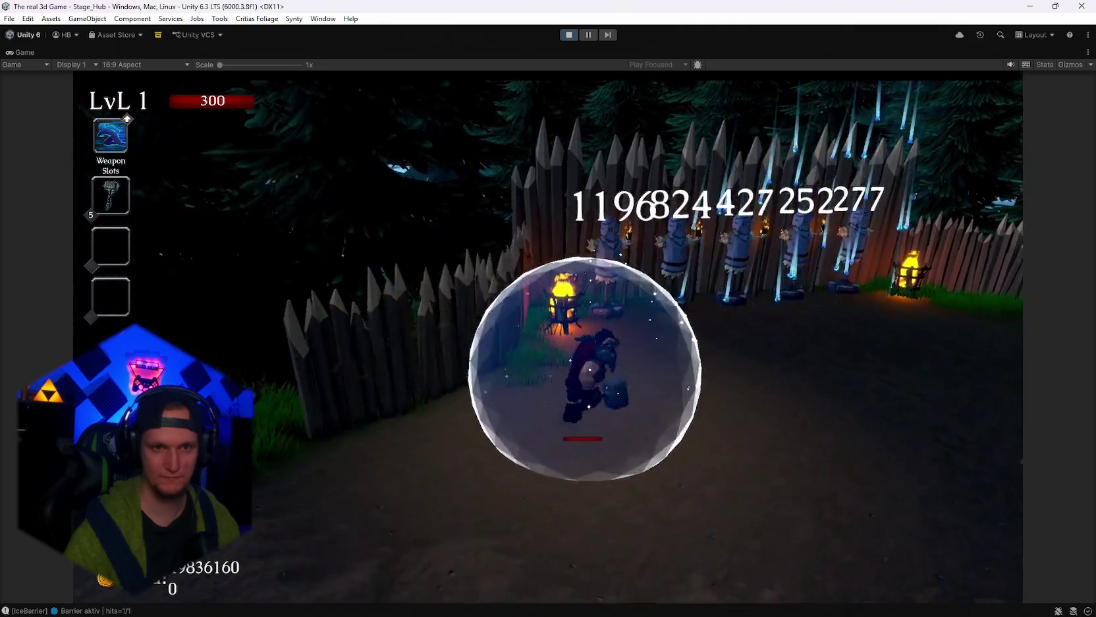
pyautogui.press('a')
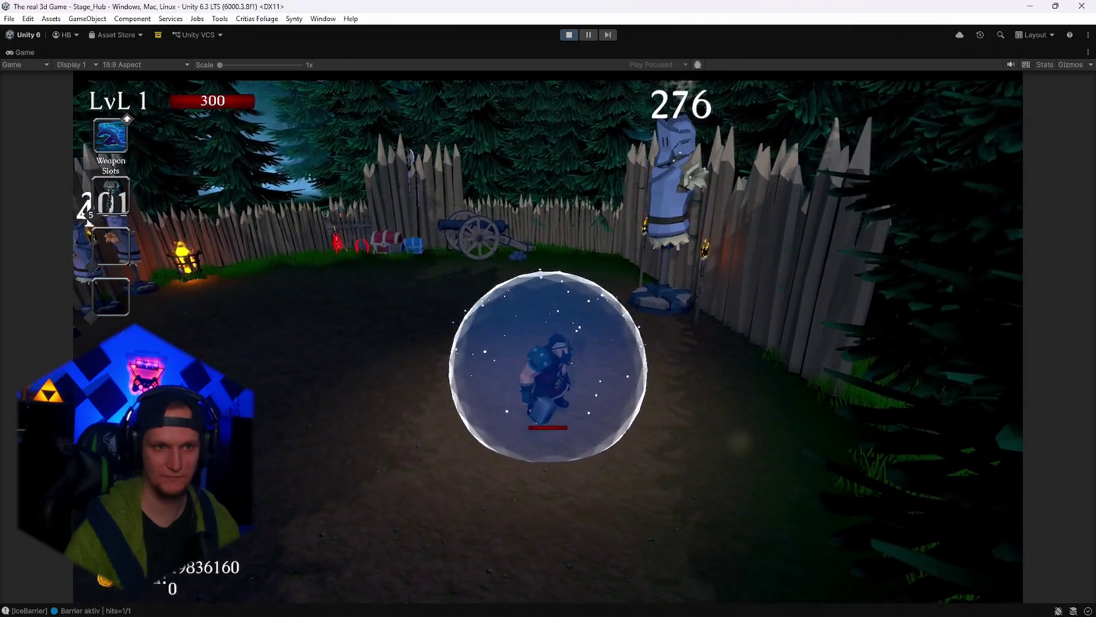
pyautogui.press('w')
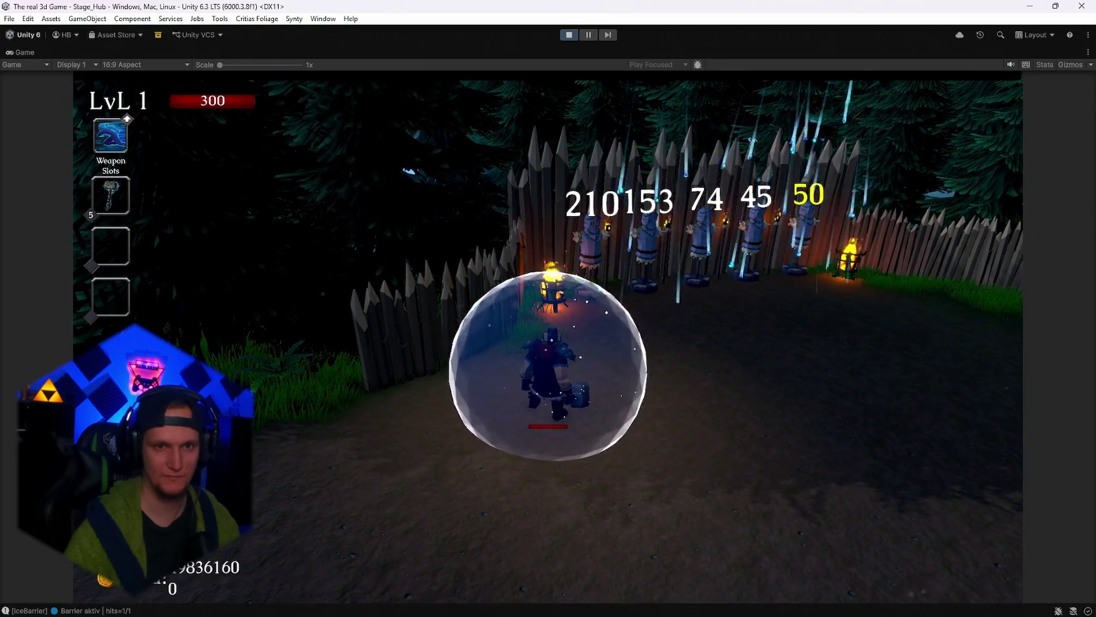
pyautogui.press('Escape')
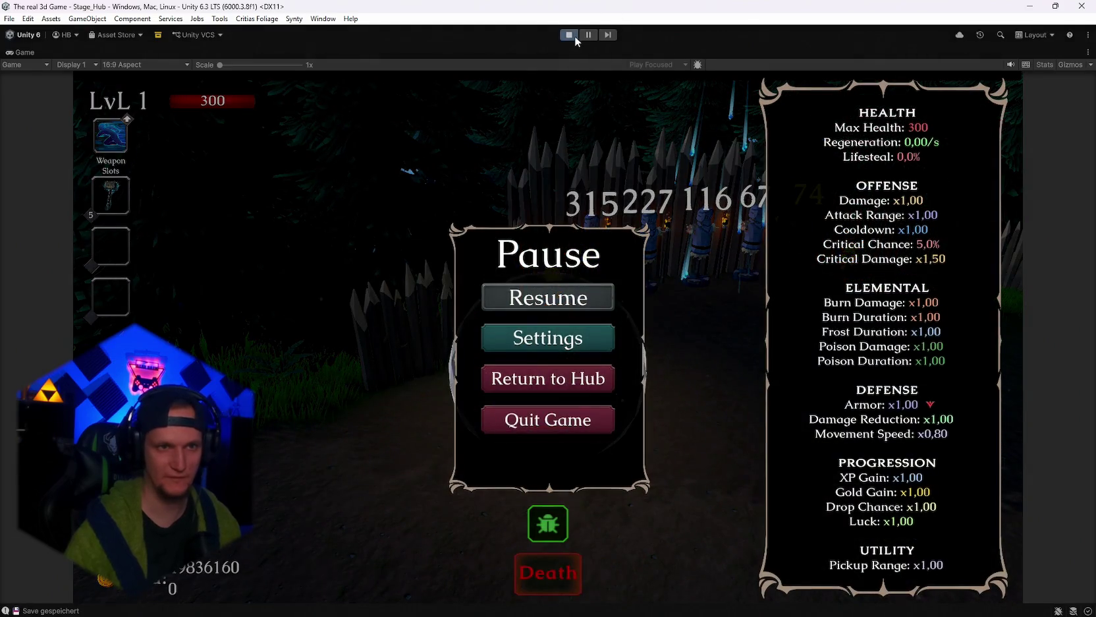
pyautogui.click(571, 35)
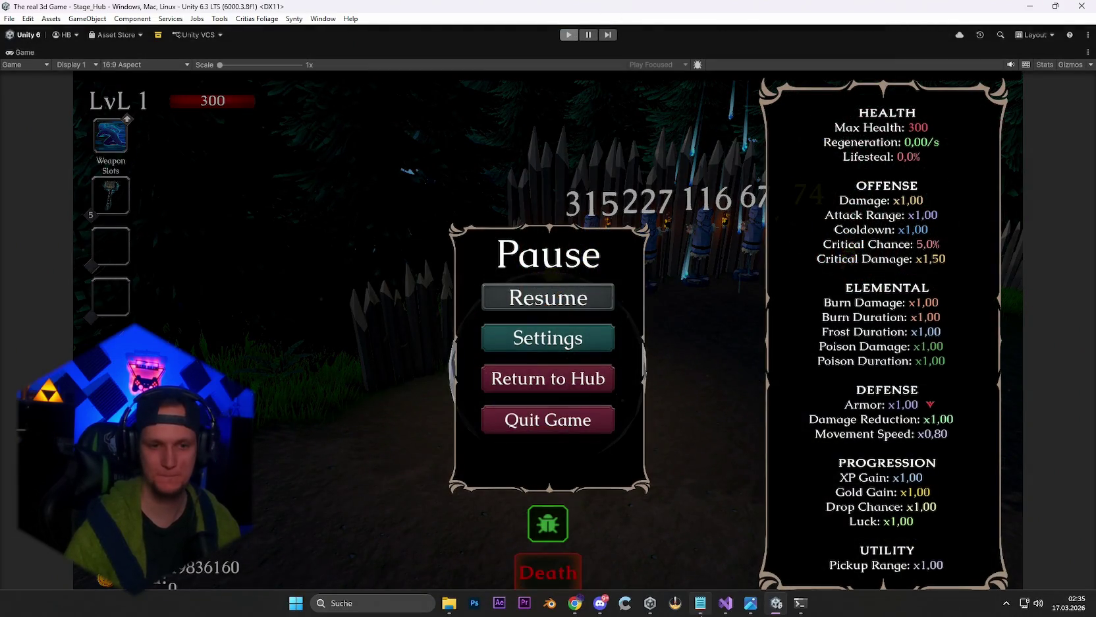
pyautogui.click(725, 603)
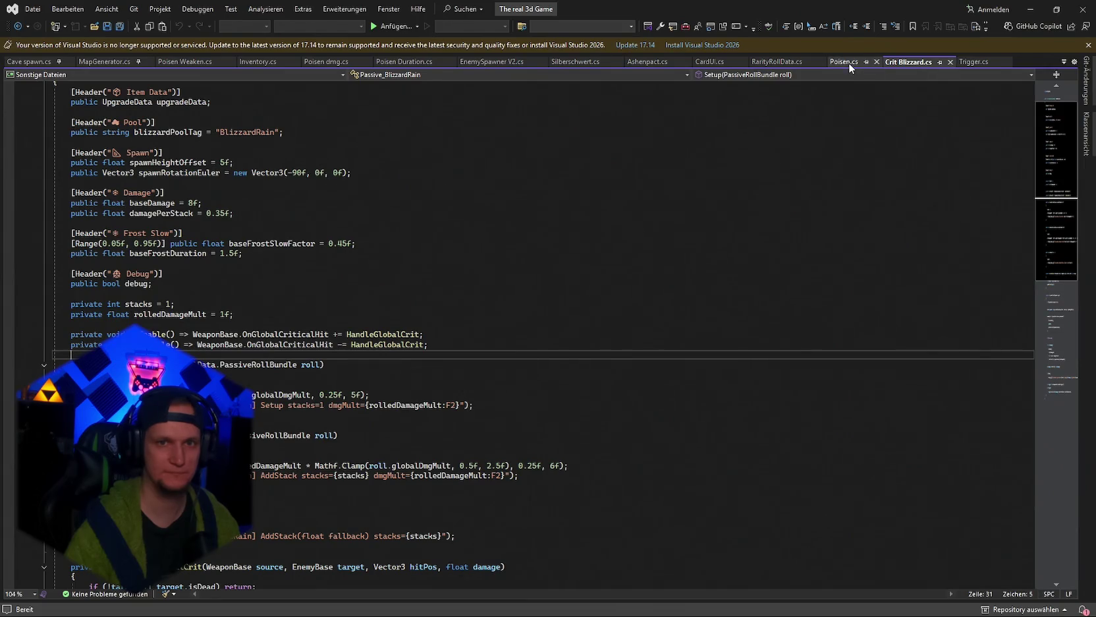
# Step: Scroll through the Crit Blizzard.cs code, then move to the top of Trigger.cs
pyautogui.click(728, 304)
pyautogui.scroll(-10, 1038, 367)
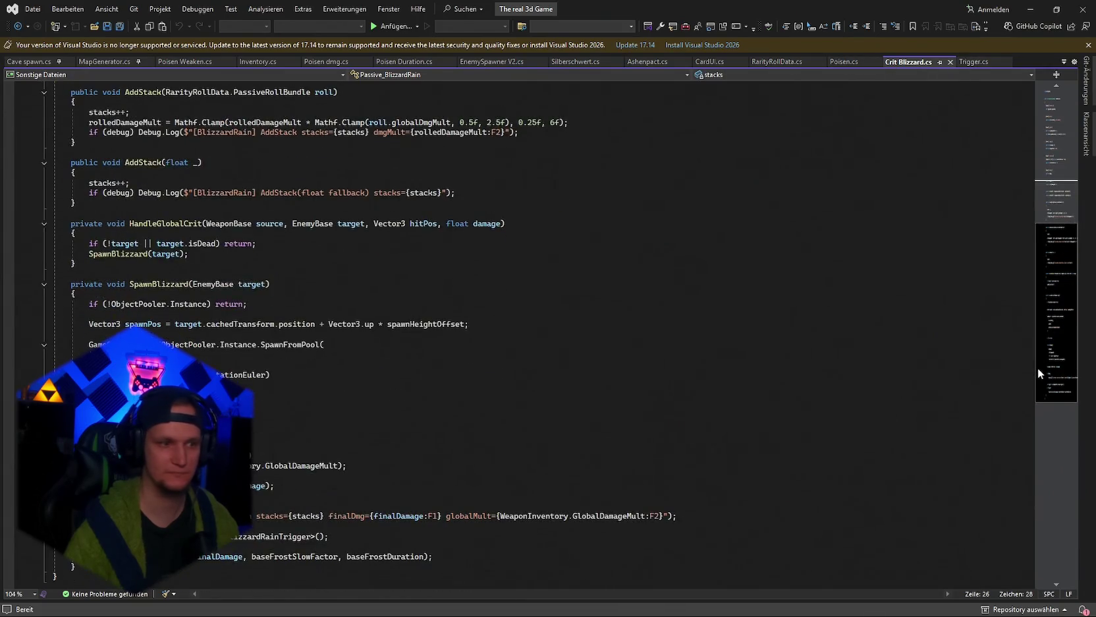
pyautogui.moveTo(1038, 368); pyautogui.dragTo(1030, 165)
pyautogui.click(976, 61)
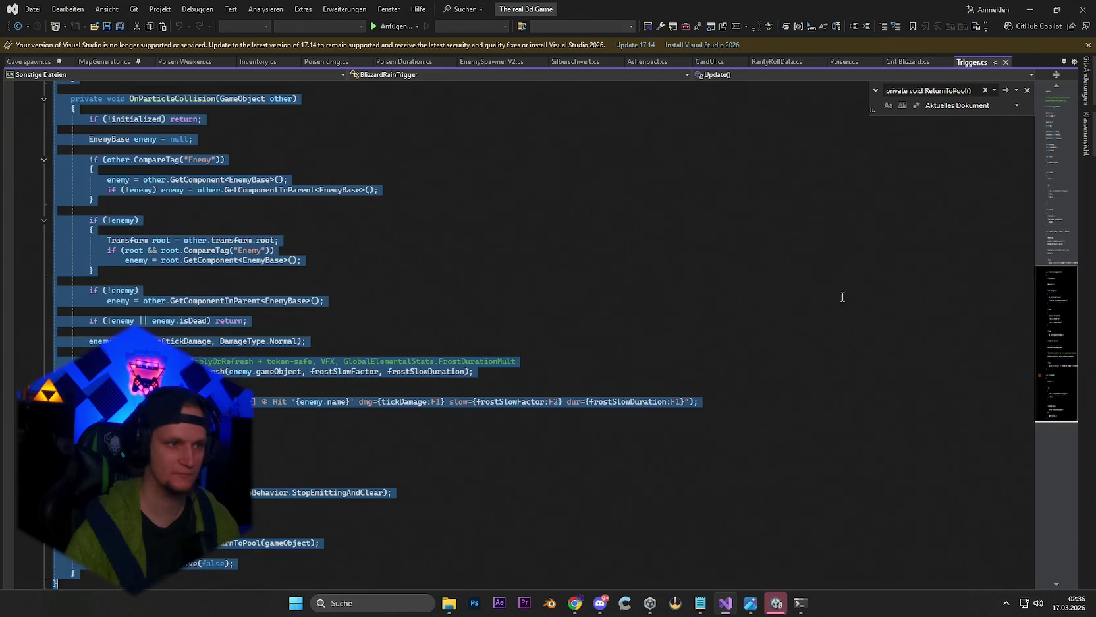
pyautogui.scroll(2, 855, 292)
pyautogui.click(800, 311)
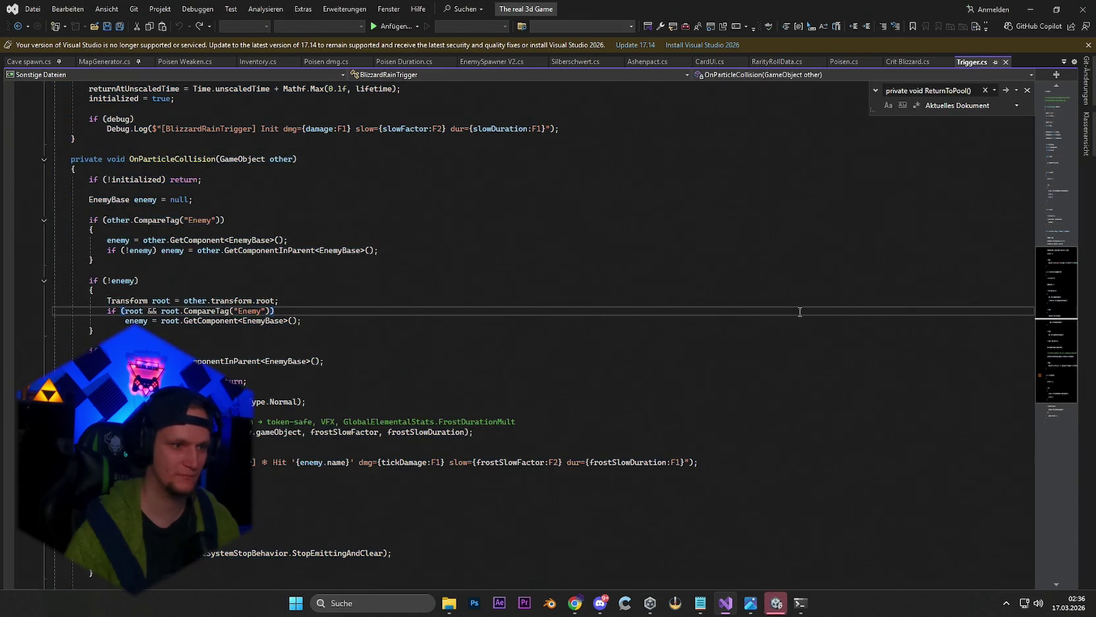
pyautogui.scroll(17, 784, 309)
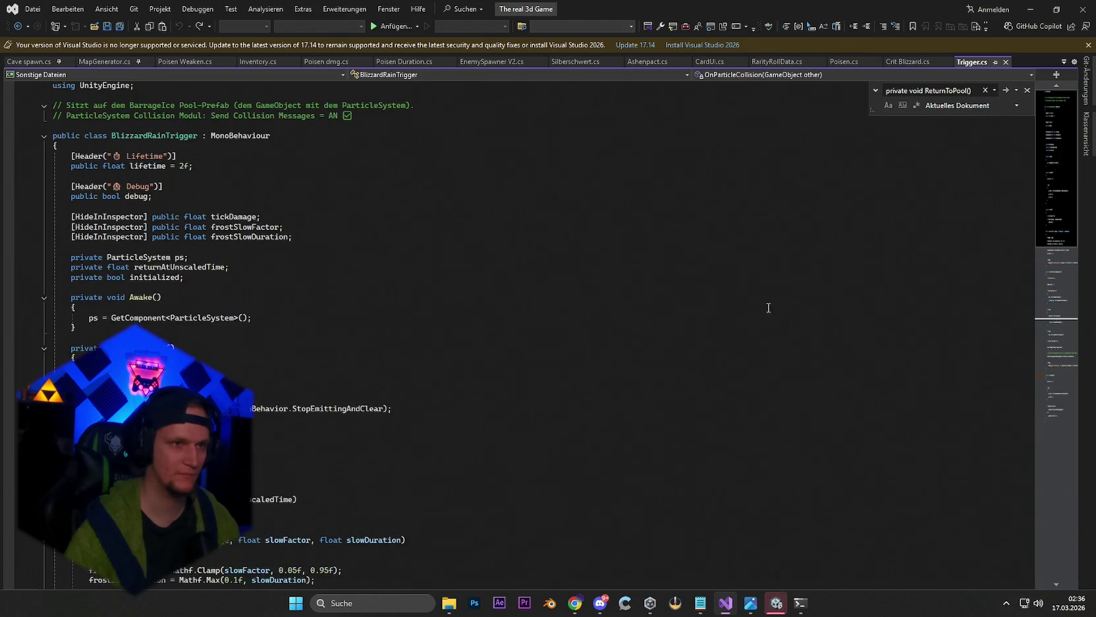
# Step: Replace Trigger.cs with revised tick-rate code, then undo to restore the original
pyautogui.hotkey('ctrl', 'a')
pyautogui.hotkey('ctrl', 'v')
pyautogui.scroll(20, 768, 308)
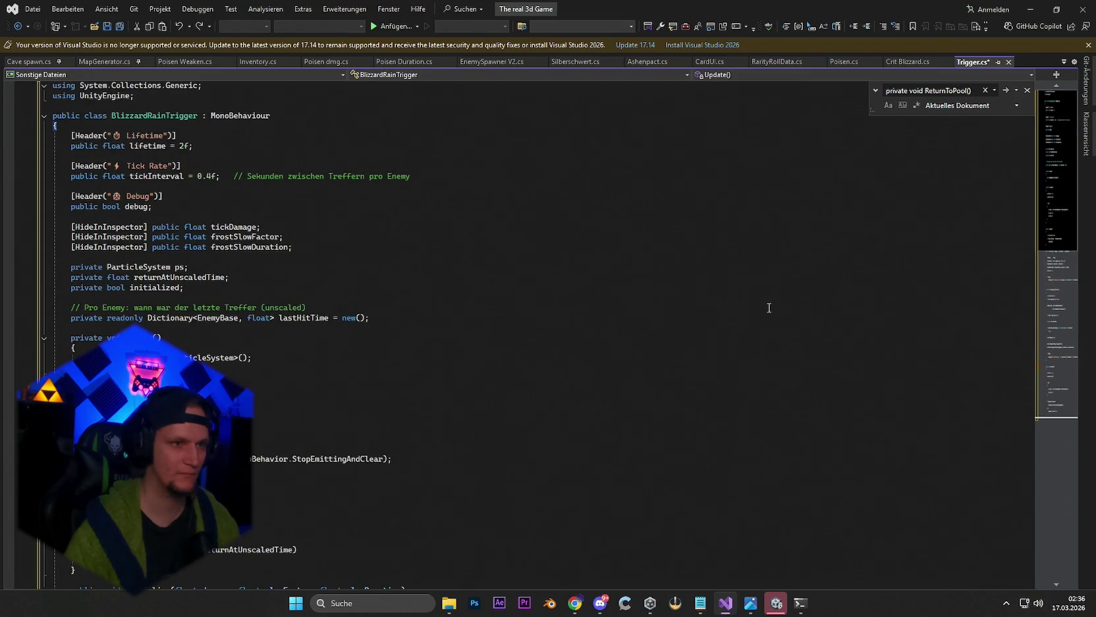
pyautogui.hotkey('ctrl', 'z')
pyautogui.click(758, 311)
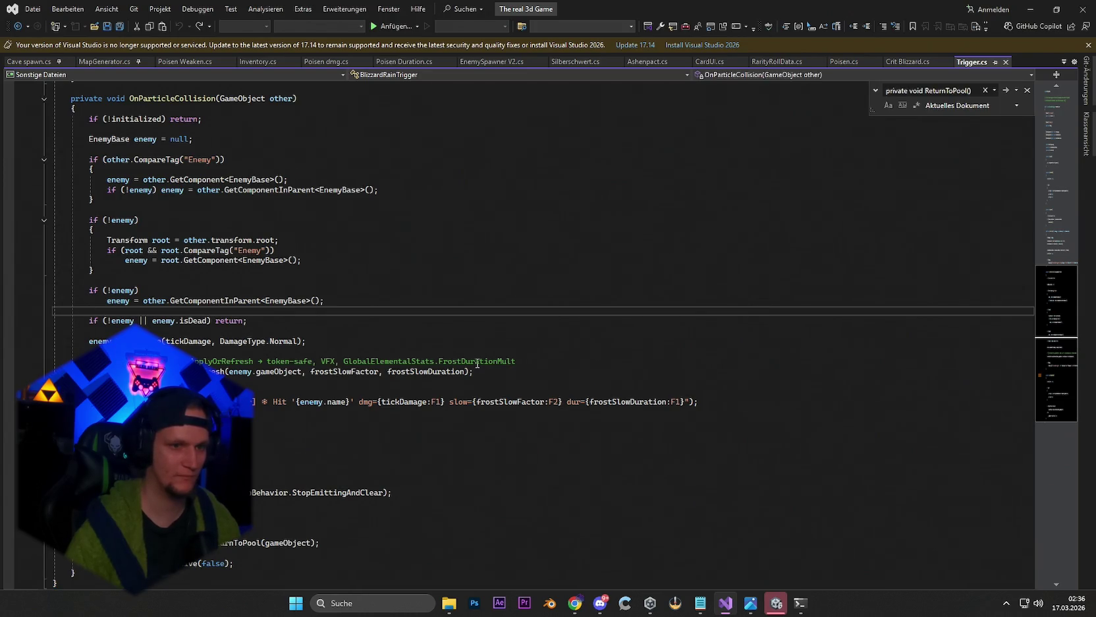
pyautogui.scroll(-2, 477, 362)
pyautogui.scroll(6, 496, 372)
pyautogui.scroll(1, 496, 372)
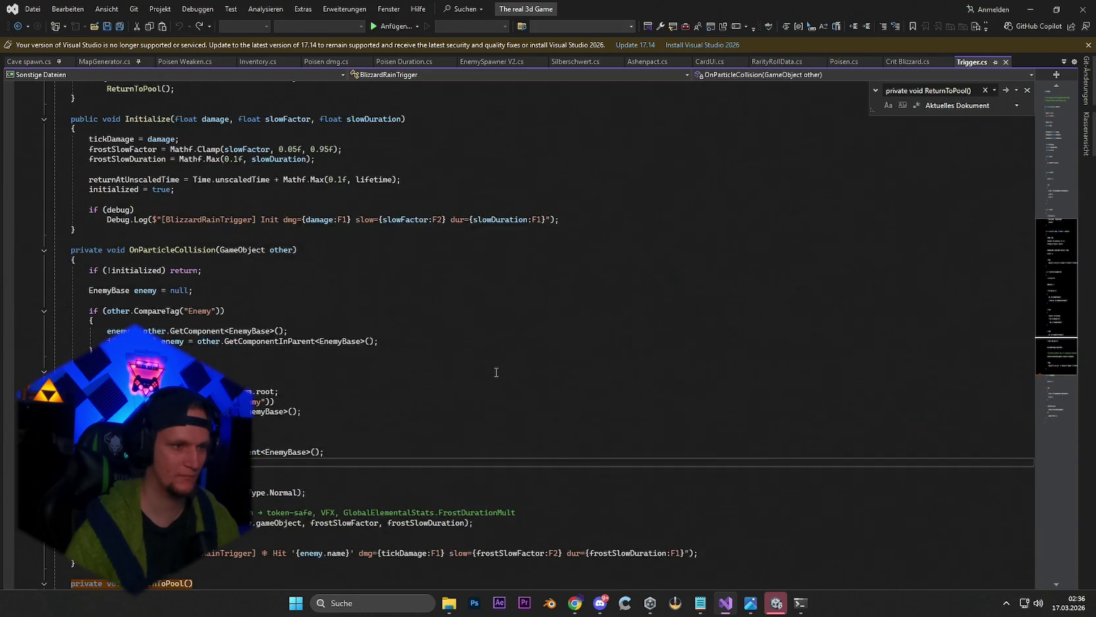
# Step: Select all code in Trigger.cs and Crit Blizzard.cs, then return to Unity's BlizzardRainTrigger prefab
pyautogui.hotkey('ctrl', 'a')
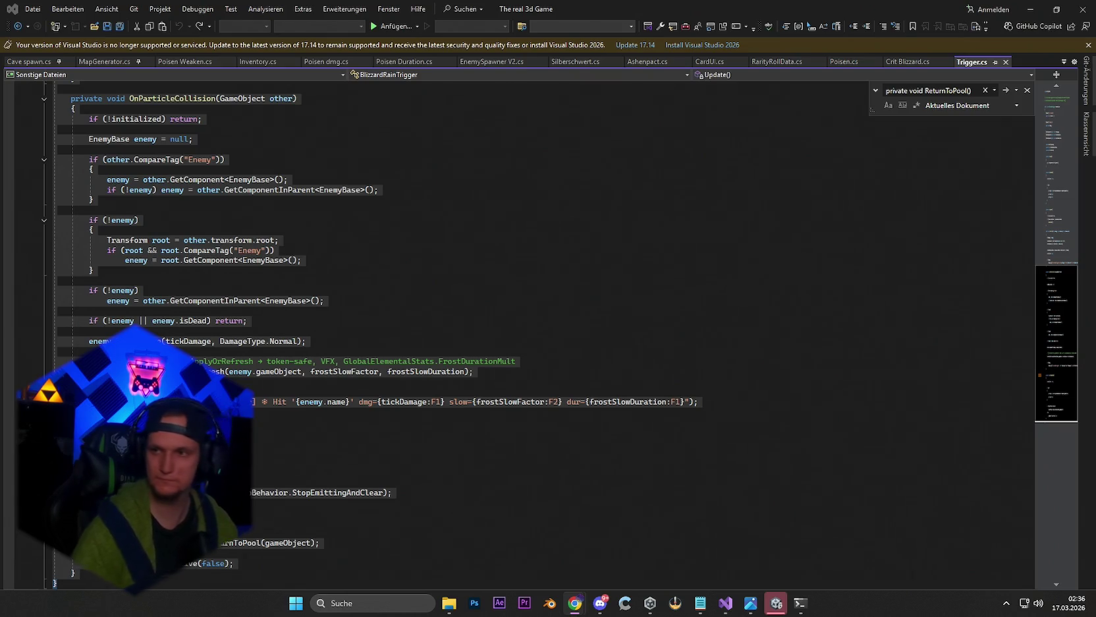
pyautogui.hotkey('ctrl', 'a')
pyautogui.click(907, 61)
pyautogui.hotkey('ctrl', 'a')
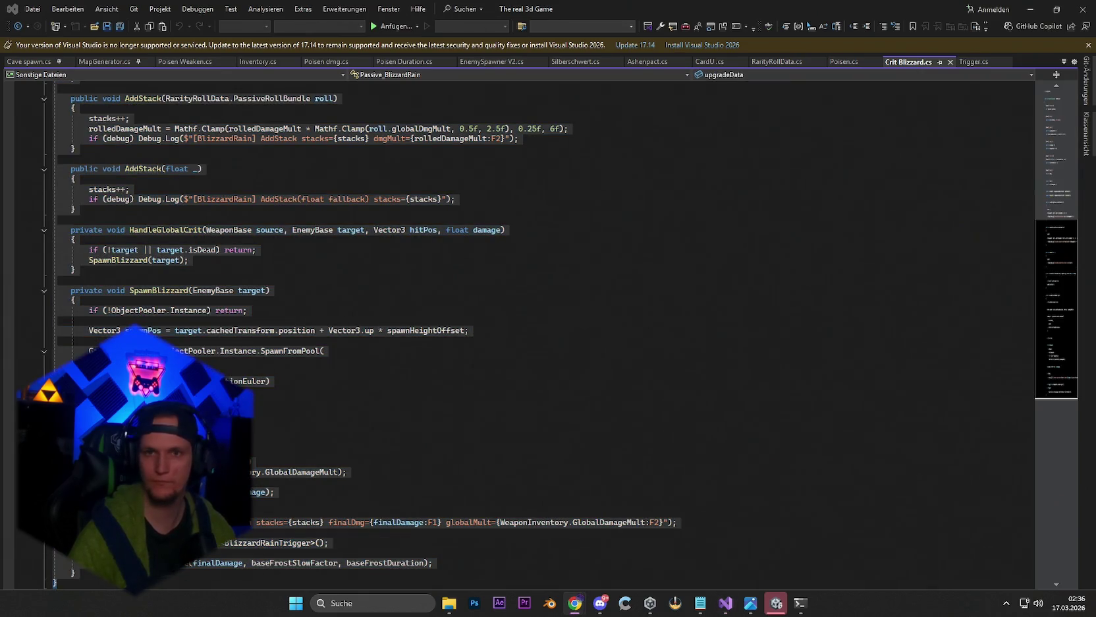
pyautogui.click(1030, 9)
pyautogui.click(610, 484)
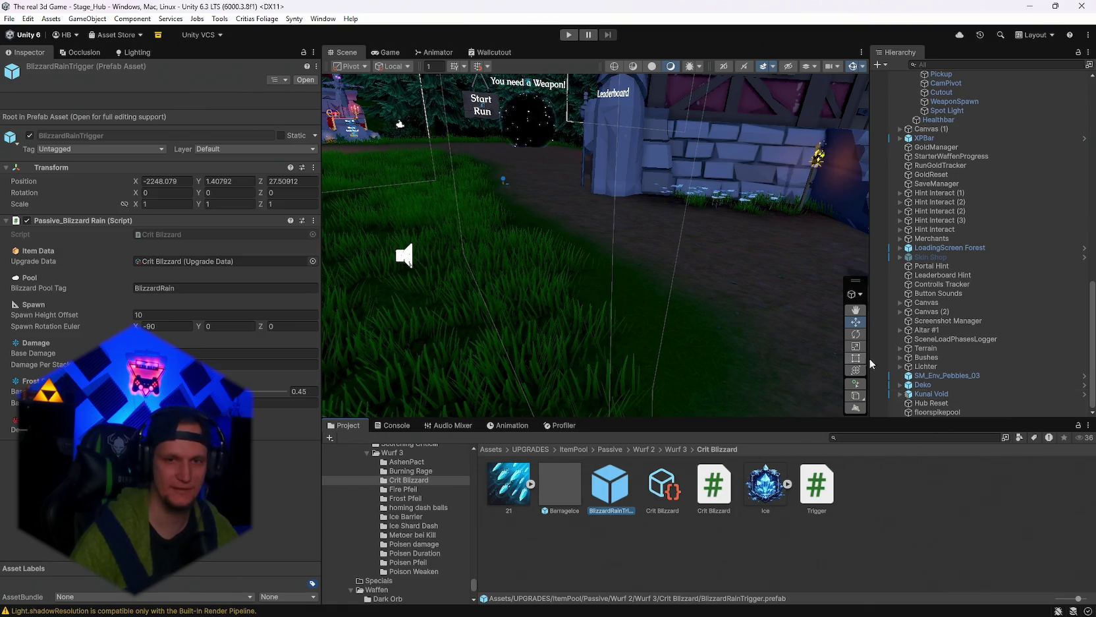
# Step: Set BarrageIce's particle collision quality to High, exit prefab mode and start Play mode
pyautogui.doubleClick(560, 486)
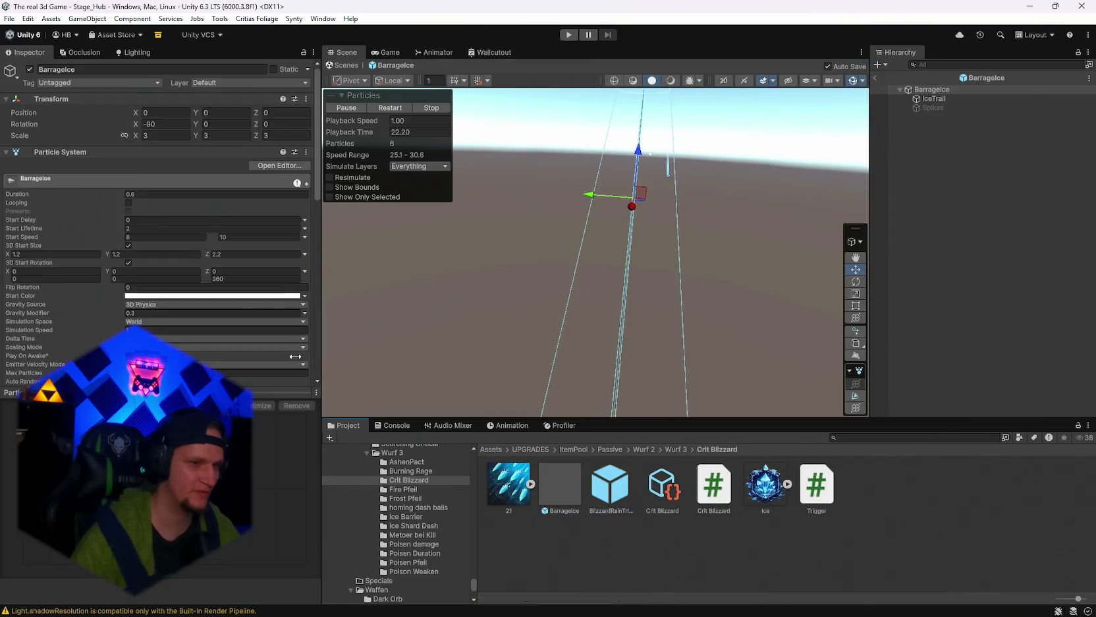
pyautogui.scroll(-10, 251, 308)
pyautogui.click(28, 152)
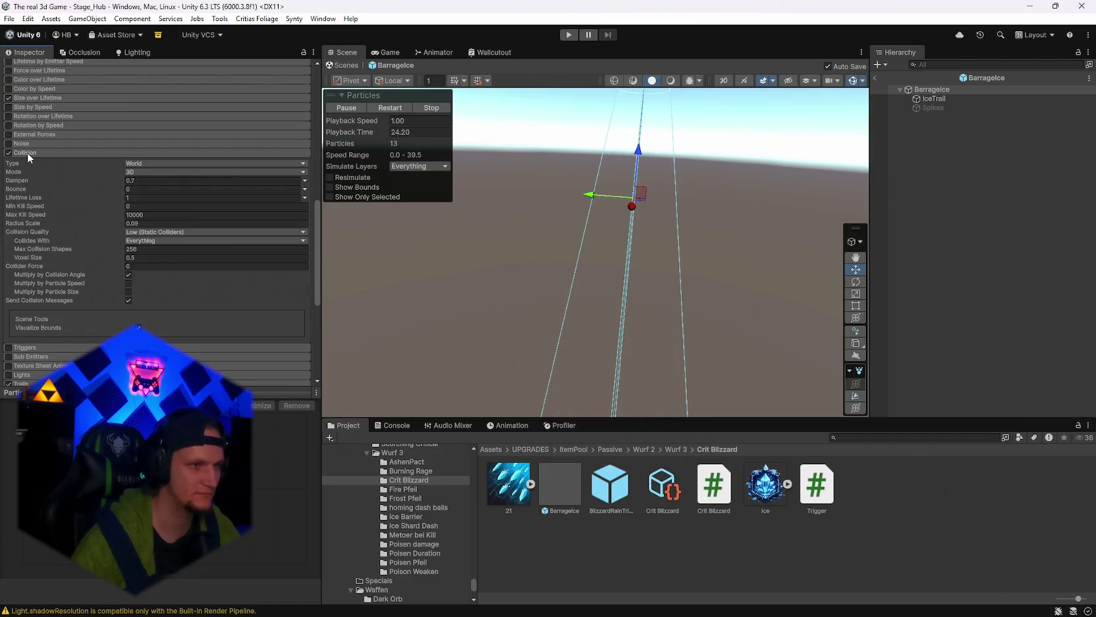
pyautogui.click(149, 232)
pyautogui.click(163, 243)
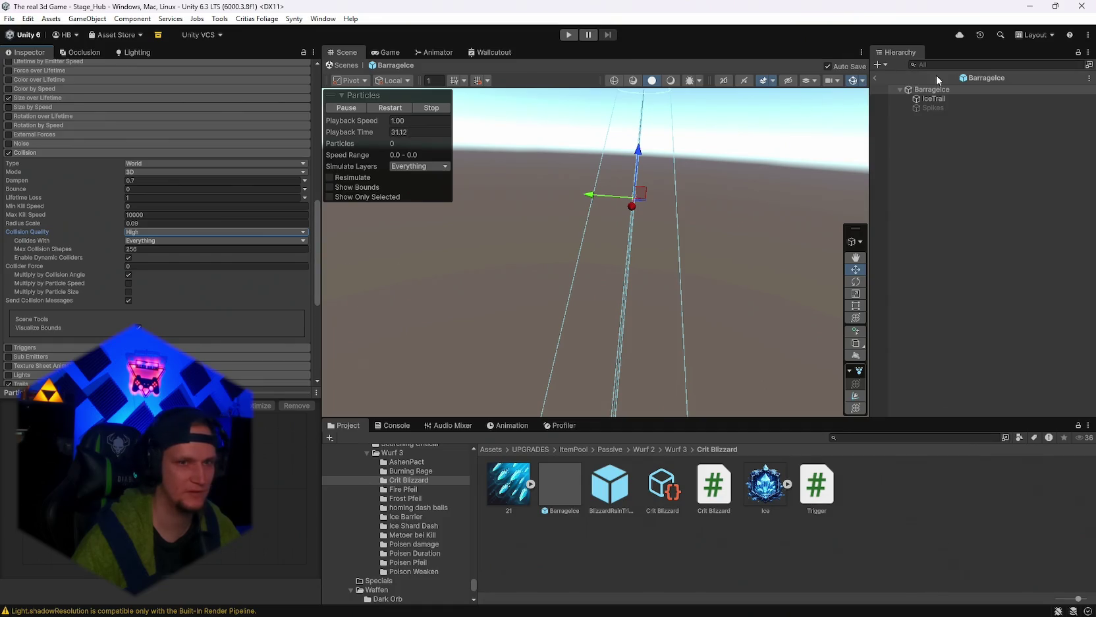
pyautogui.click(875, 79)
pyautogui.click(569, 35)
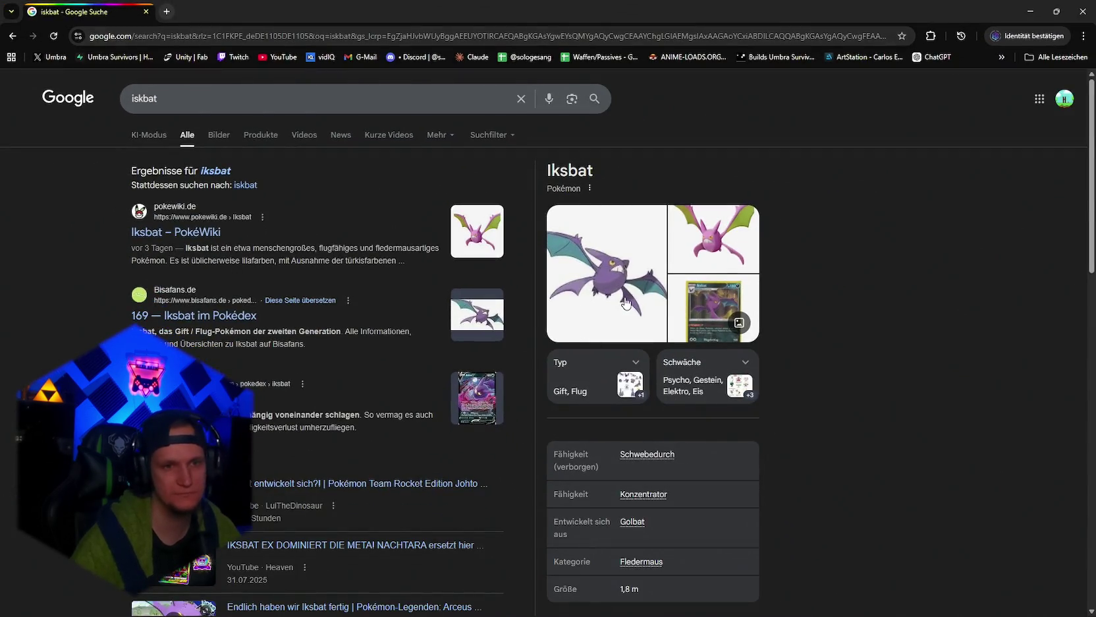
# Step: View the enlarged Iksbat image and a Crobat picture in Google Images, then minimise Chrome
pyautogui.click(606, 274)
pyautogui.scroll(-3, 978, 330)
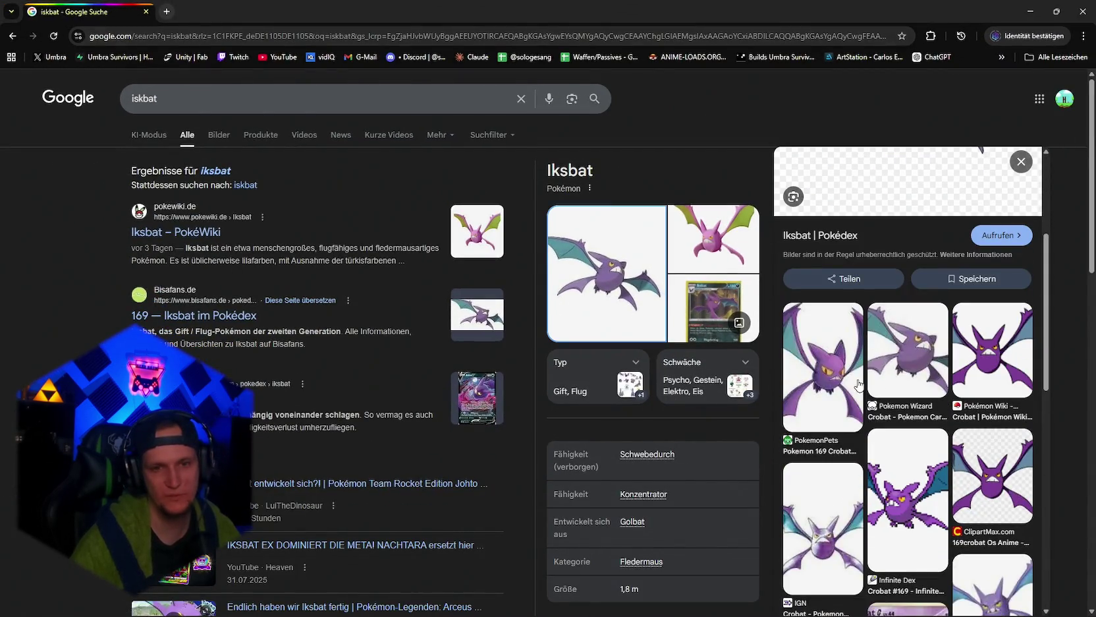
pyautogui.click(847, 367)
pyautogui.scroll(-8, 856, 326)
pyautogui.scroll(-1, 856, 326)
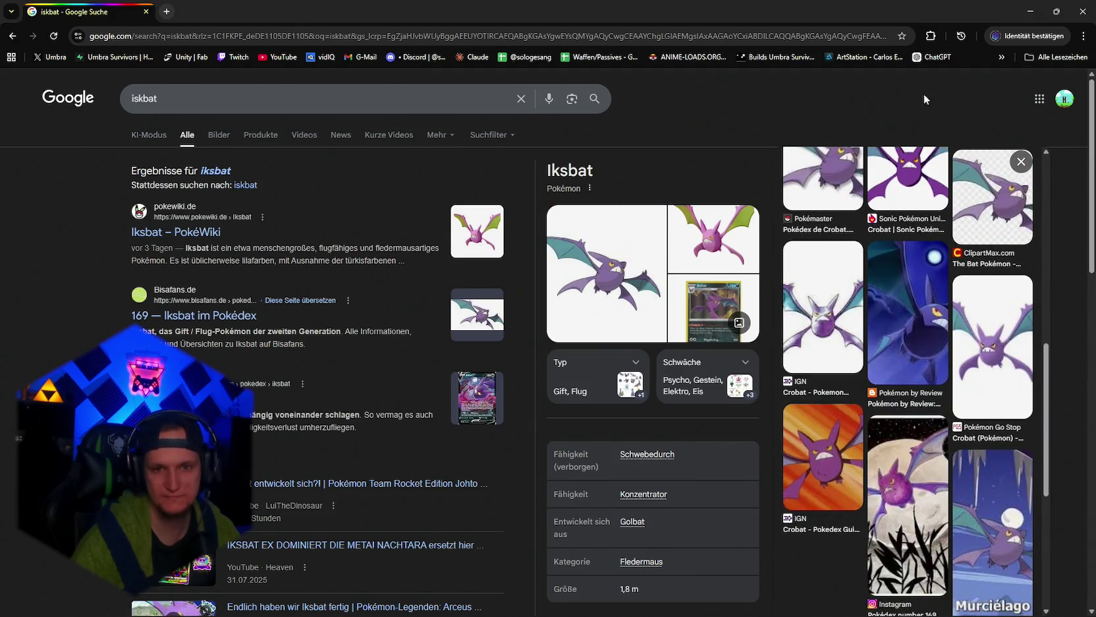
pyautogui.click(1030, 12)
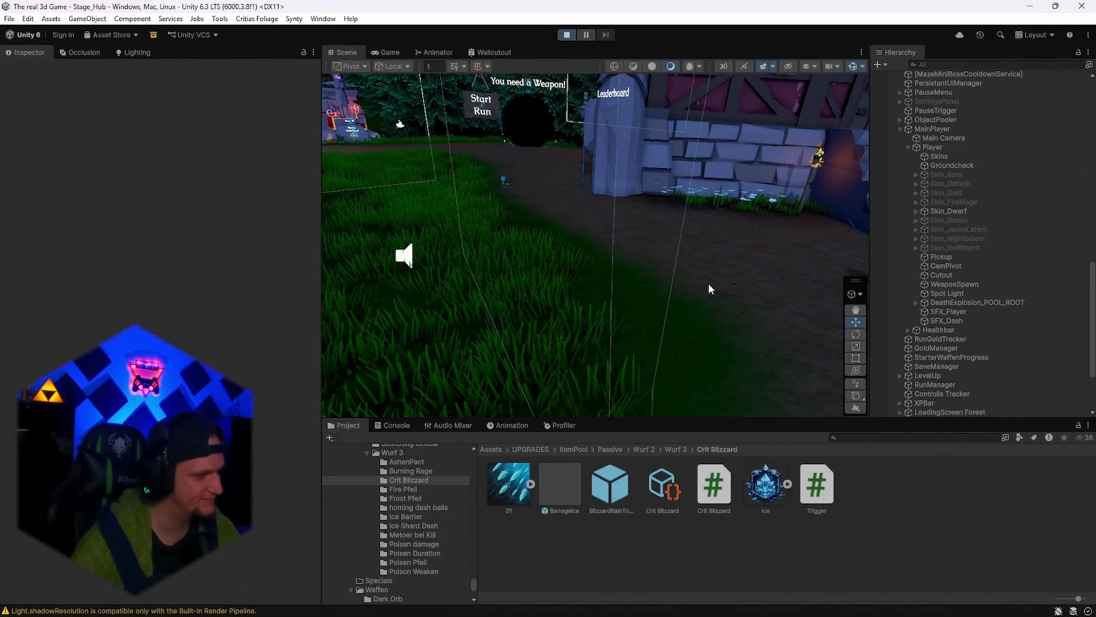
# Step: Run to the altar and equip Mjolnier from the weapon book
pyautogui.click(648, 255)
pyautogui.press('w')
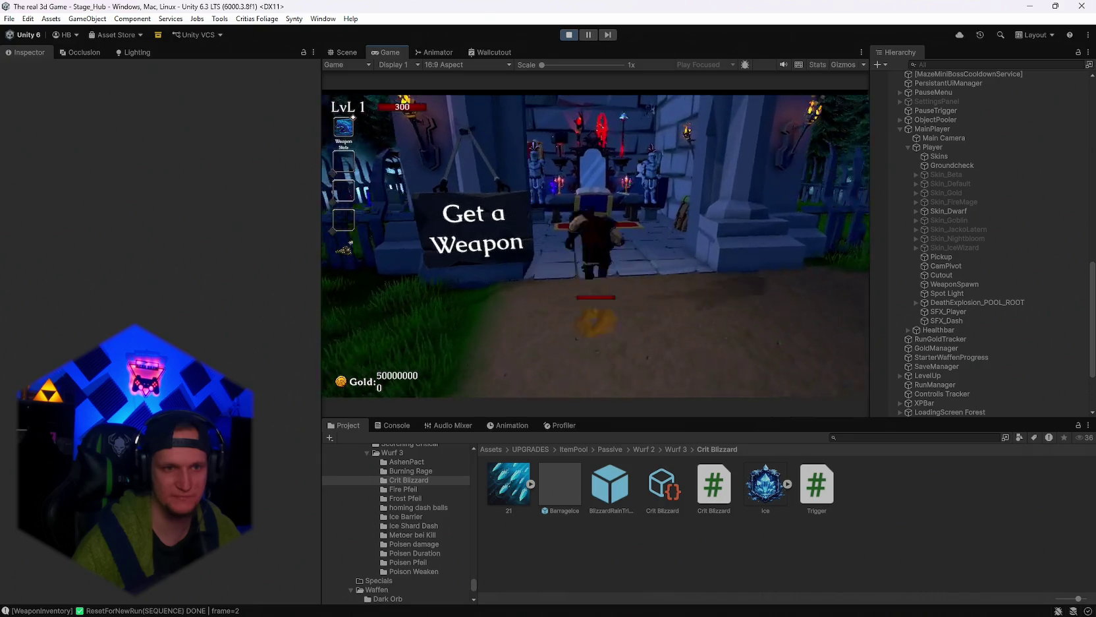
pyautogui.press('e')
pyautogui.click(523, 178)
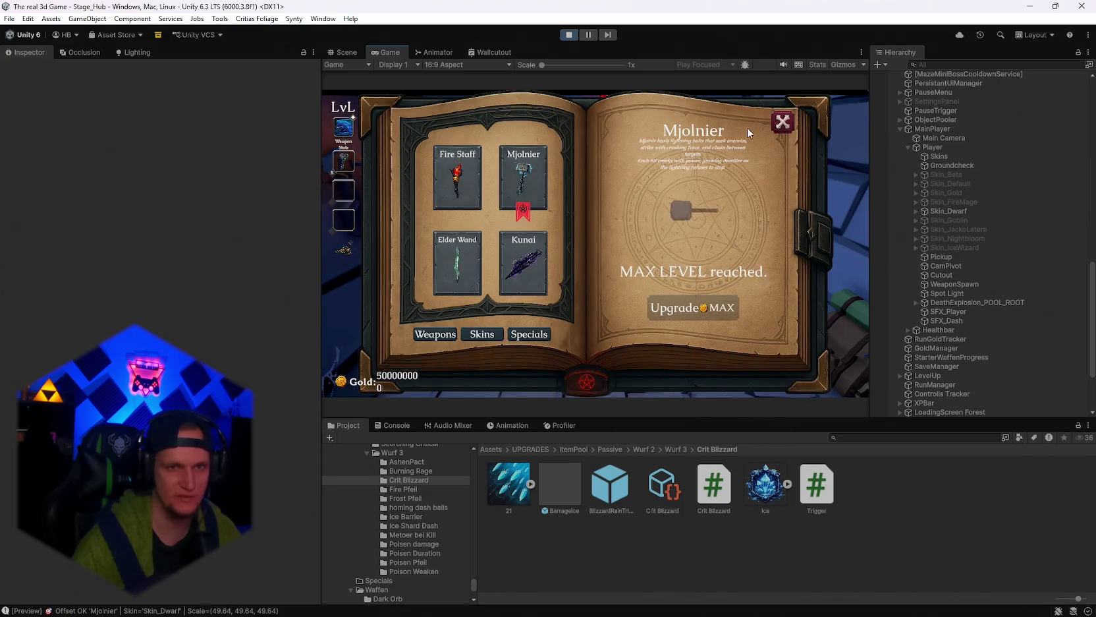
pyautogui.click(782, 121)
# Step: Run through the gate into the fenced area and pause, toggling the Game view maximised and back
pyautogui.press('s')
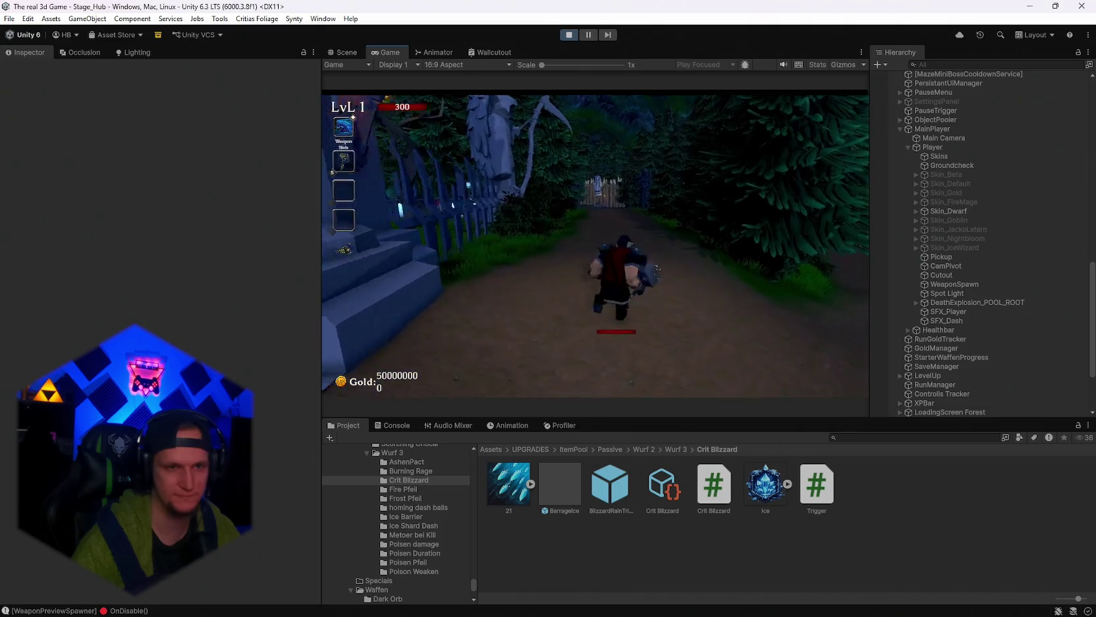
pyautogui.press('w')
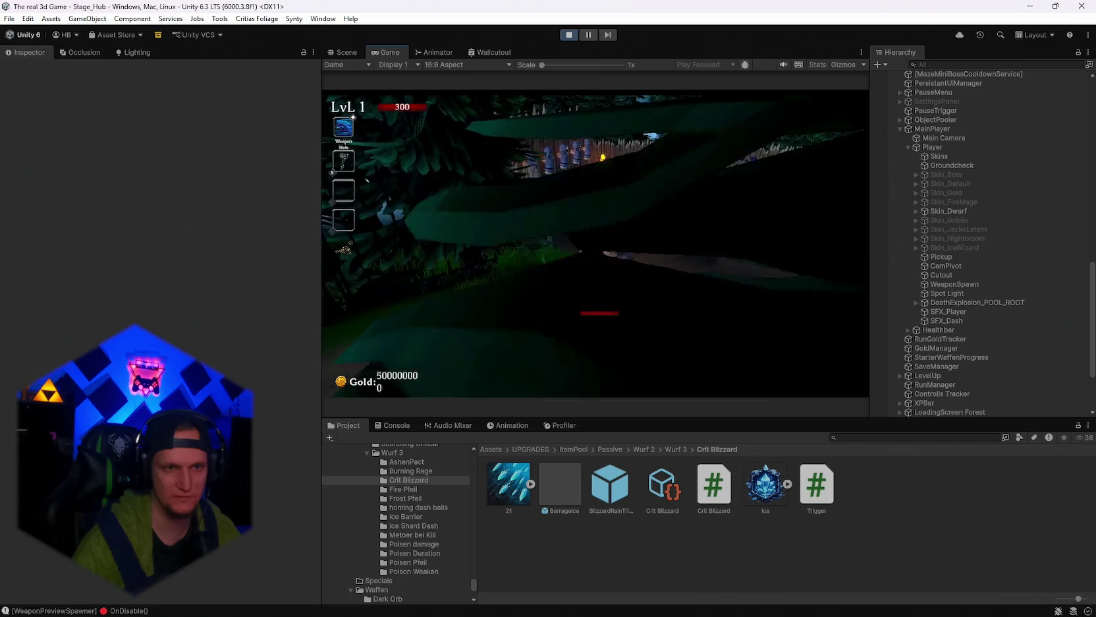
pyautogui.press('Escape')
pyautogui.doubleClick(398, 56)
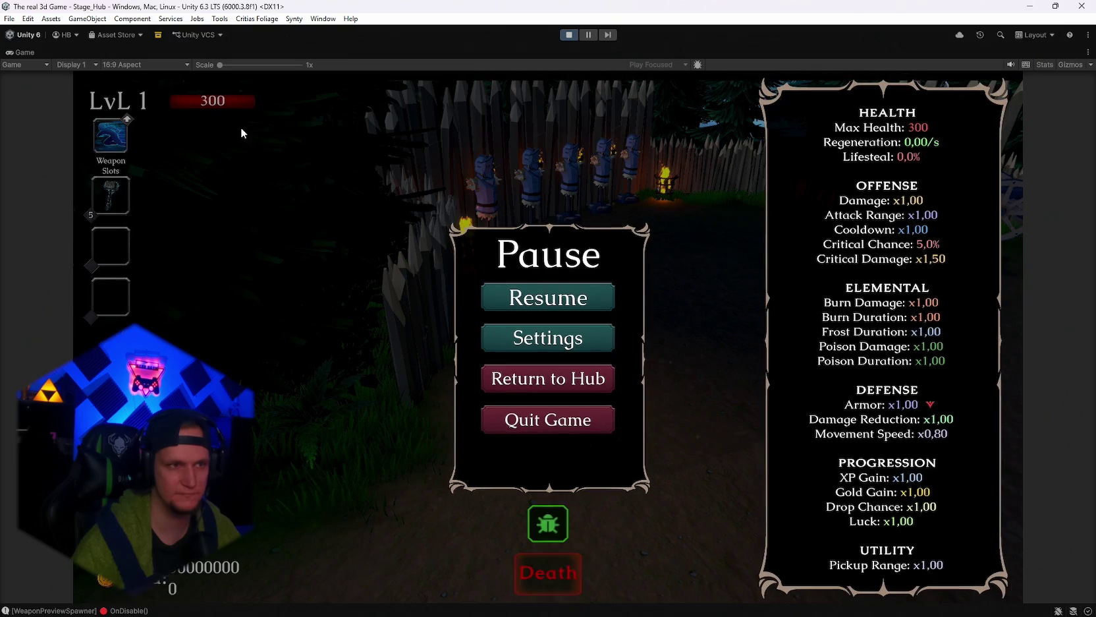
pyautogui.doubleClick(20, 52)
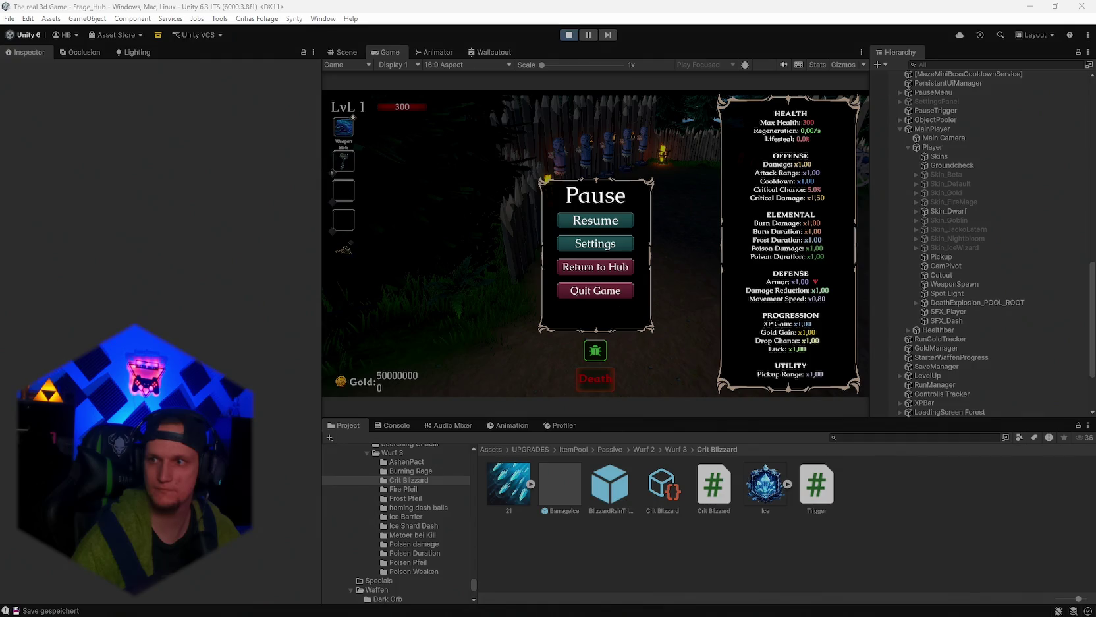
# Step: Resume, reroll the upgrade cards three times, take a card, then pause and resume play
pyautogui.click(613, 219)
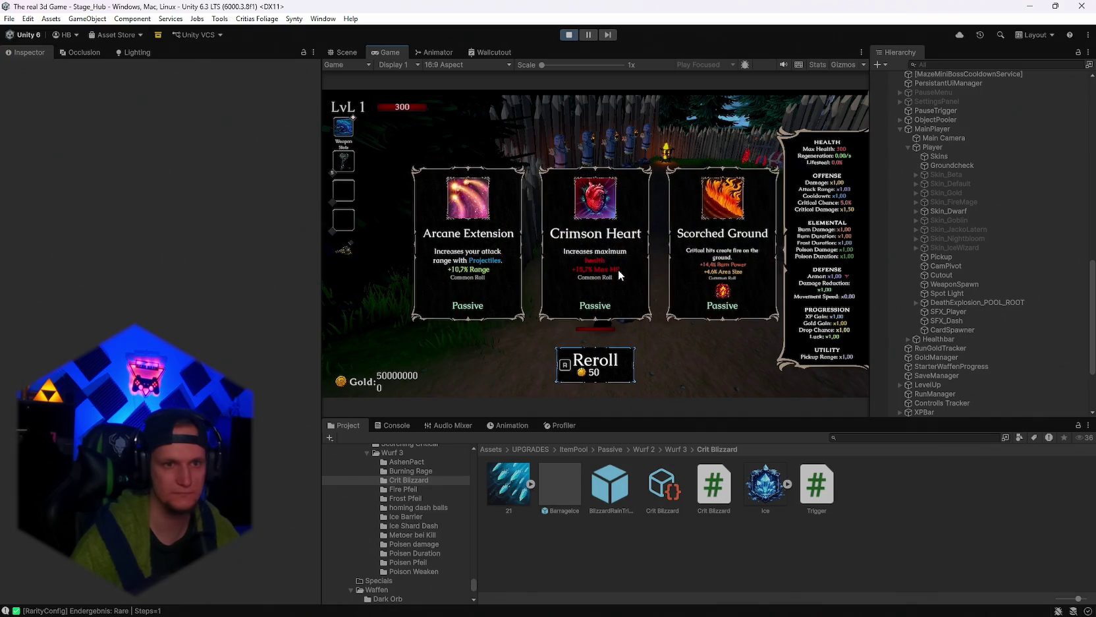
pyautogui.press('r')
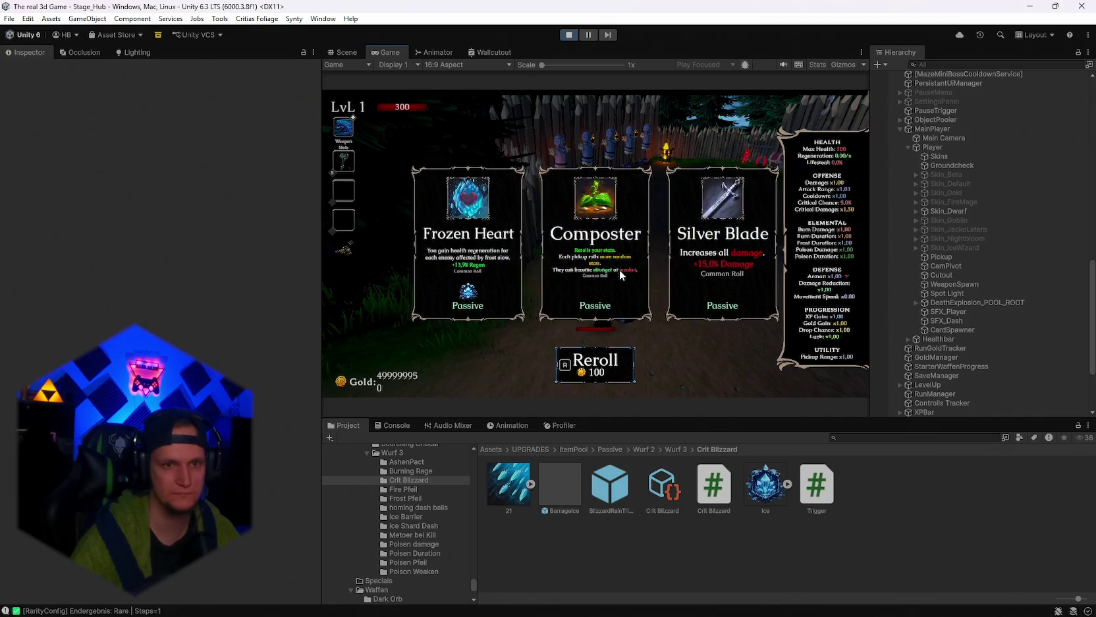
pyautogui.press('r')
pyautogui.press('r')
pyautogui.press('r')
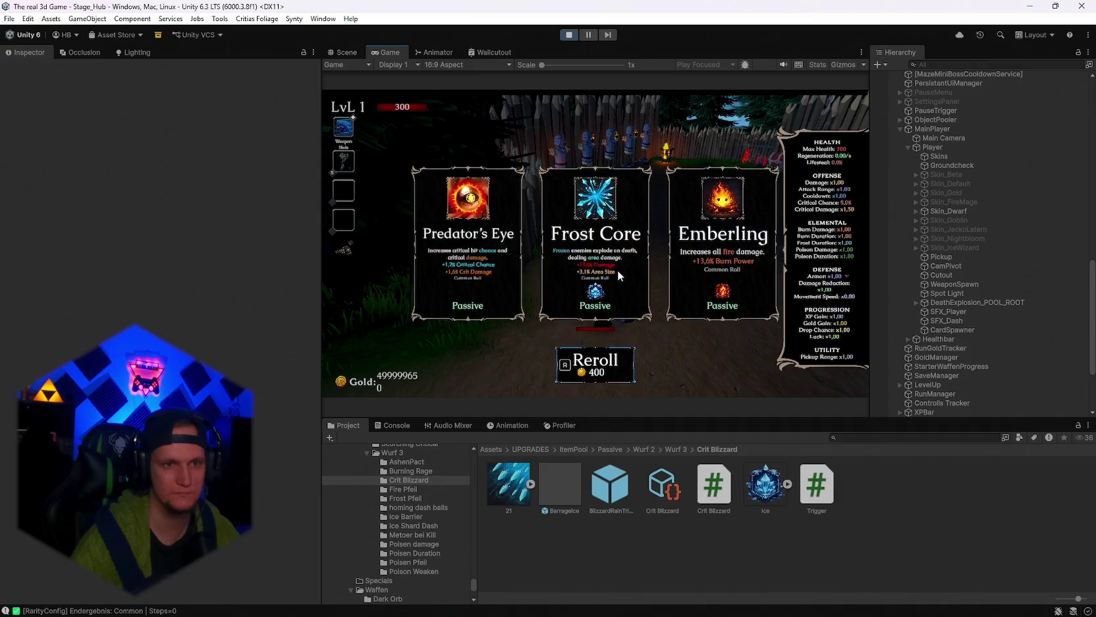
pyautogui.press('r')
pyautogui.press('r')
pyautogui.press('r')
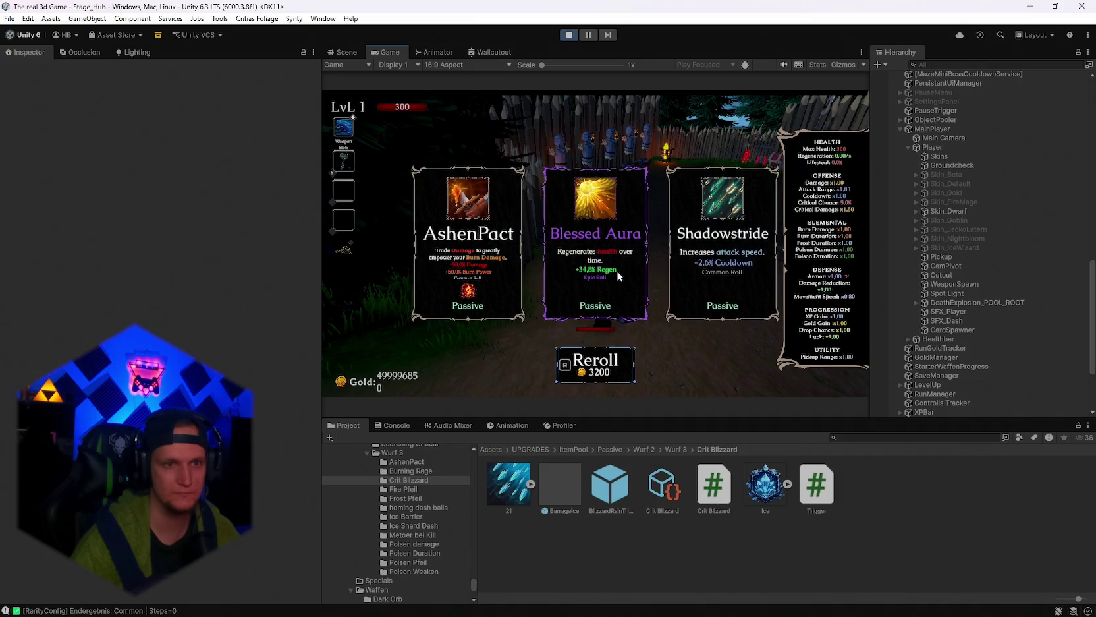
pyautogui.click(594, 243)
pyautogui.press('Escape')
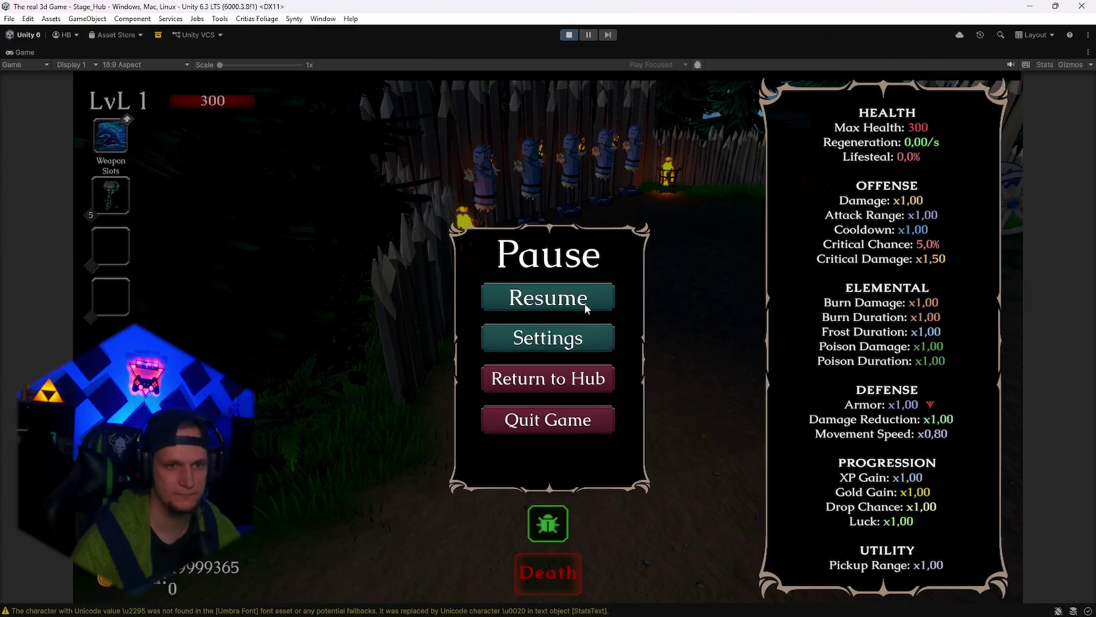
pyautogui.click(584, 303)
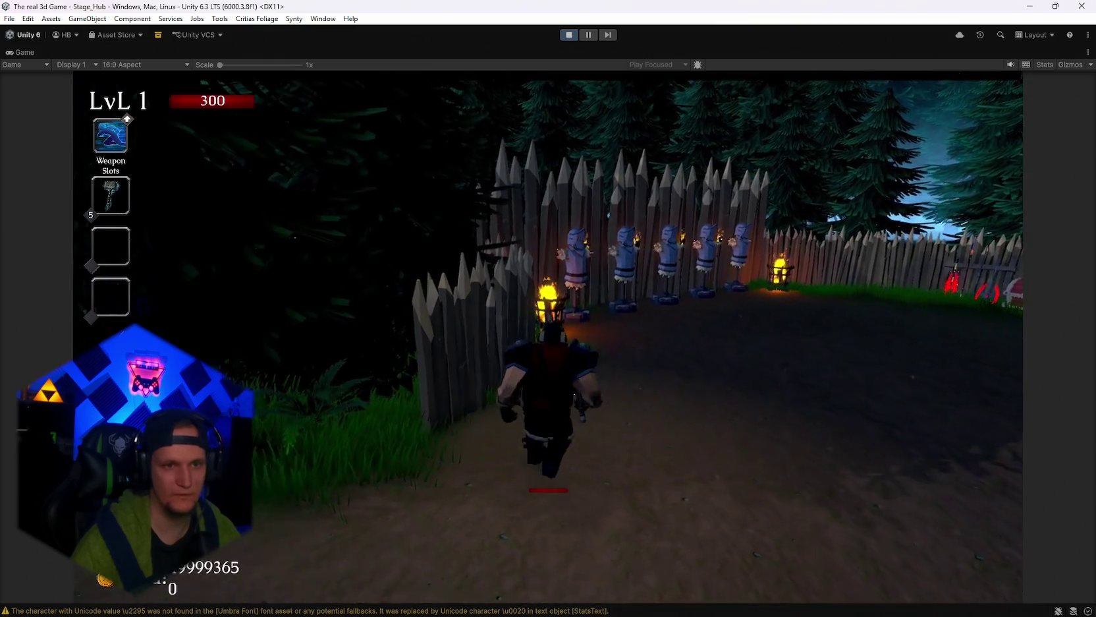
# Step: Attack the training dummies to check ice shards and crit numbers, pause, then stop Play Mode
pyautogui.press('w')
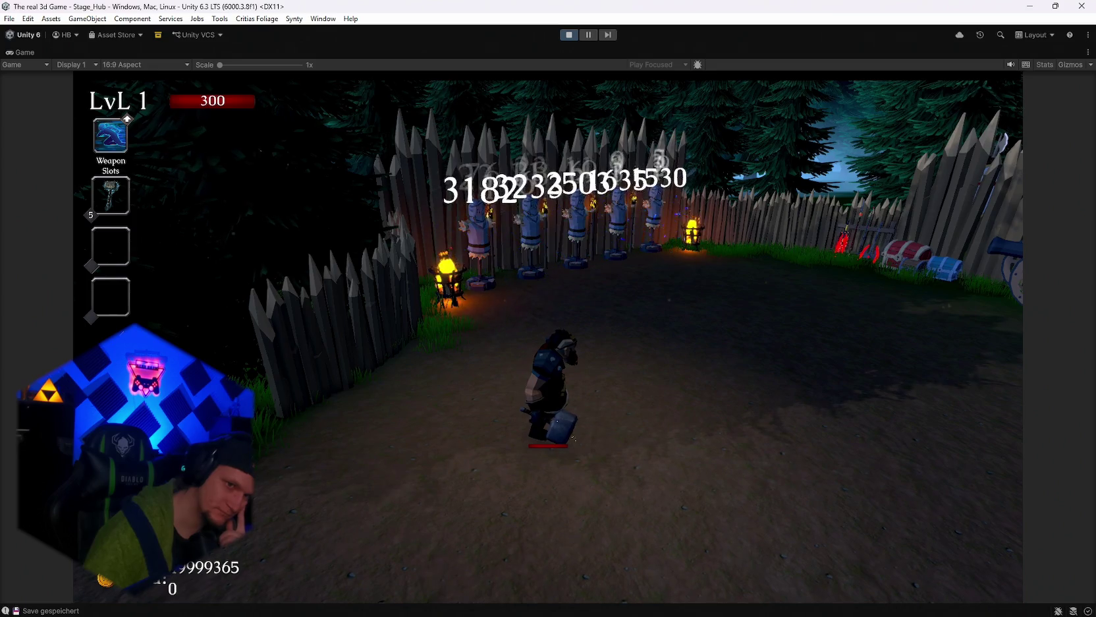
pyautogui.press('Escape')
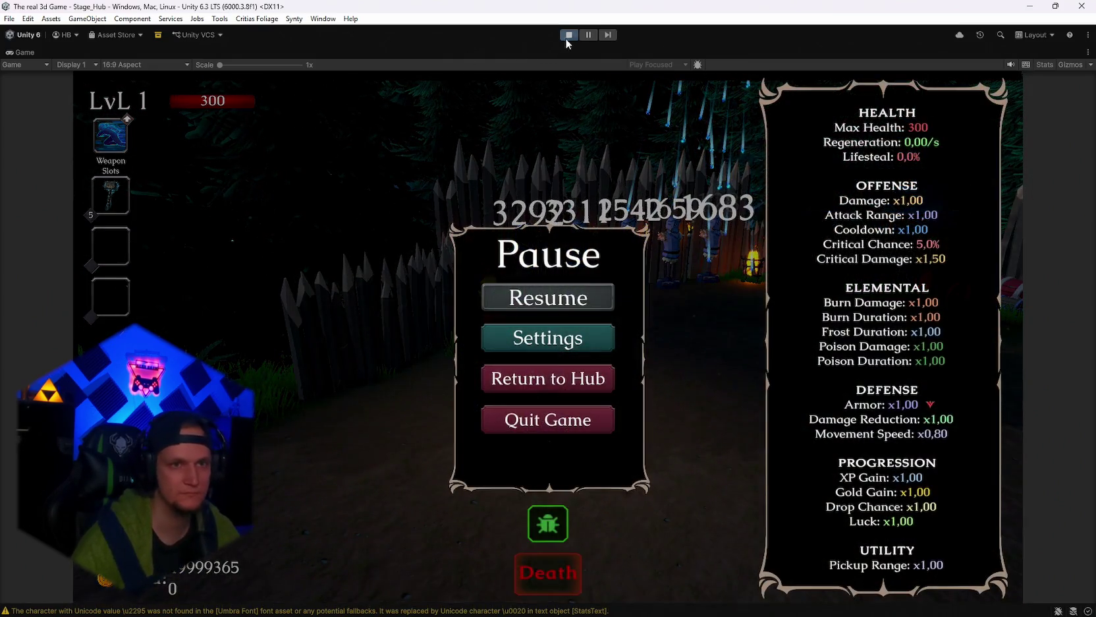
pyautogui.moveTo(698, 612)
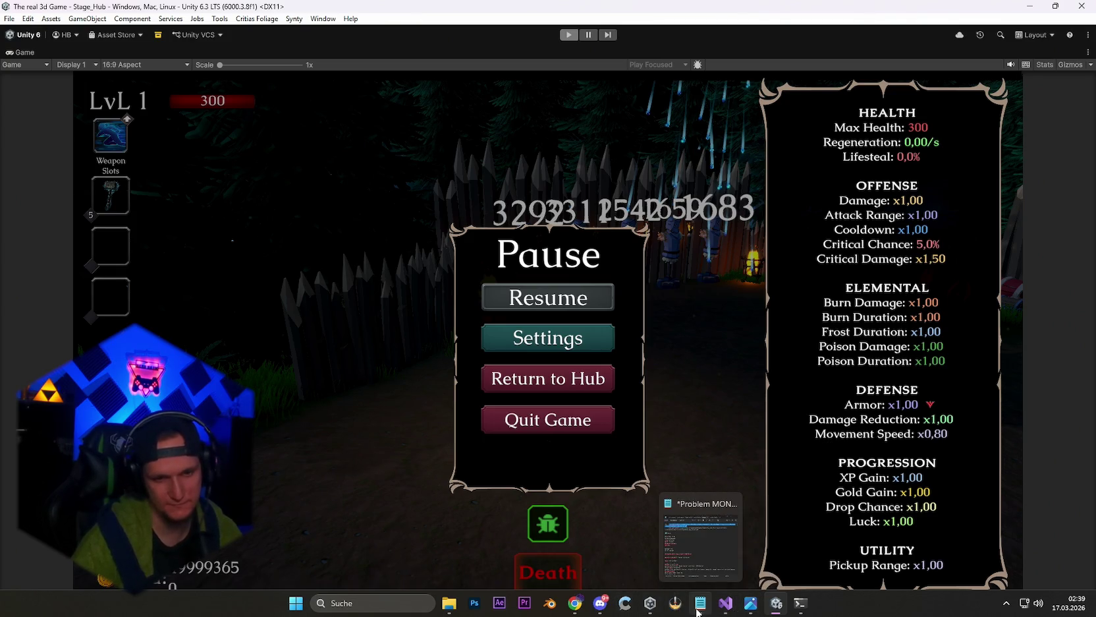
pyautogui.hotkey('ctrl', 'p')
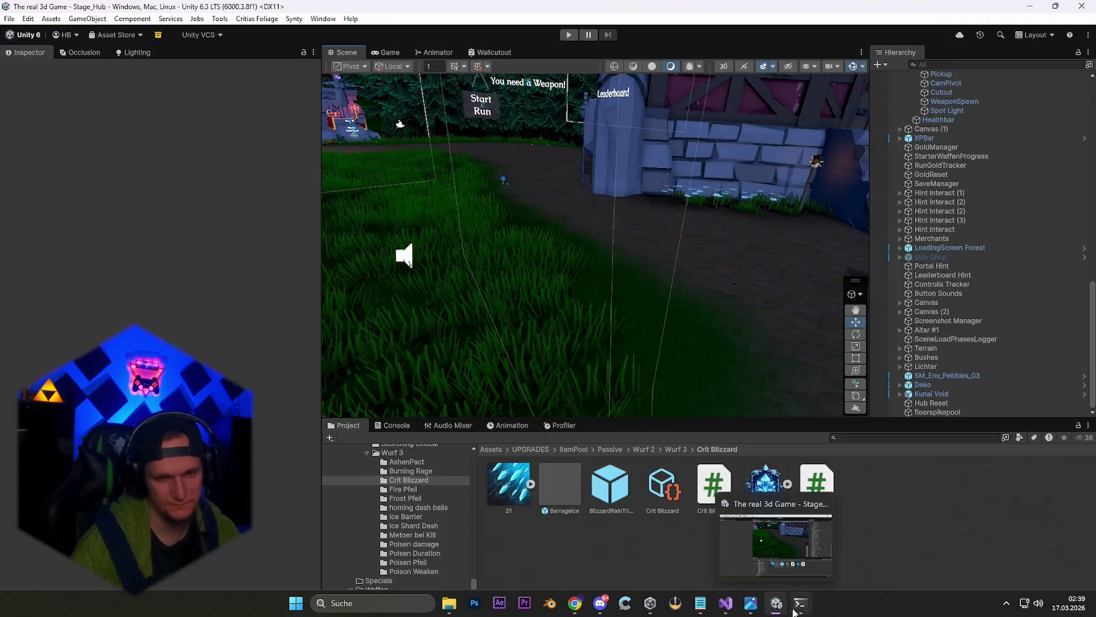
pyautogui.click(725, 603)
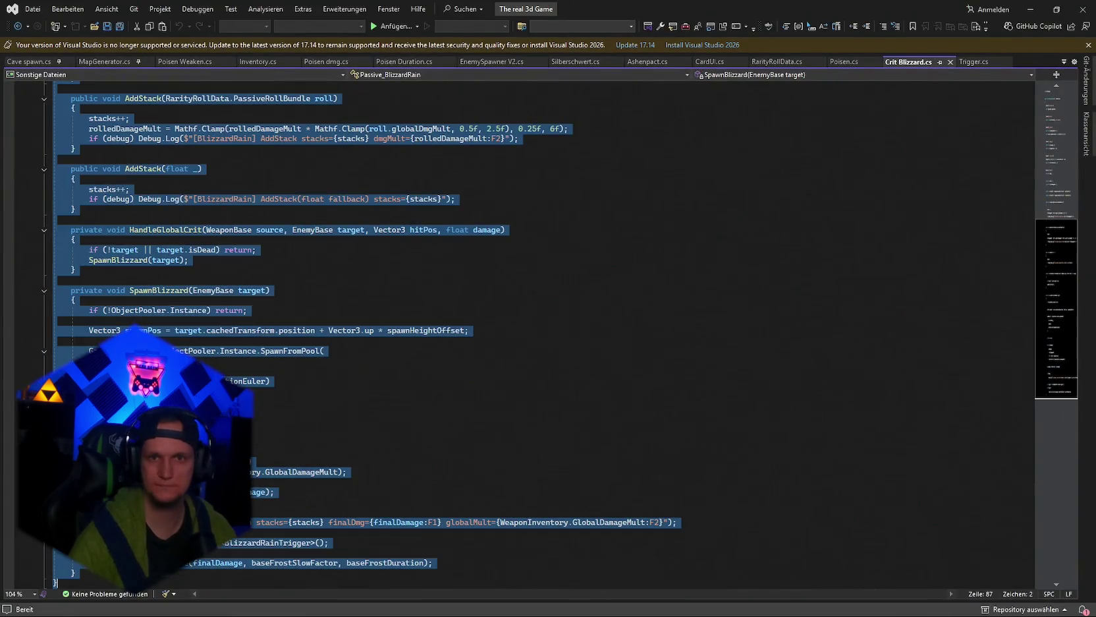
# Step: Paste the per-enemy hit cooldown version of OnParticleCollision into Trigger.cs and save it
pyautogui.click(973, 61)
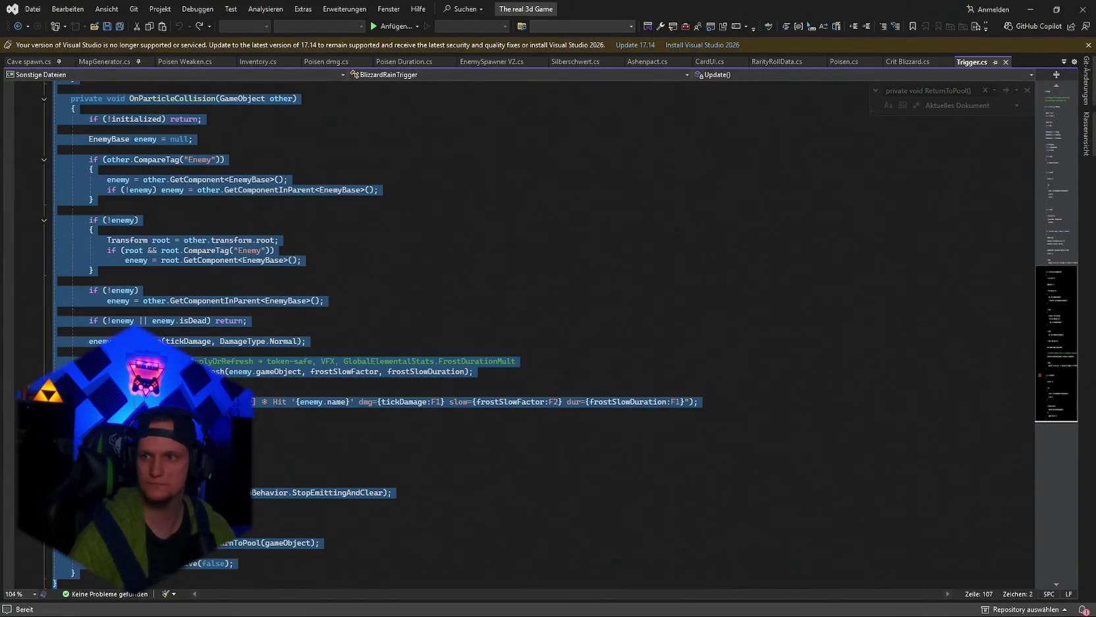
pyautogui.hotkey('ctrl', 'f')
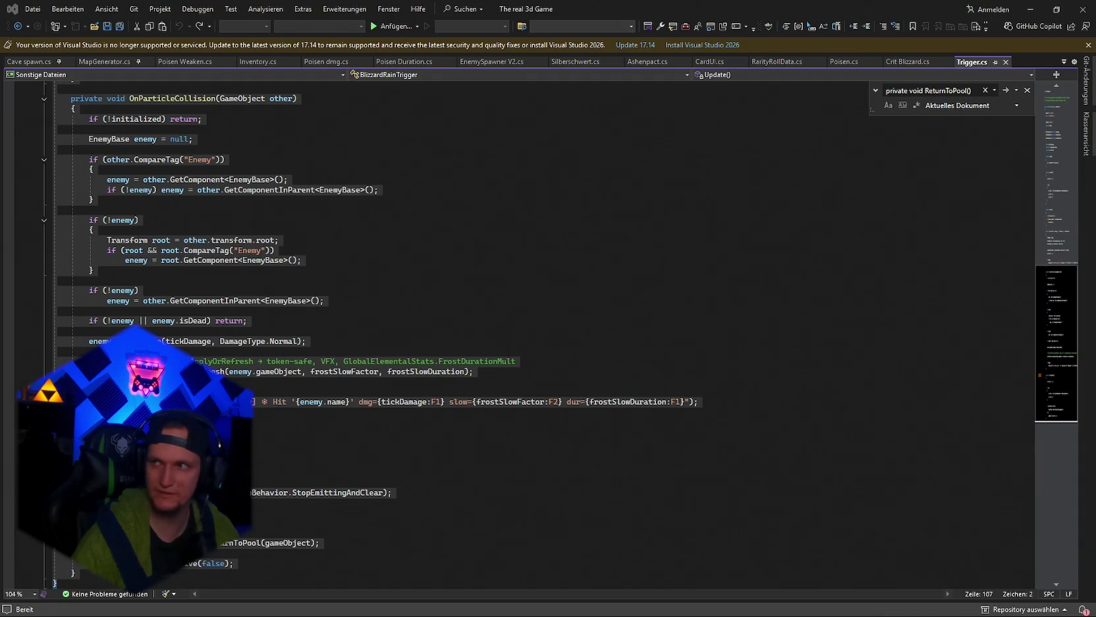
pyautogui.click(765, 596)
pyautogui.hotkey('ctrl', 'v')
pyautogui.hotkey('ctrl', 's')
pyautogui.click(1031, 9)
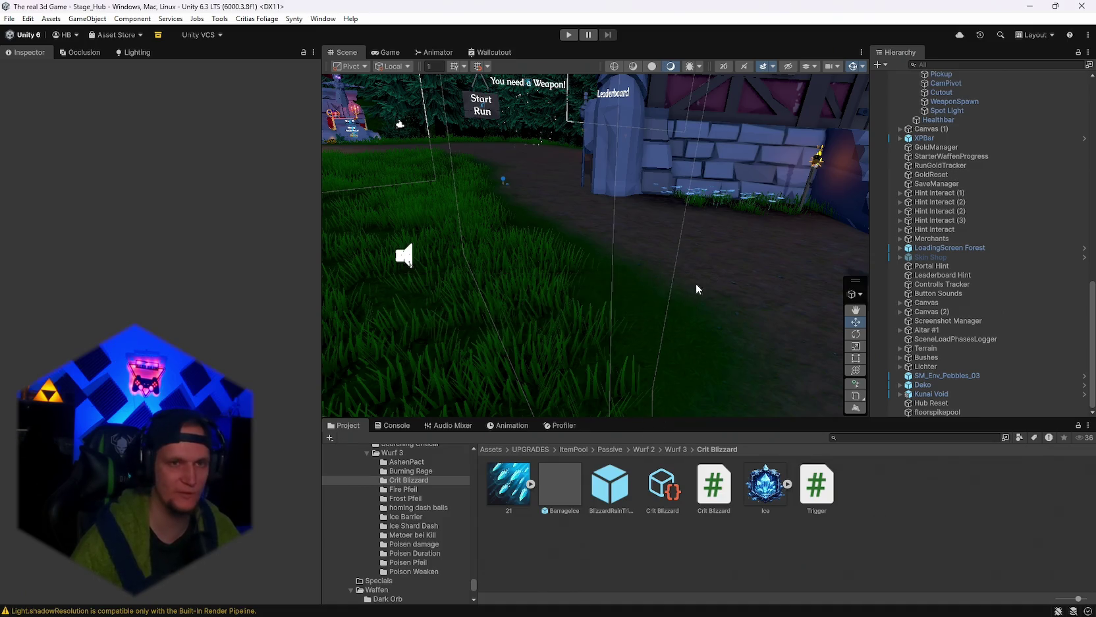
# Step: Enter Play Mode again to test the Crit Blizzard fix
pyautogui.click(568, 35)
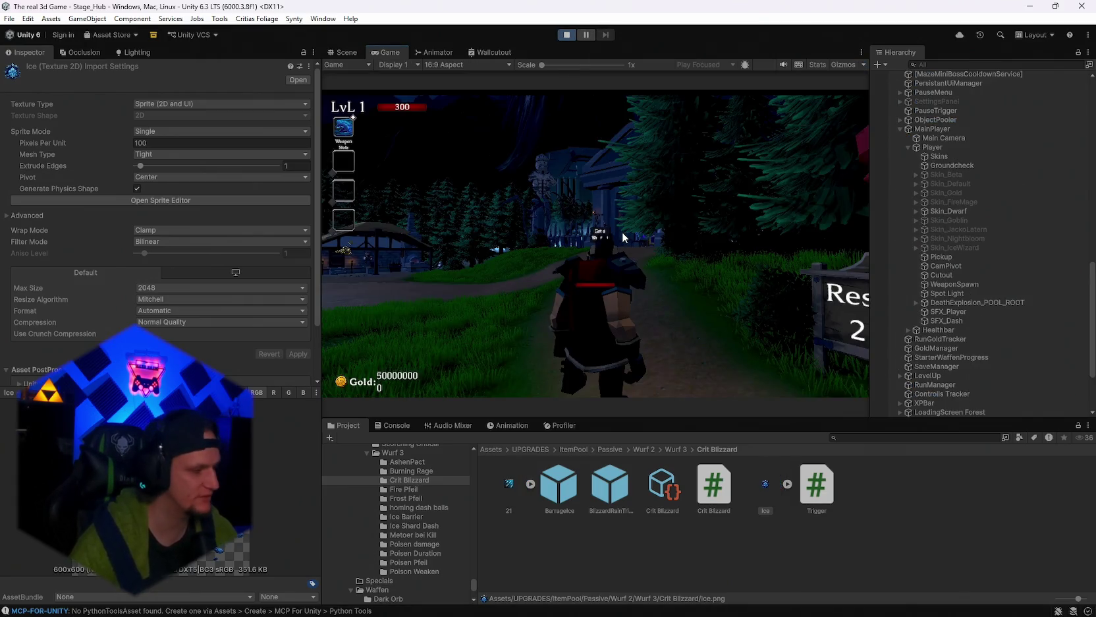
# Step: Run to the temple weapon stand and take Mjolnir from the weapon book
pyautogui.press('w')
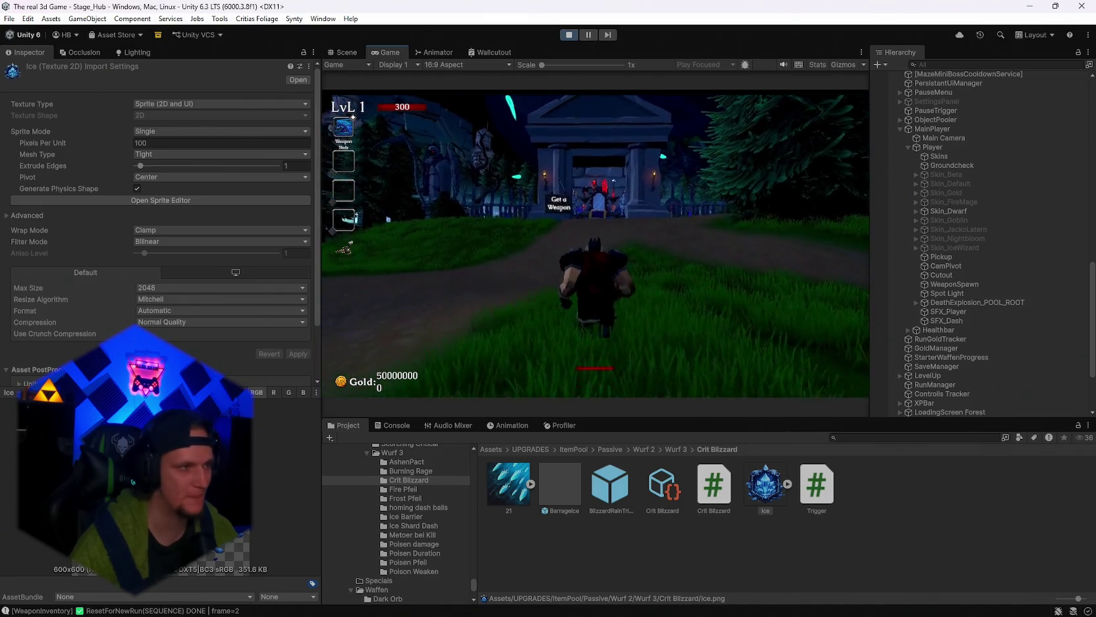
pyautogui.press('w')
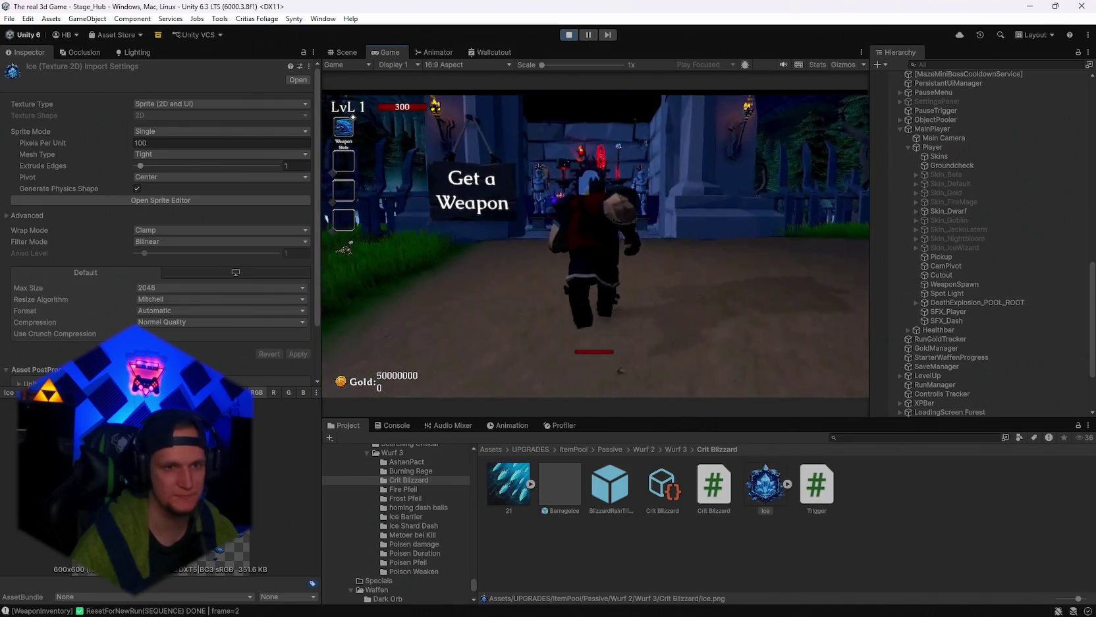
pyautogui.press('w')
pyautogui.click(506, 187)
pyautogui.click(788, 124)
# Step: Head to the forest clearing, maximize the Game view, and resume the game
pyautogui.press('w')
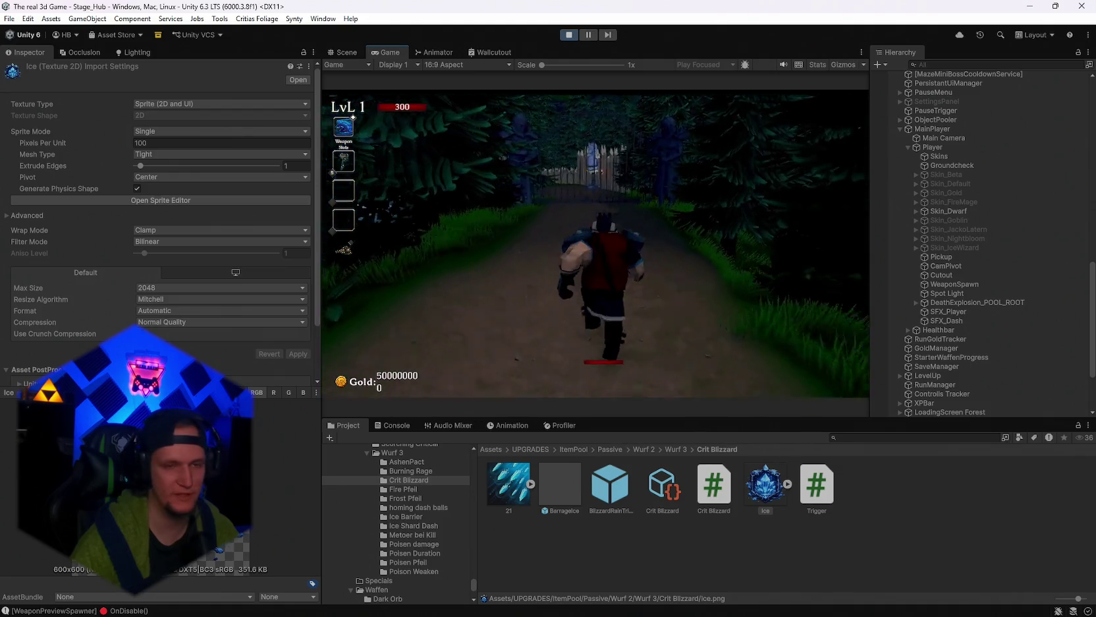
pyautogui.press('d')
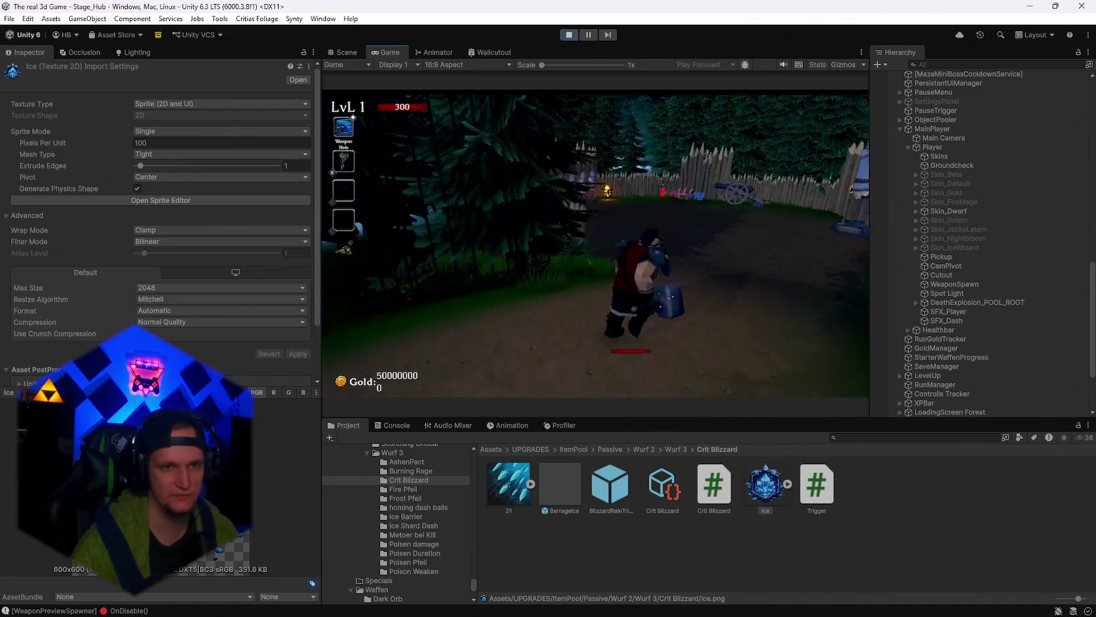
pyautogui.press('Escape')
pyautogui.hotkey('shift', 'space')
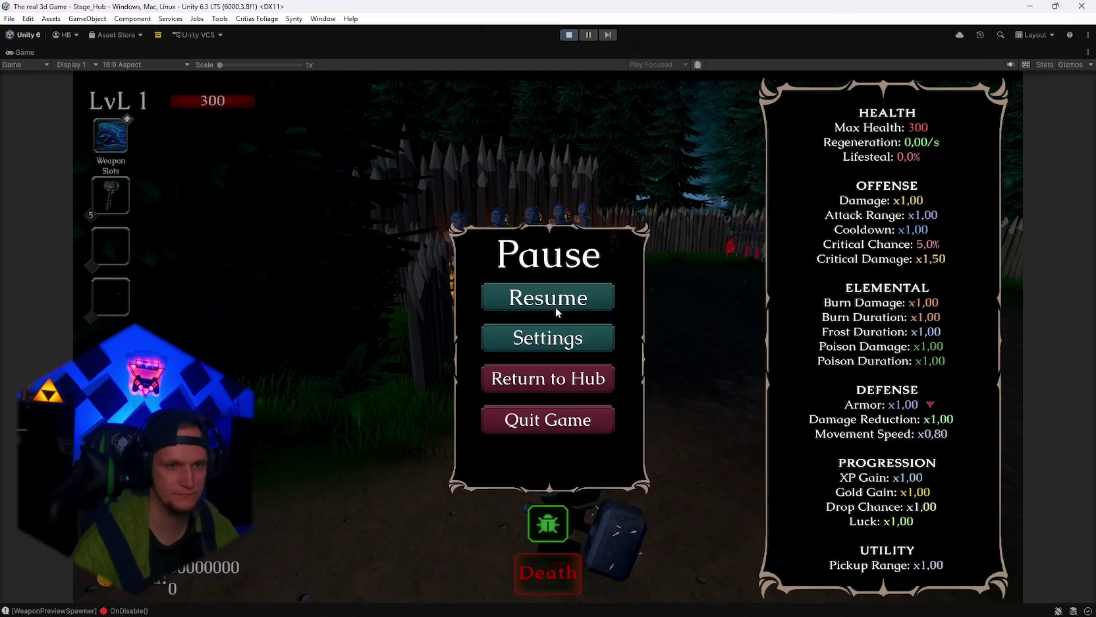
pyautogui.click(504, 294)
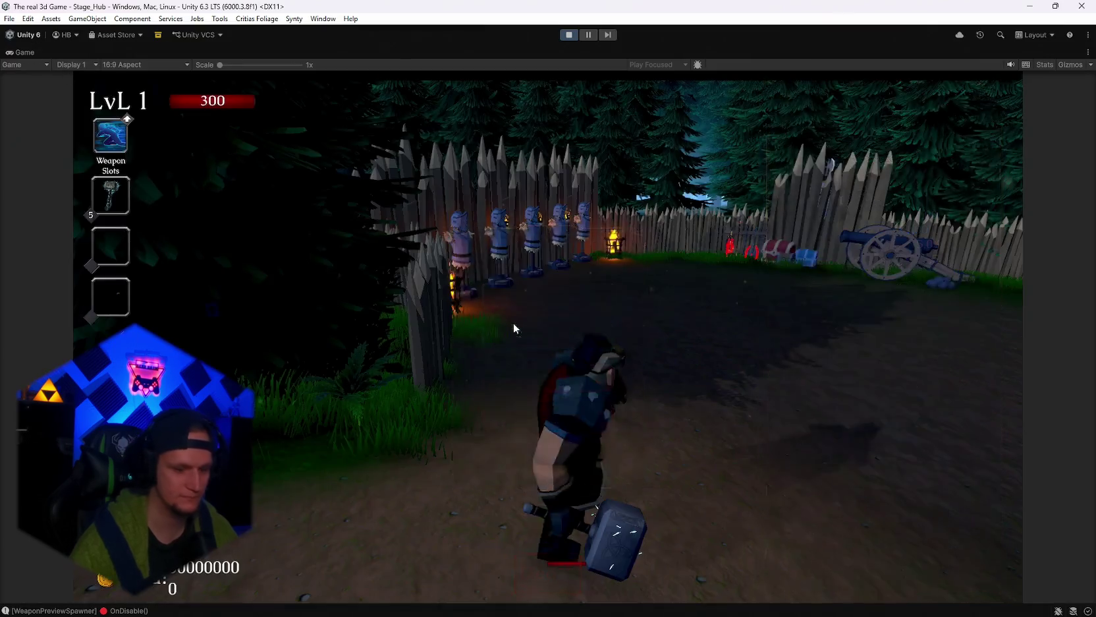
# Step: Reroll the level-up cards four times until Frost Strike appears, then take it
pyautogui.press('r')
pyautogui.press('r')
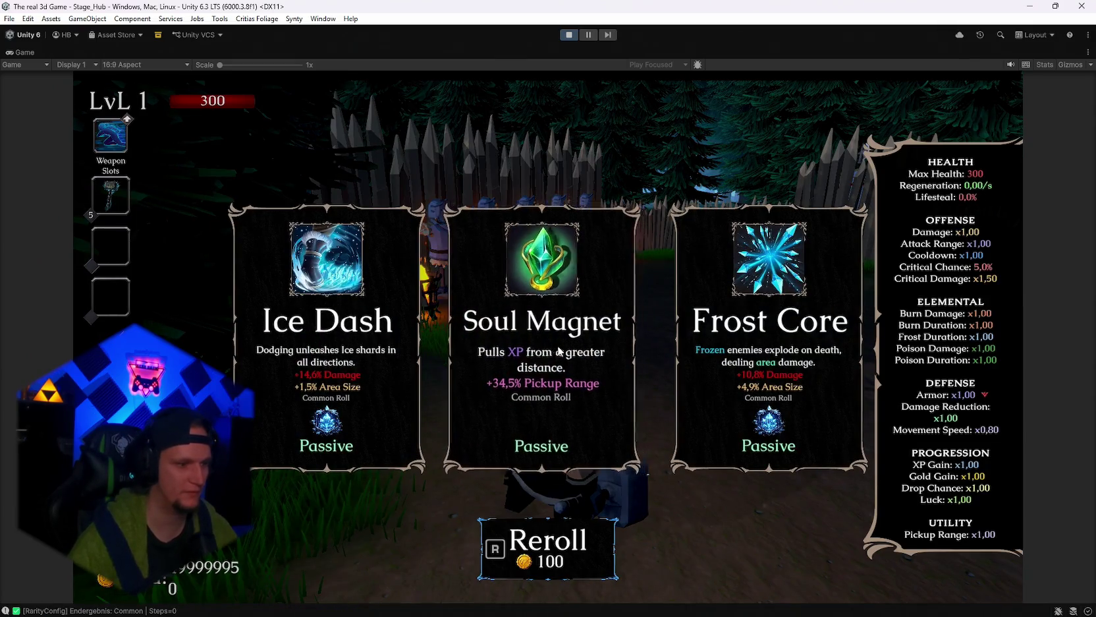
pyautogui.press('r')
pyautogui.press('r')
pyautogui.press('r')
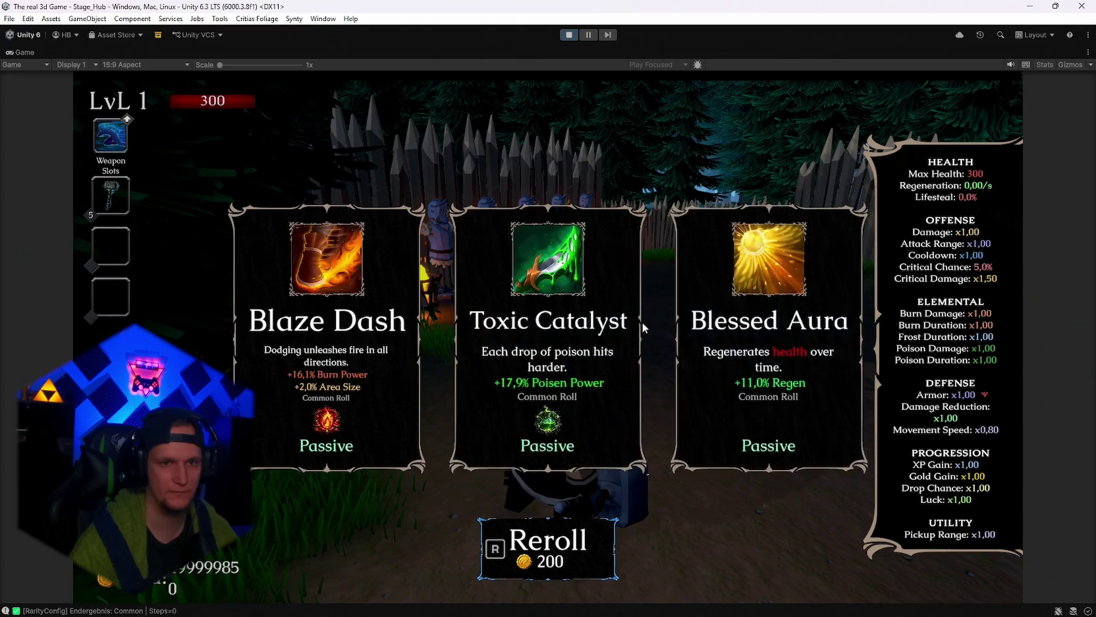
pyautogui.press('r')
pyautogui.press('r')
pyautogui.press('r')
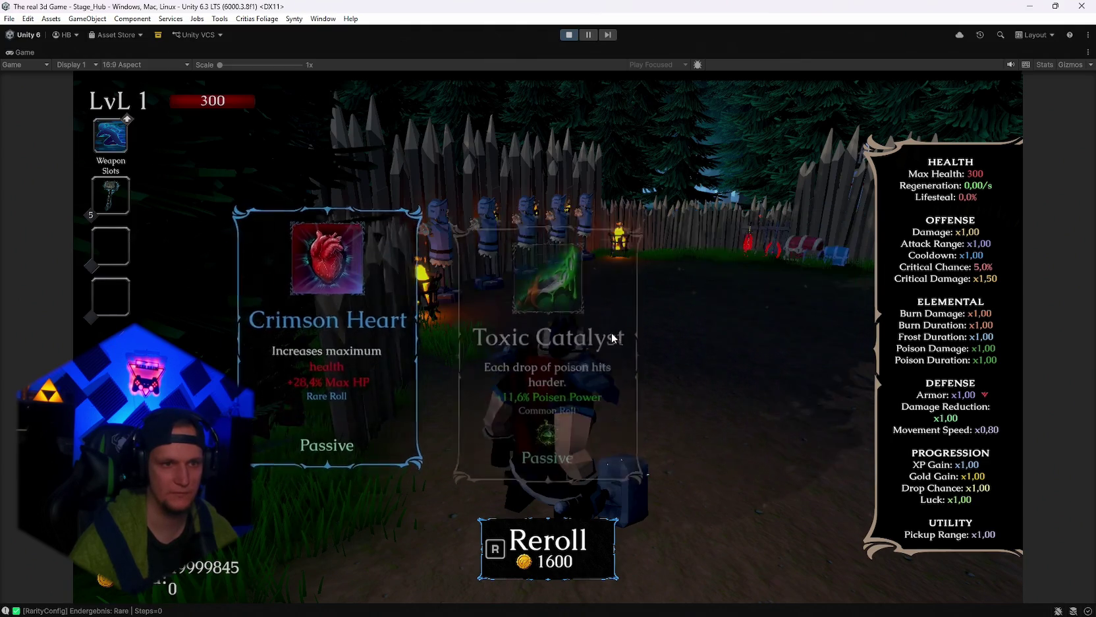
pyautogui.press('r')
pyautogui.press('r')
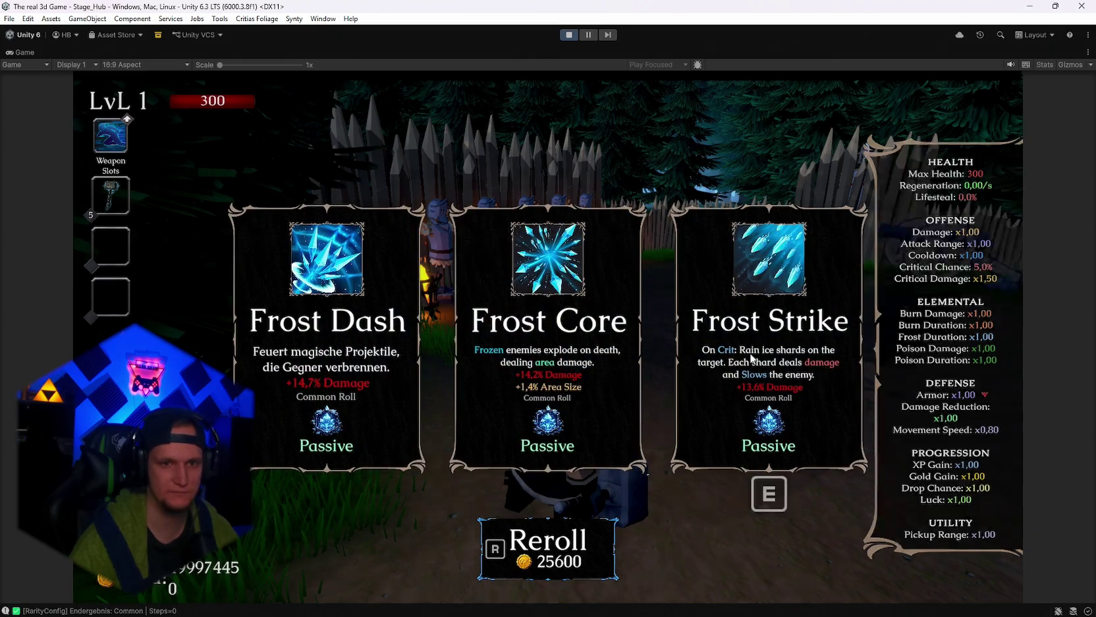
pyautogui.click(718, 372)
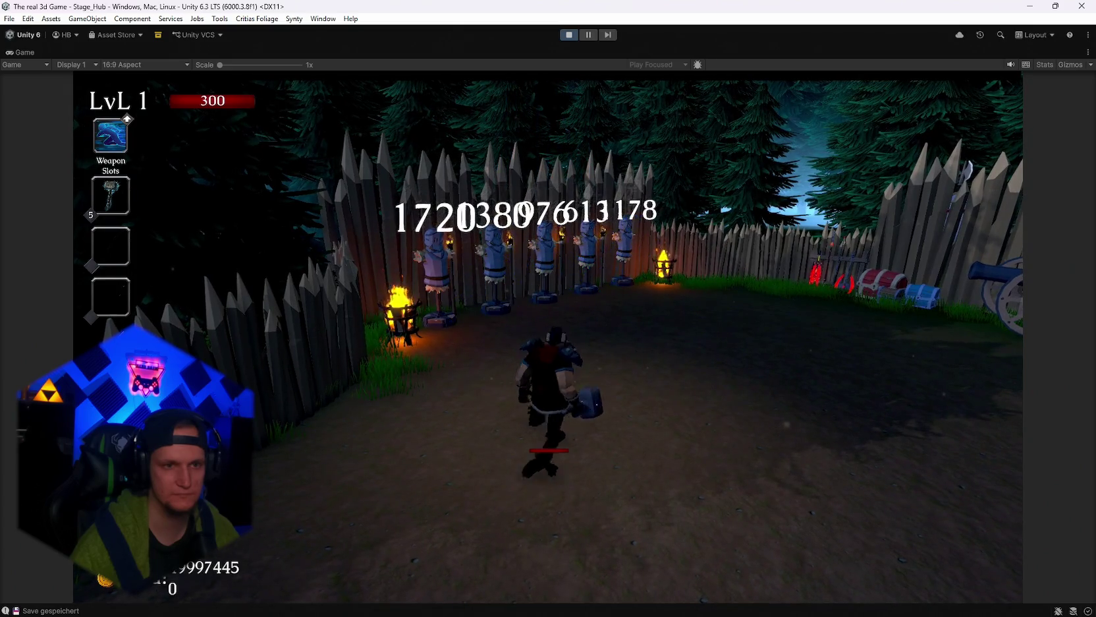
# Step: Pause the game once Frost Strike hits on the dummies reach about 1830 damage
pyautogui.press('Escape')
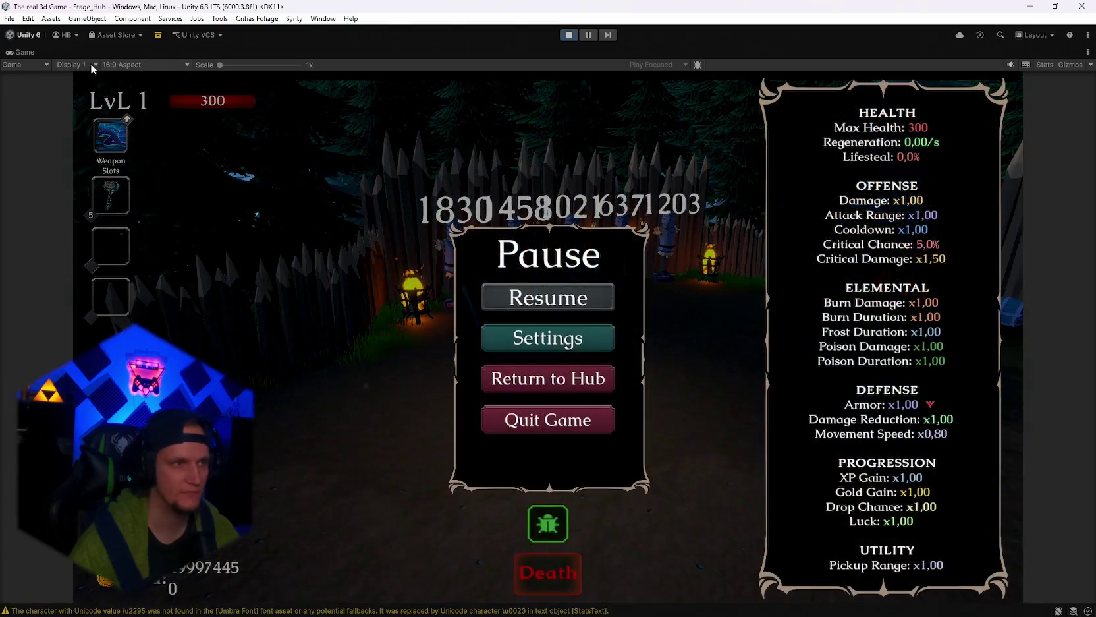
# Step: Frame Skin_Dwarf in the Scene view, select its Mjolnir hammer, then maximize the Game view again
pyautogui.hotkey('shift', 'space')
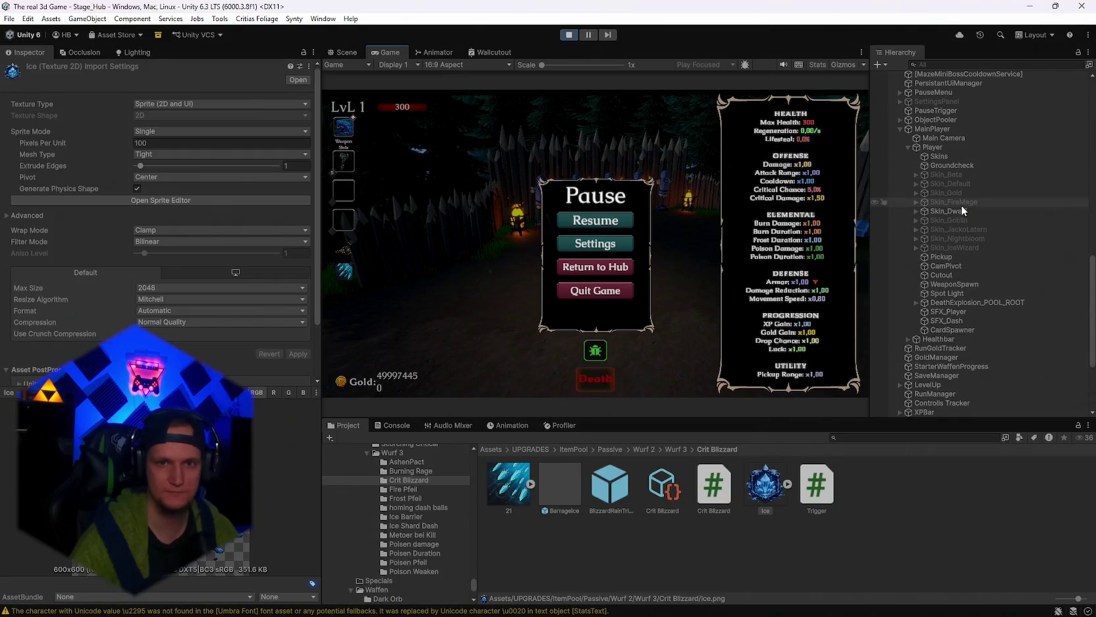
pyautogui.click(959, 209)
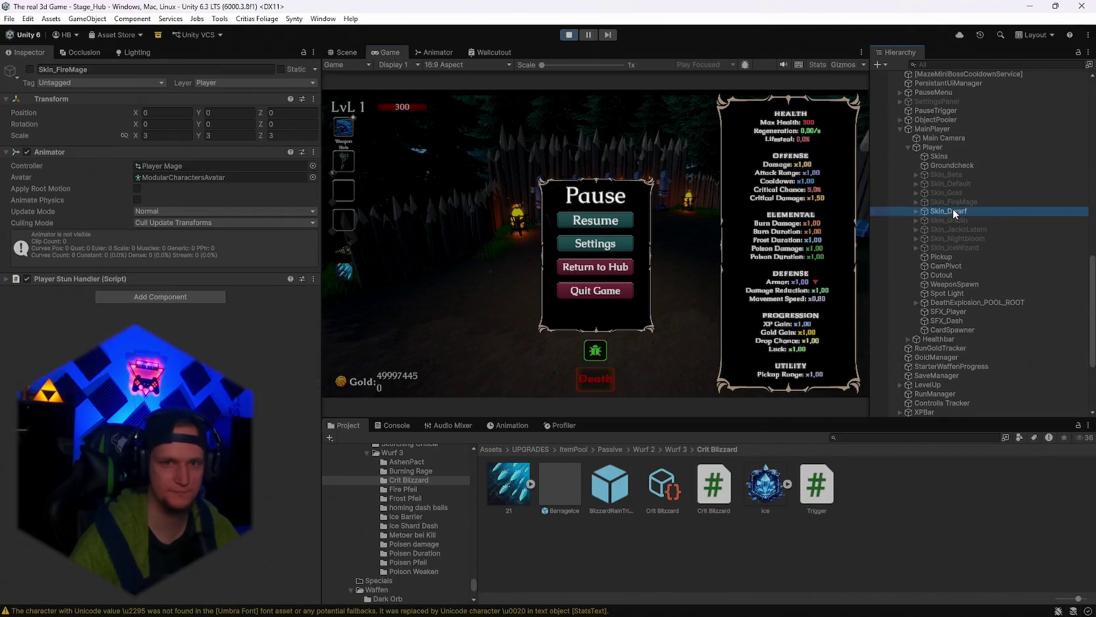
pyautogui.click(916, 211)
pyautogui.click(362, 49)
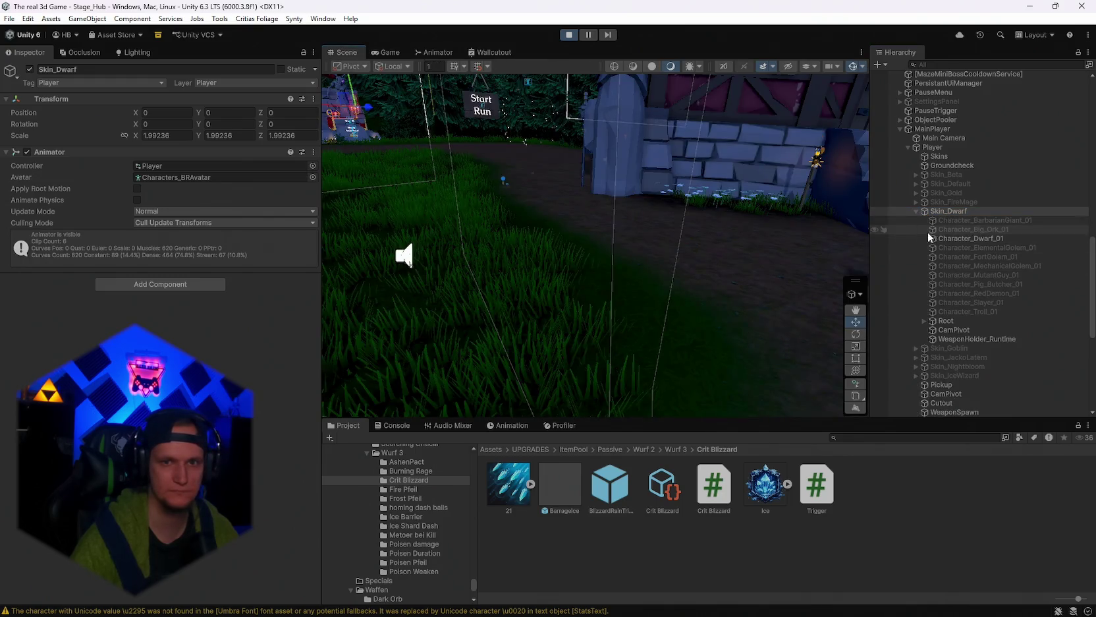
pyautogui.press('f')
pyautogui.click(488, 244)
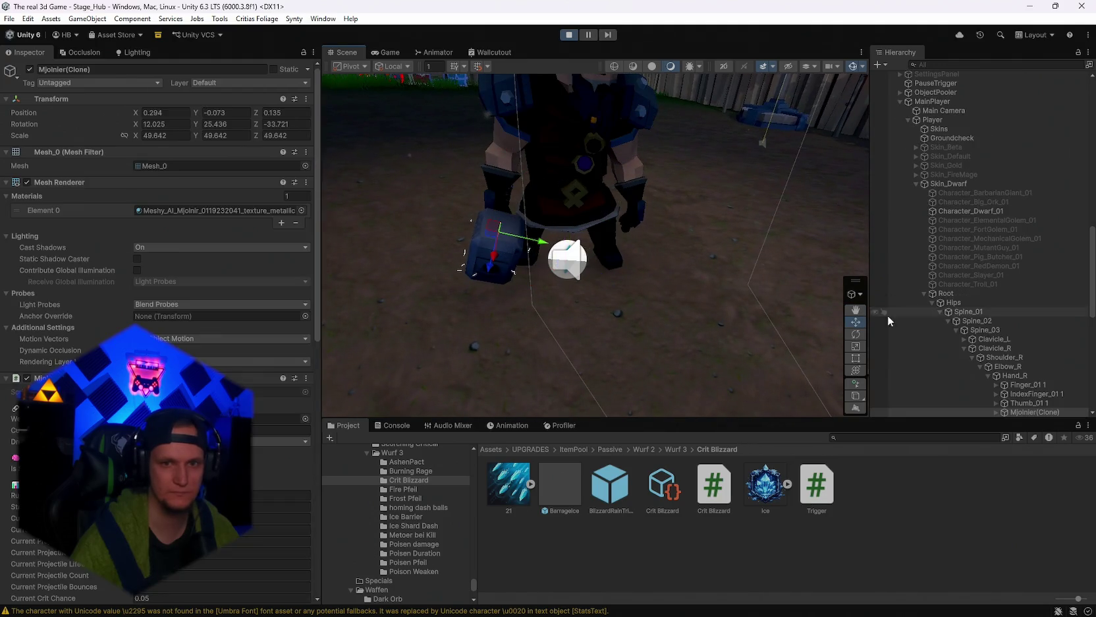
pyautogui.scroll(-3, 967, 330)
pyautogui.scroll(-3, 195, 357)
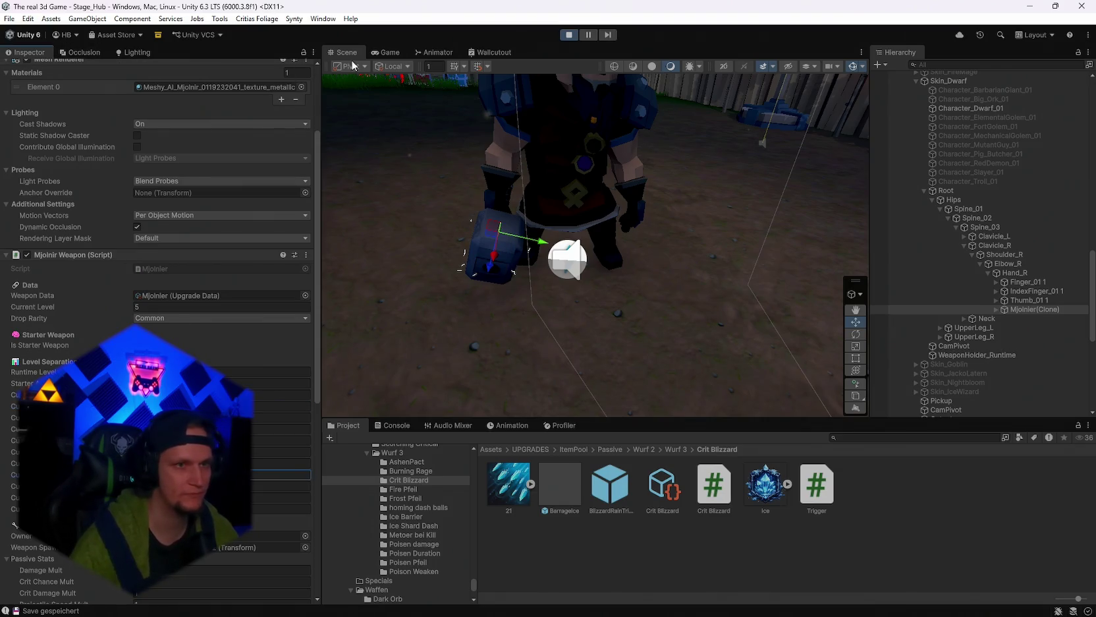
pyautogui.doubleClick(392, 52)
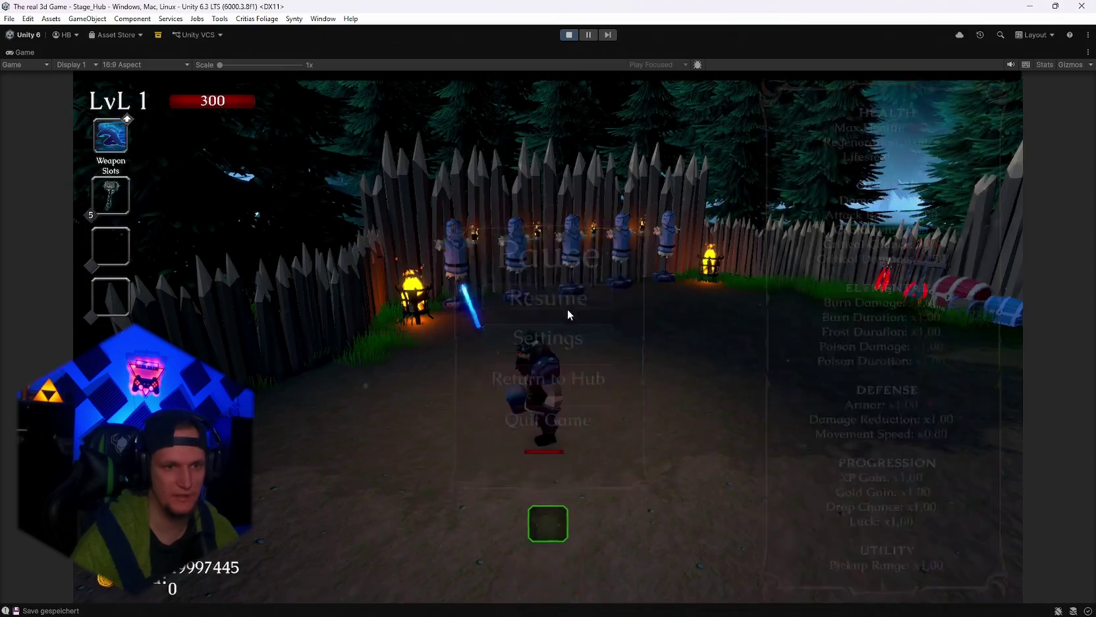
# Step: Resume until the ice rain shows damage above 40000 on the dummies, then pause again
pyautogui.click(557, 300)
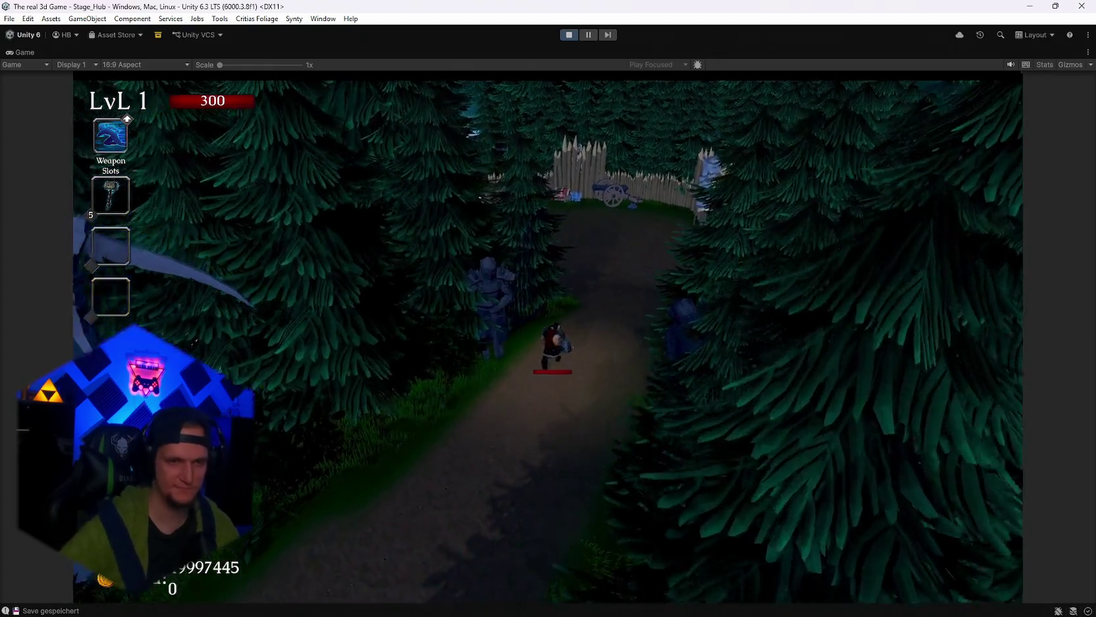
pyautogui.press('Escape')
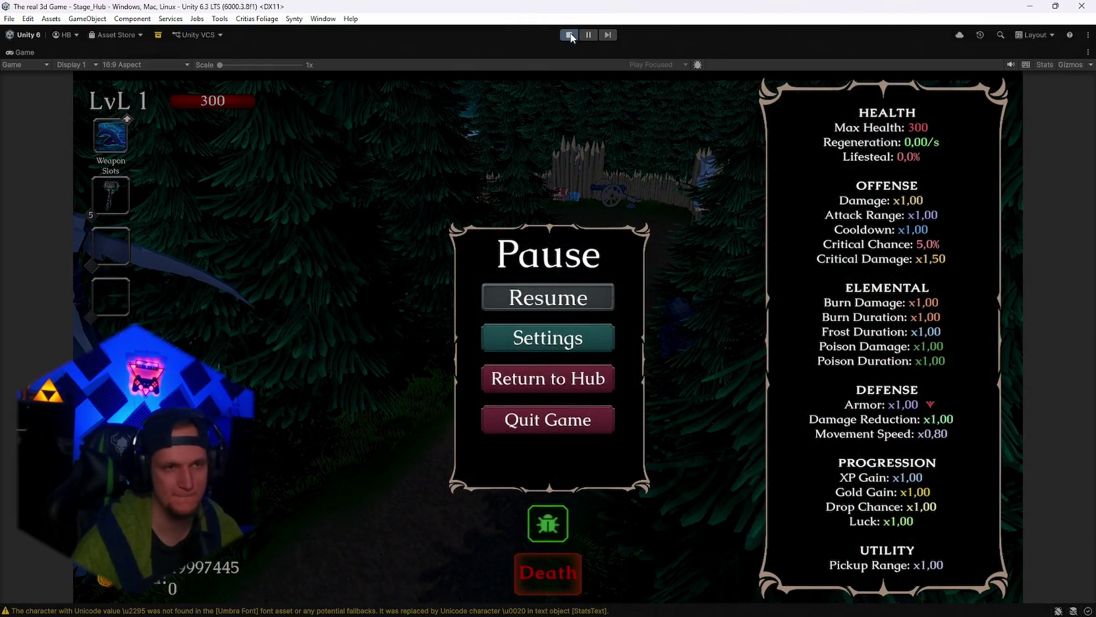
# Step: Inspect the BlizzardRainTrigger(Clone) and ice barrage prefab settings, then stop Play Mode
pyautogui.hotkey('shift', 'space')
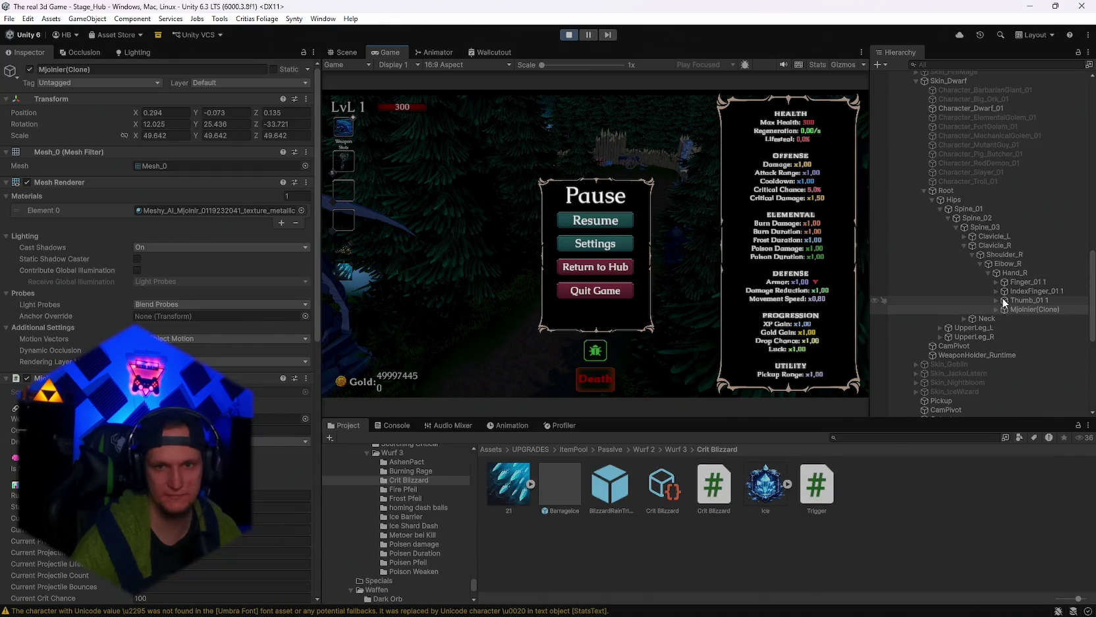
pyautogui.scroll(-10, 997, 315)
pyautogui.click(958, 394)
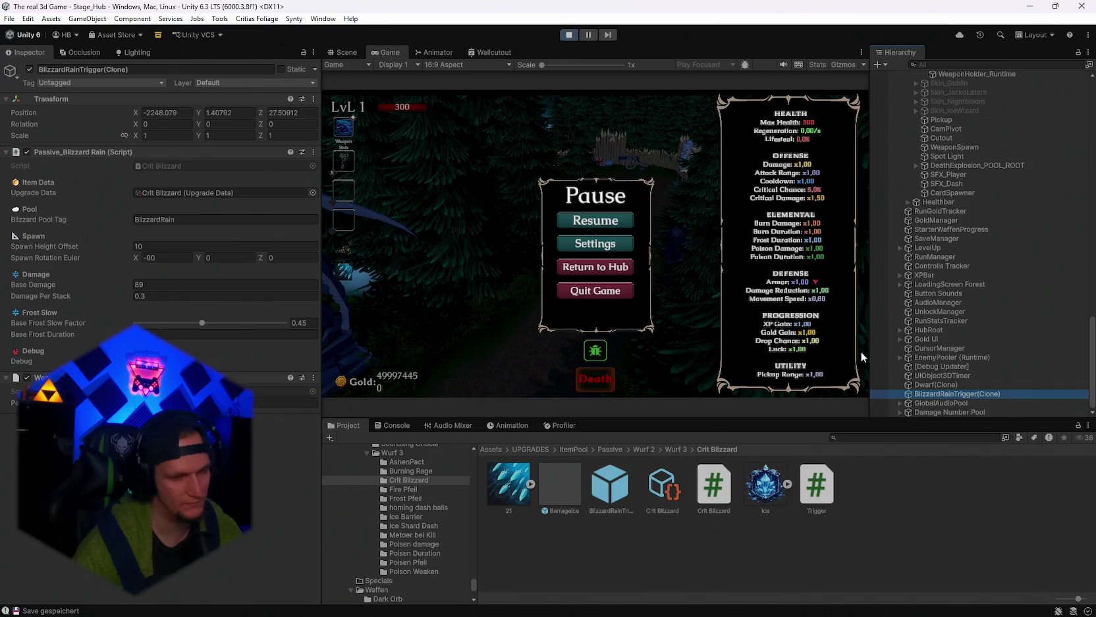
pyautogui.click(573, 499)
pyautogui.scroll(-5, 191, 283)
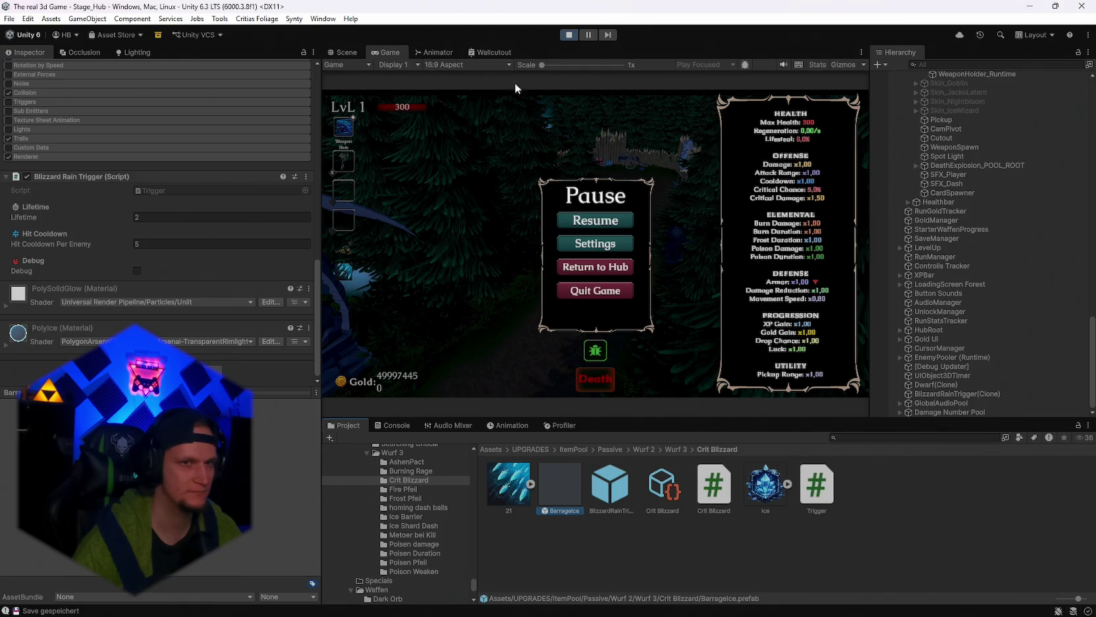
pyautogui.click(568, 34)
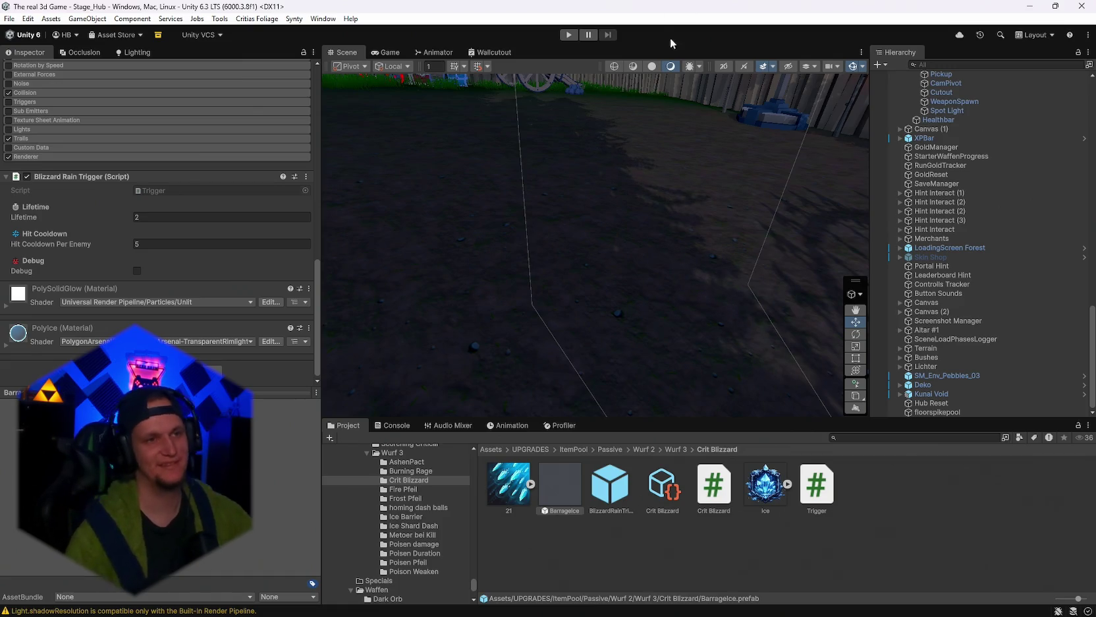
# Step: Check the console warnings before starting the build
pyautogui.click(8, 18)
pyautogui.press('Escape')
pyautogui.click(8, 19)
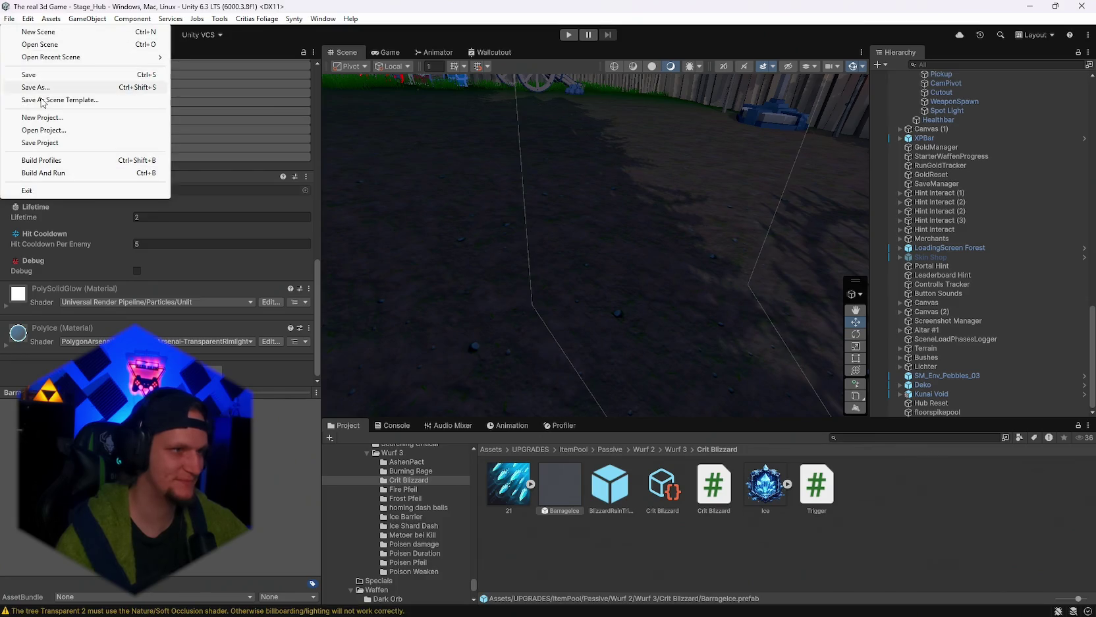
pyautogui.press('Escape')
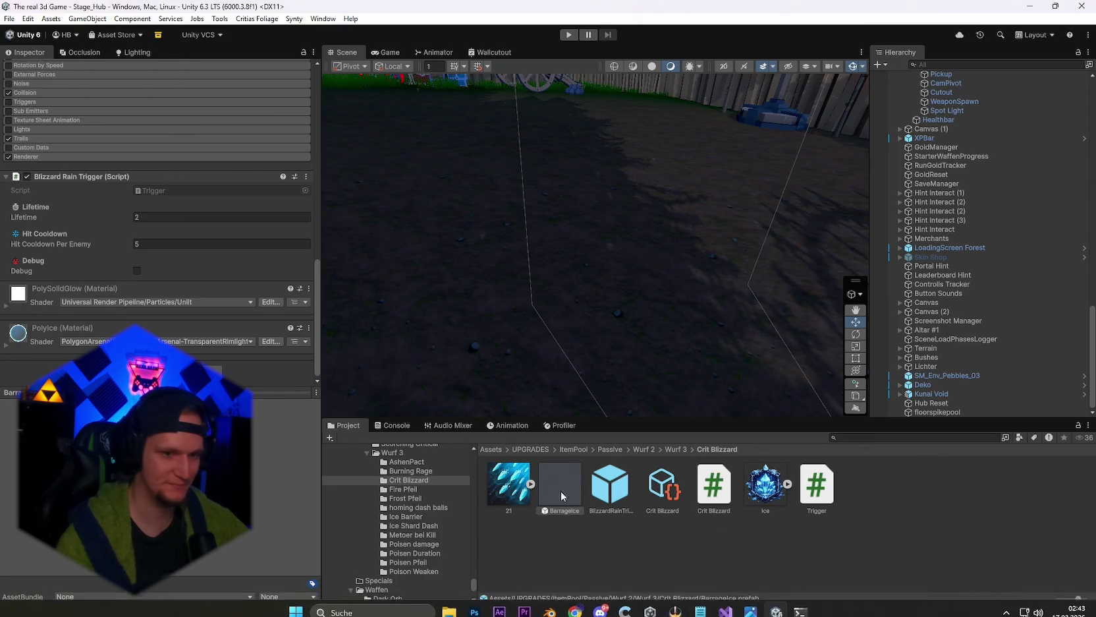
pyautogui.click(387, 425)
pyautogui.click(341, 425)
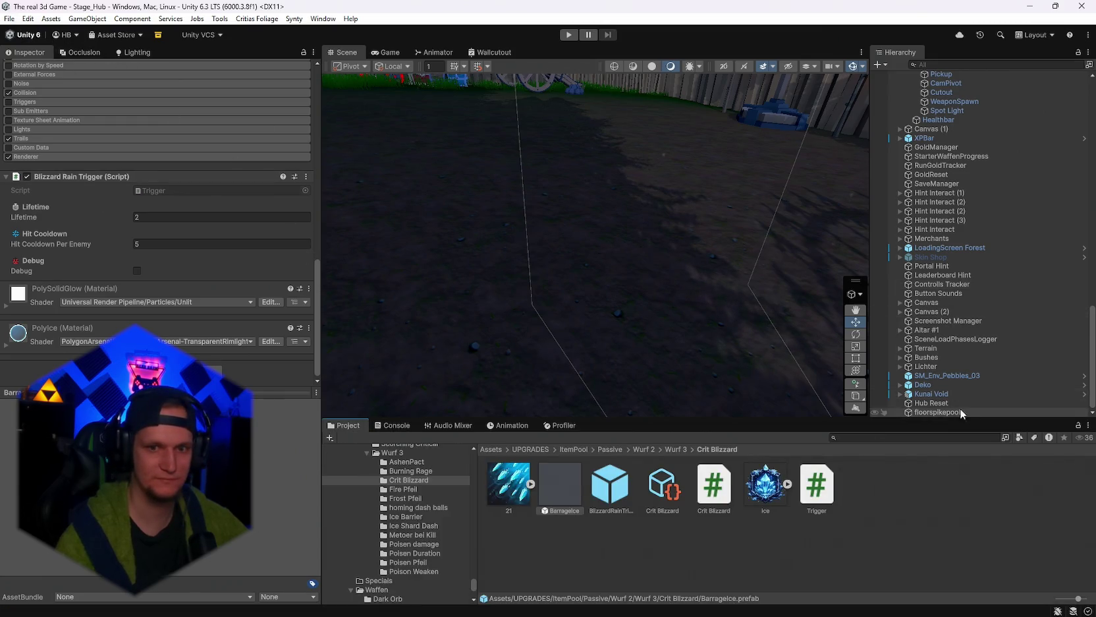
# Step: Build the Windows profile from Build Profiles into the Steam content folder
pyautogui.click(10, 19)
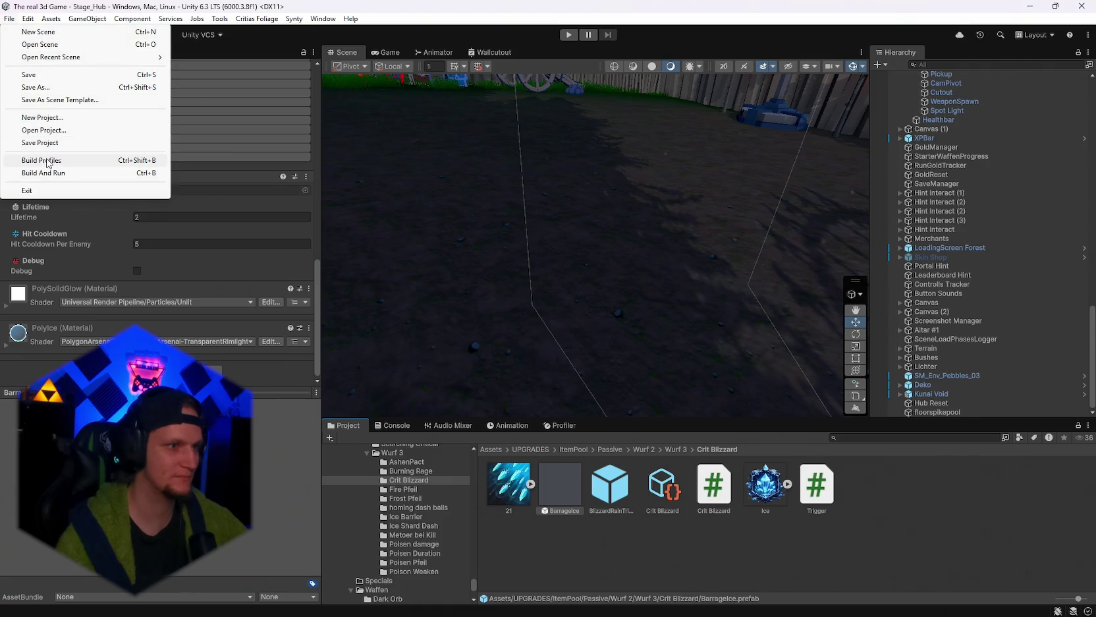
pyautogui.click(48, 161)
pyautogui.click(606, 398)
pyautogui.click(435, 309)
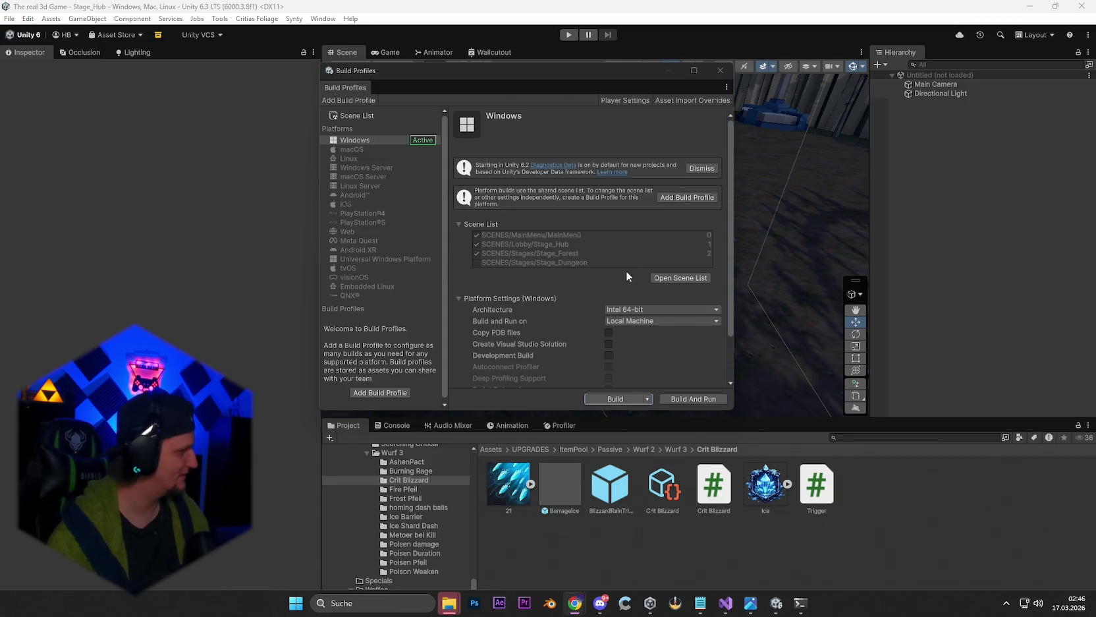
# Step: Navigate File Explorer from the content folder up to ContentBuilder and into its builder folder
pyautogui.moveTo(449, 603)
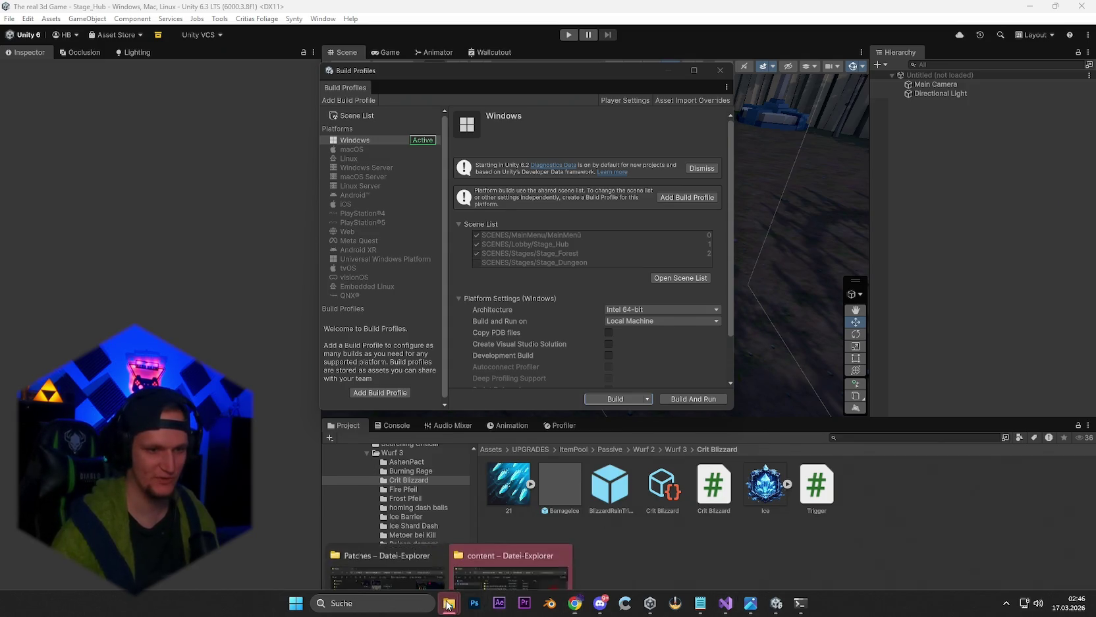
pyautogui.click(511, 573)
pyautogui.click(726, 139)
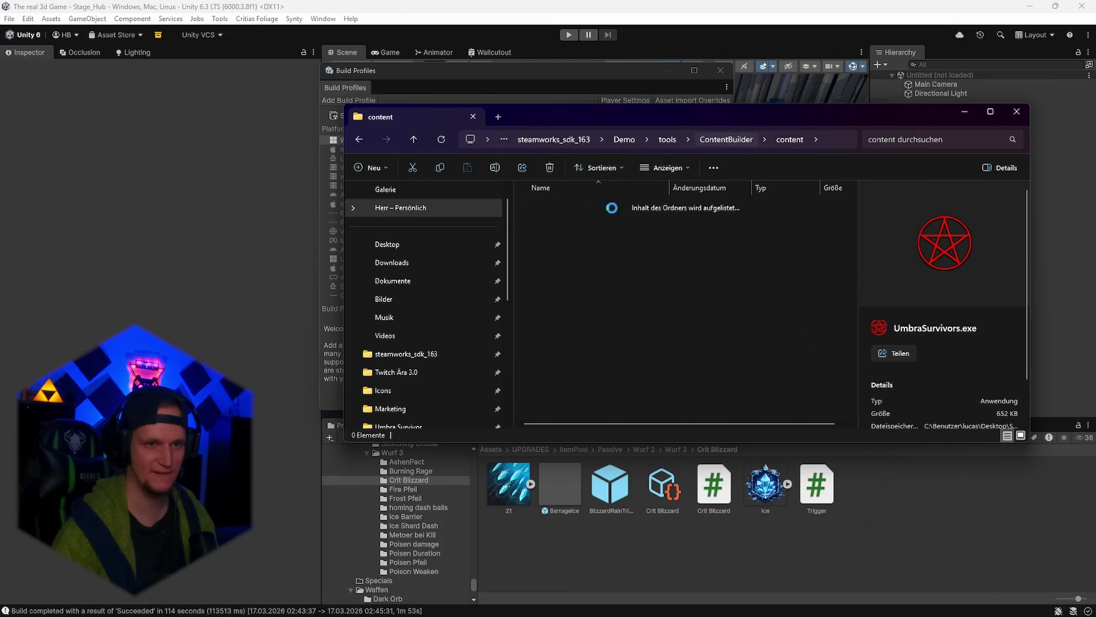
pyautogui.doubleClick(542, 207)
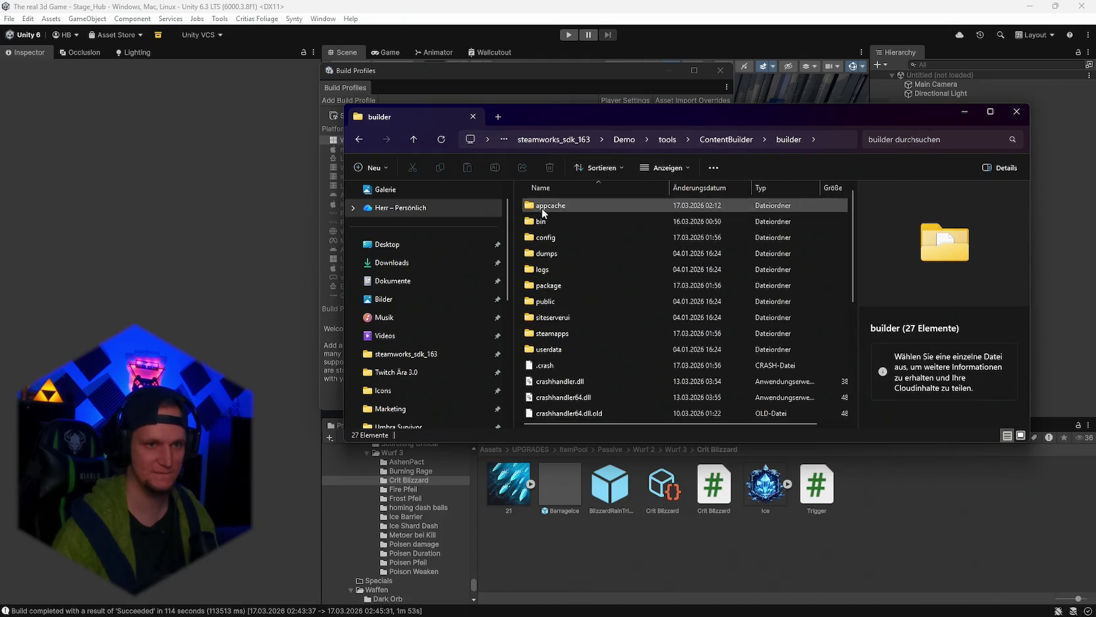
pyautogui.doubleClick(558, 333)
pyautogui.hotkey('alt', 'Left')
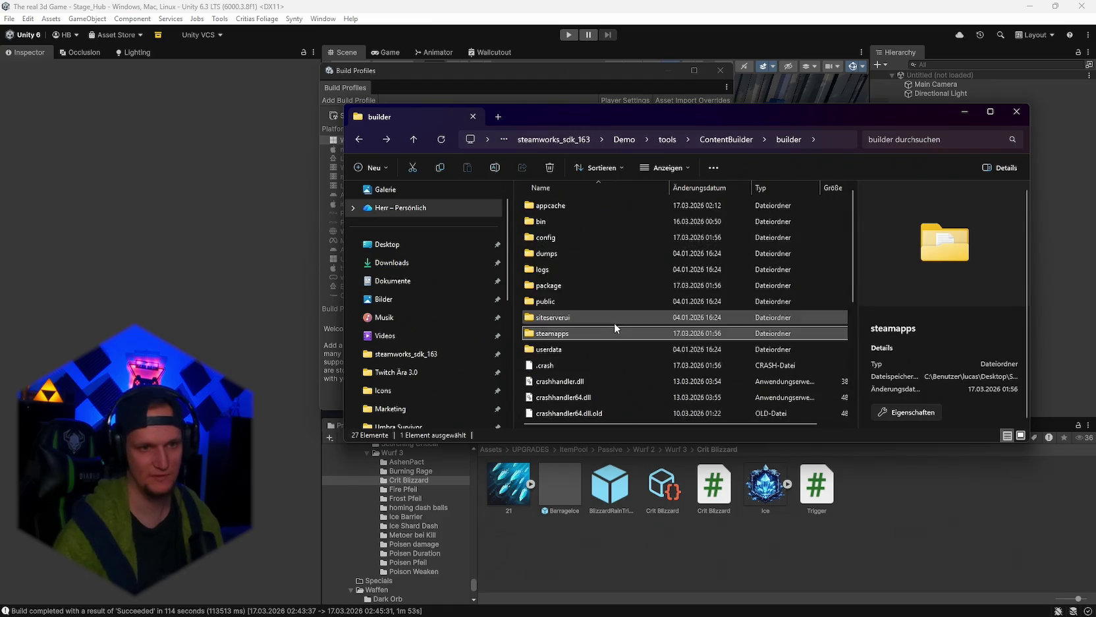
pyautogui.scroll(-2, 614, 322)
# Step: Select the run_app_build command line in the build notes
pyautogui.click(774, 596)
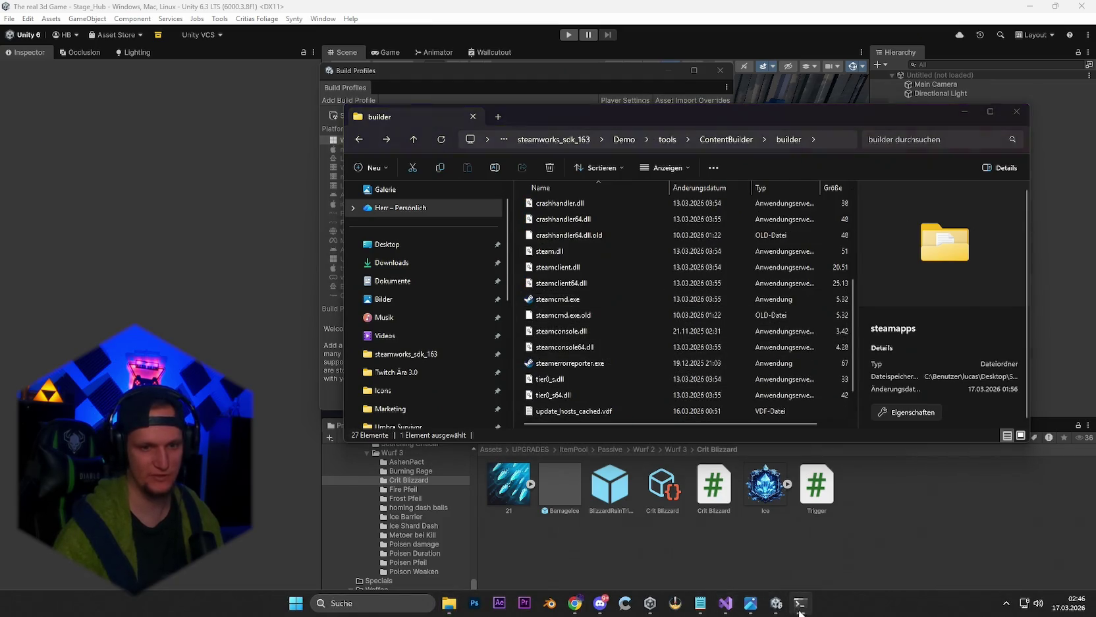
pyautogui.click(701, 609)
pyautogui.moveTo(698, 259); pyautogui.dragTo(672, 257)
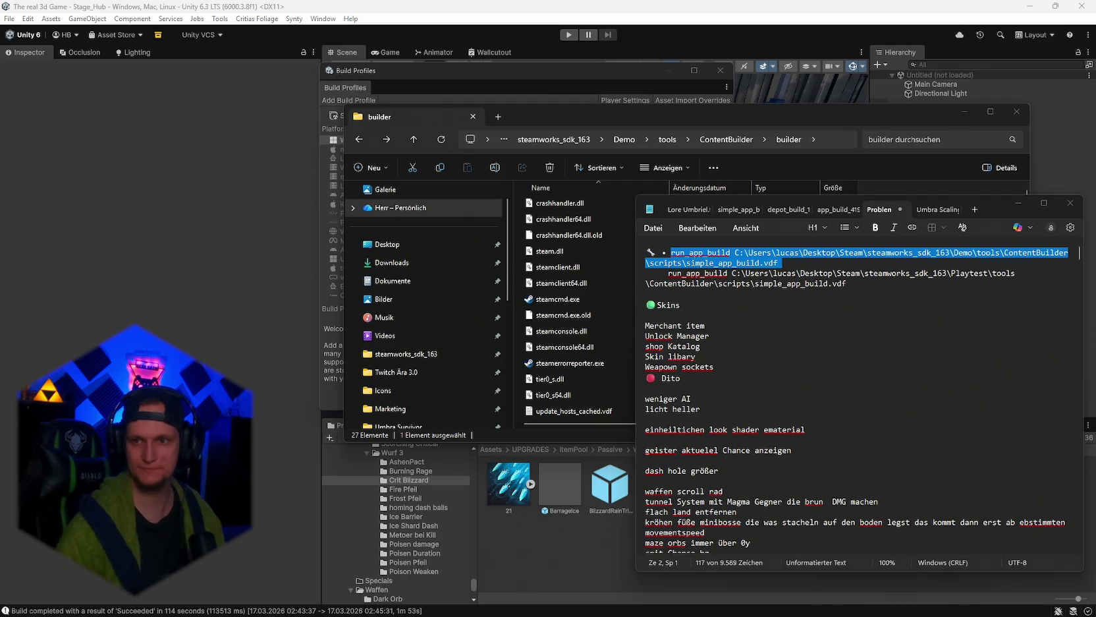
# Step: Confirm the steamcmd upload finished, then show the Wood Wide Web server's Patches channel in Discord
pyautogui.hotkey('alt', 'Tab')
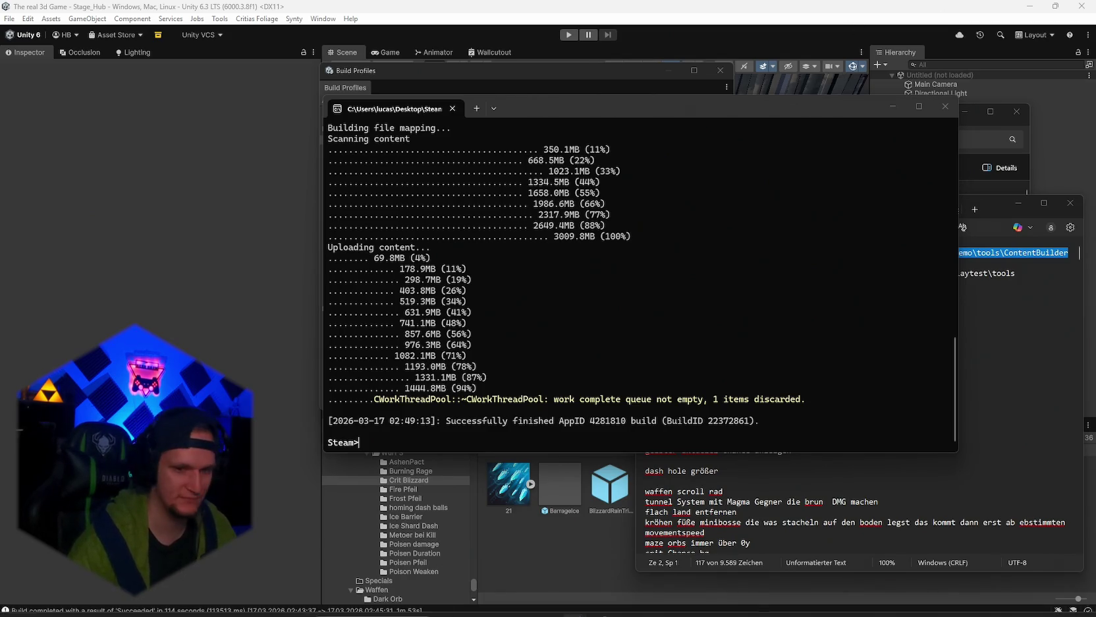
pyautogui.moveTo(750, 606)
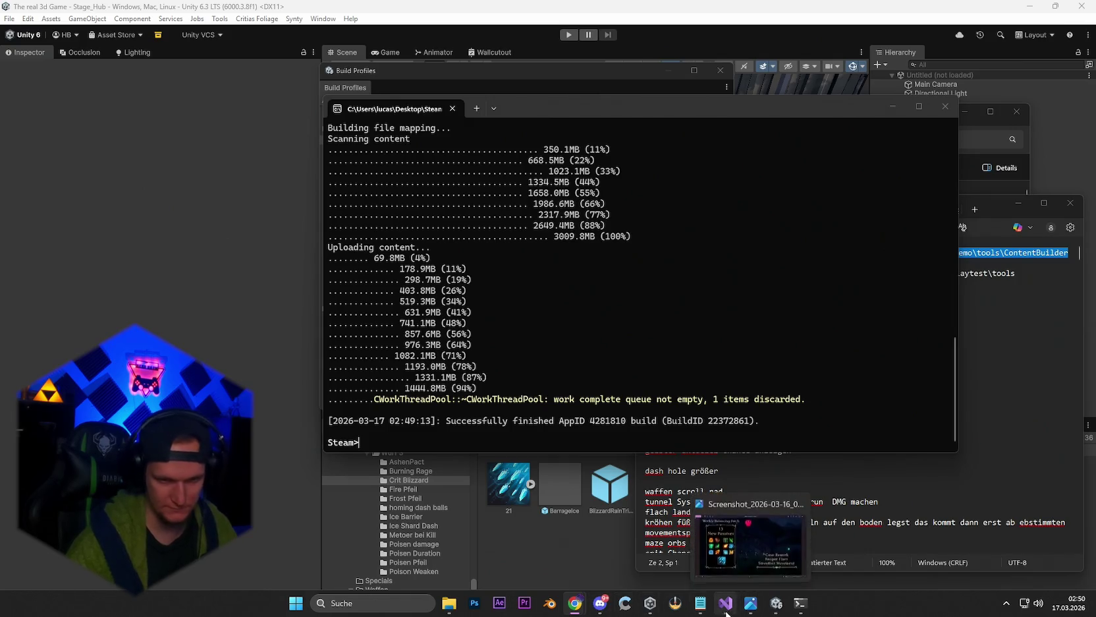
pyautogui.click(599, 603)
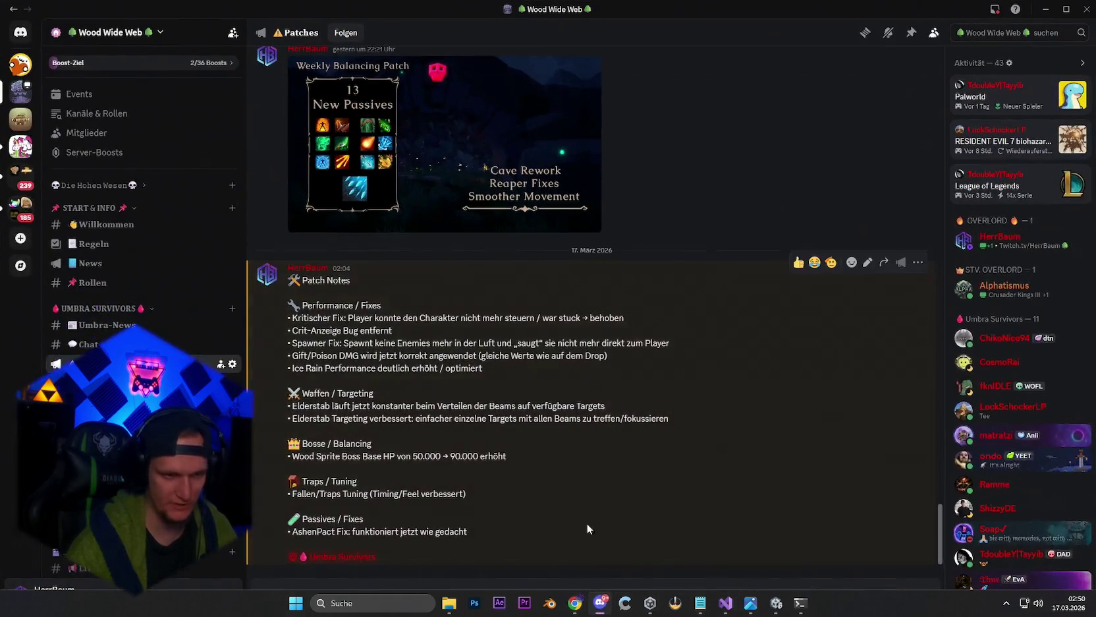